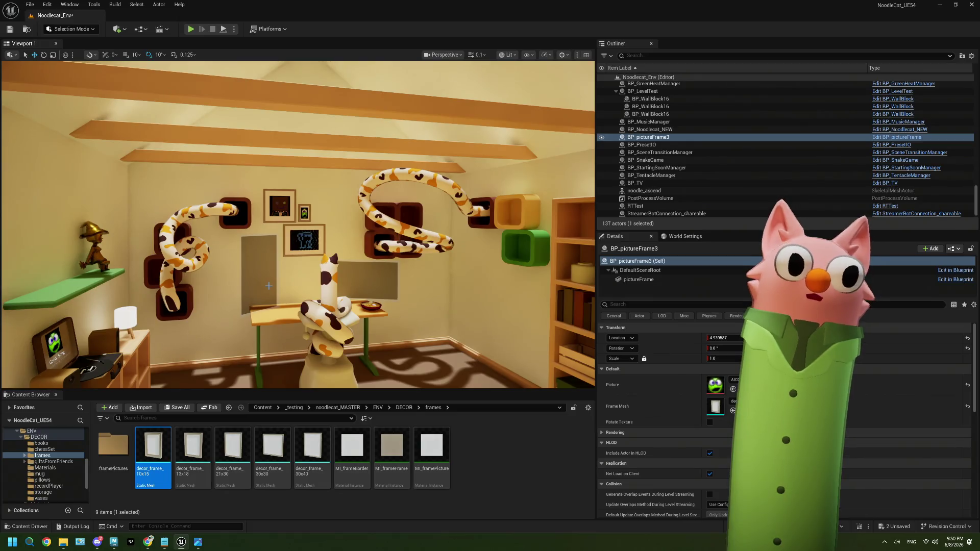
# Fly the view toward the back wall cubbies and bookshelf, then start Play In Editor.
pyautogui.moveTo(268, 286)
pyautogui.mouseDown(button='right')
pyautogui.moveTo(269, 276)
pyautogui.moveTo(231, 269)
pyautogui.moveTo(275, 238)
pyautogui.mouseUp(button='right')
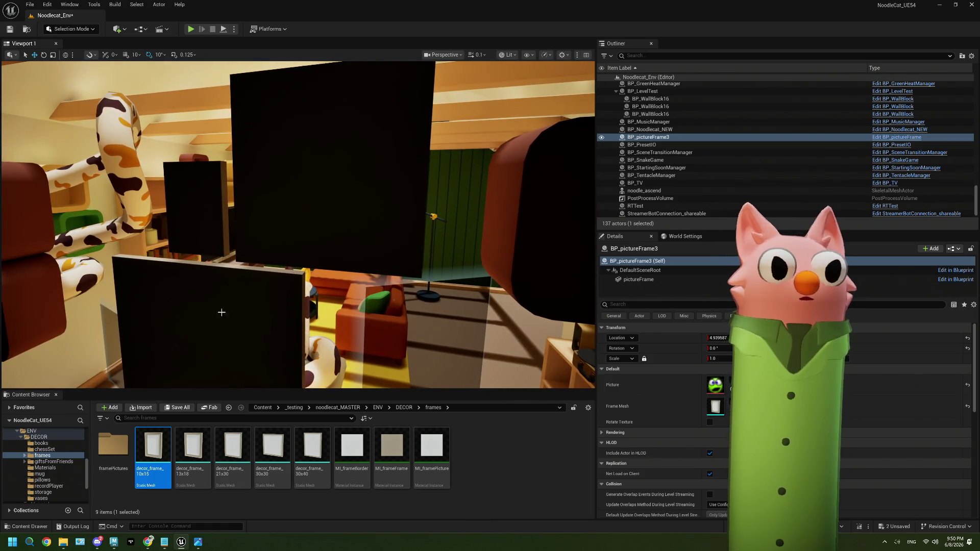
pyautogui.moveTo(219, 297); pyautogui.dragTo(241, 172, button='right')
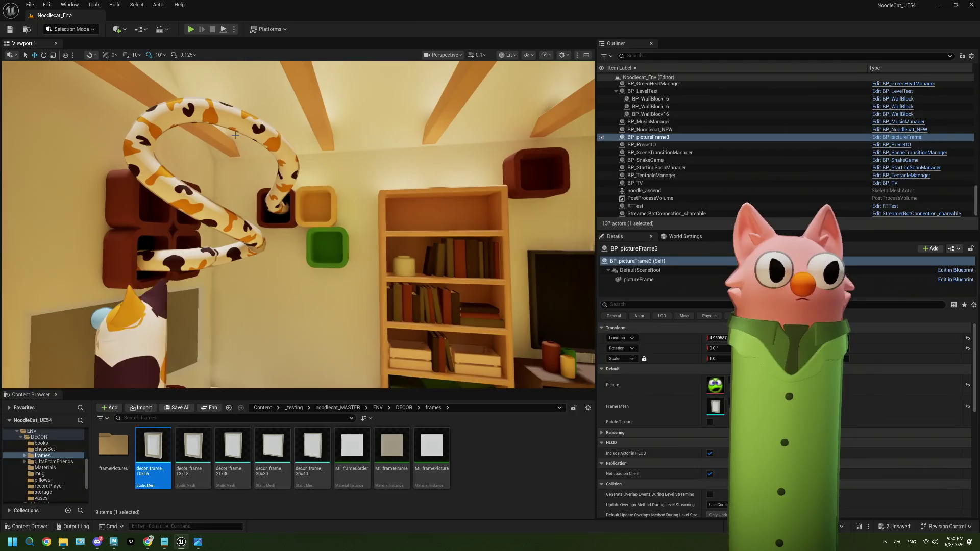
pyautogui.click(191, 30)
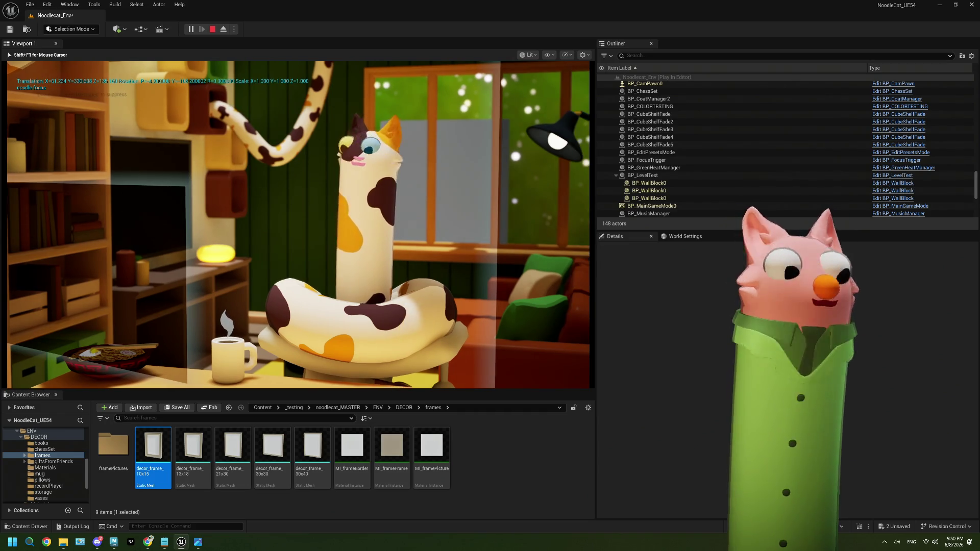
# Stop the play session with Esc and reorient the camera toward the green shelf and TV.
pyautogui.press('Escape')
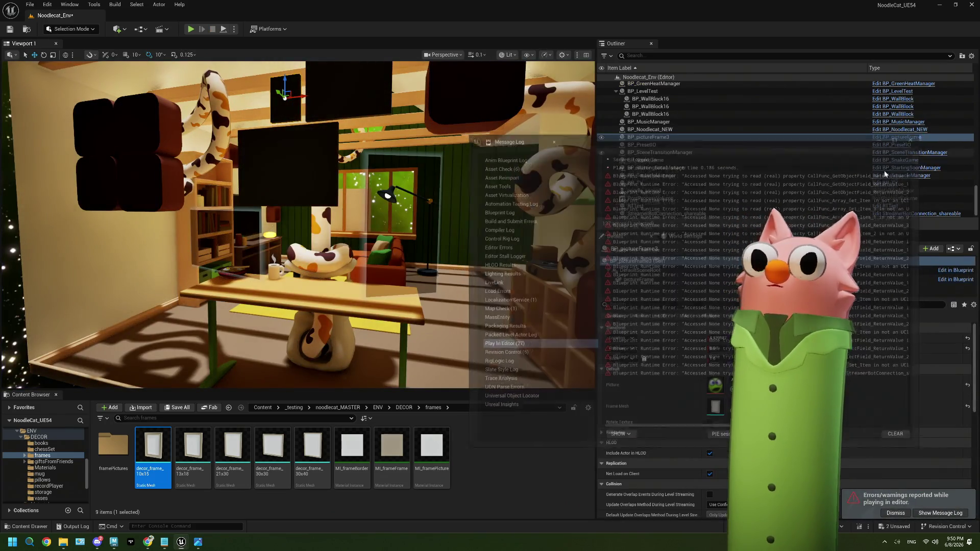
pyautogui.moveTo(299, 222)
pyautogui.mouseDown(button='right')
pyautogui.moveTo(322, 230)
pyautogui.moveTo(299, 222)
pyautogui.mouseUp(button='right')
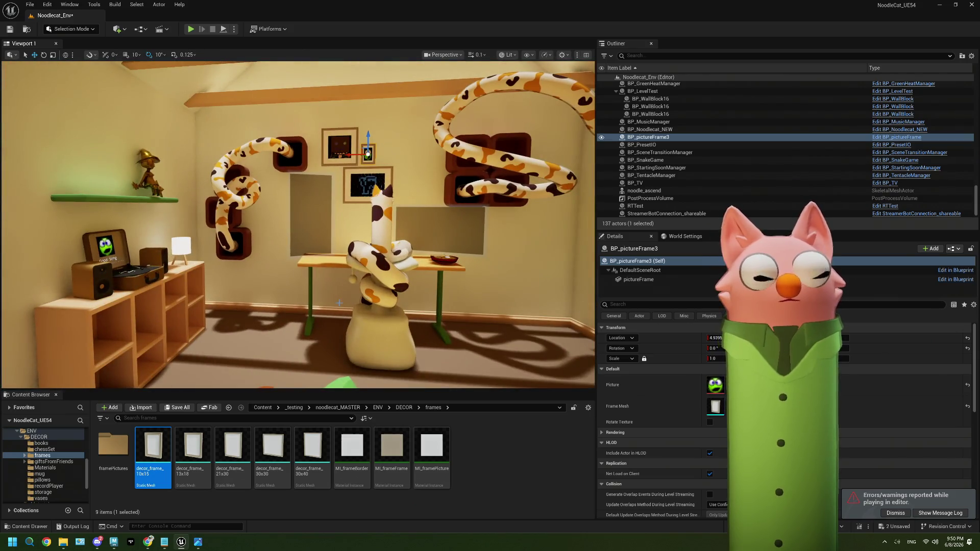
pyautogui.moveTo(290, 285); pyautogui.dragTo(313, 266, button='right')
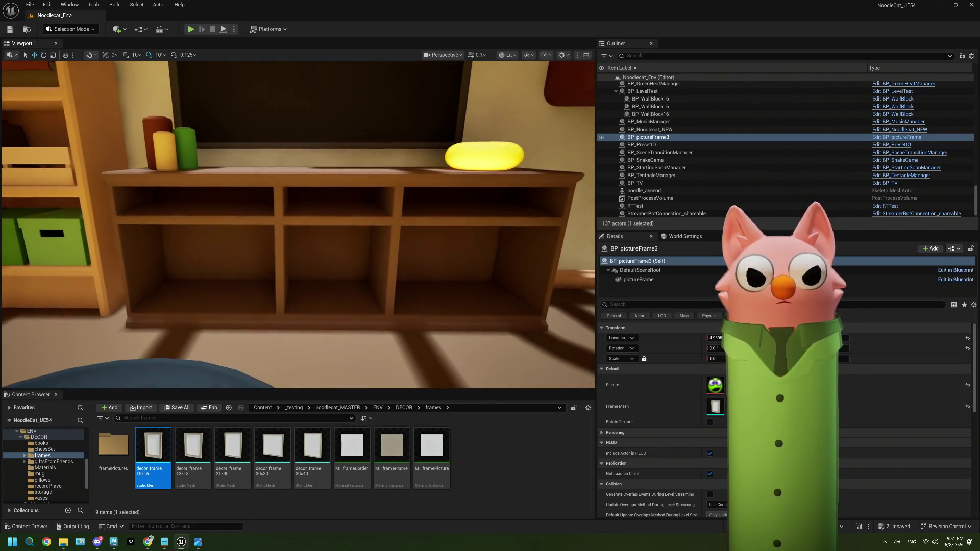
pyautogui.click(200, 541)
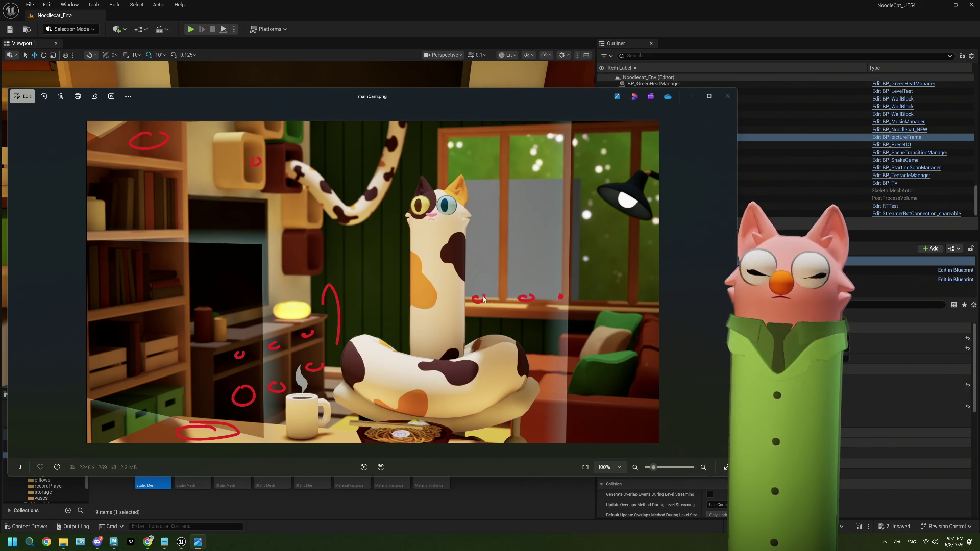
pyautogui.click(690, 97)
pyautogui.moveTo(460, 229); pyautogui.dragTo(428, 214, button='right')
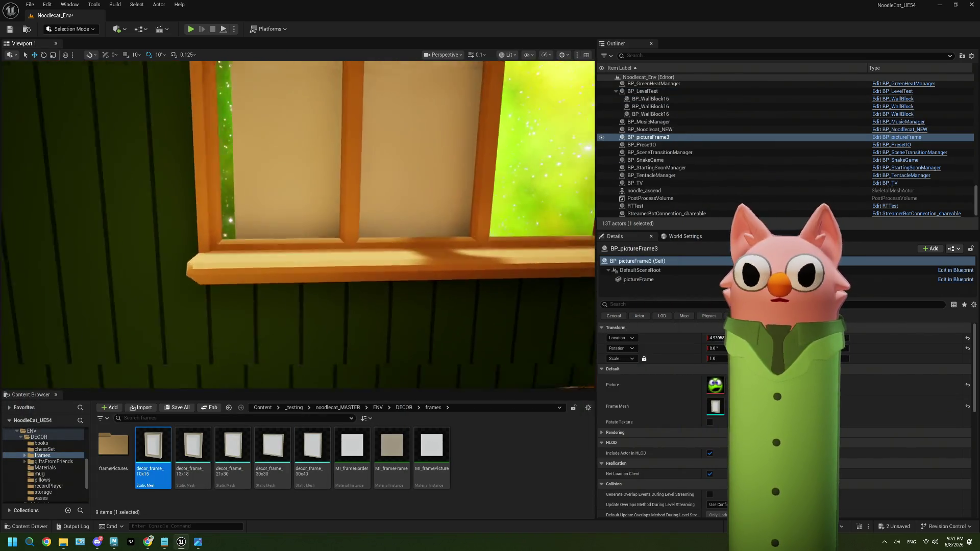
# Pull back to the full sofa, run and stop a brief play session, then bring Maya to the front.
pyautogui.moveTo(298, 222); pyautogui.dragTo(352, 221, button='right')
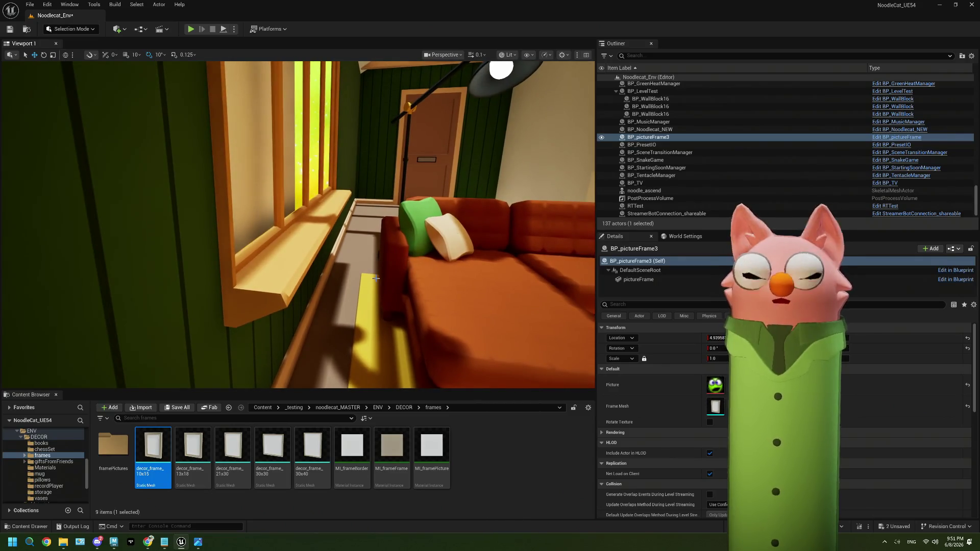
pyautogui.moveTo(376, 276)
pyautogui.mouseDown(button='right')
pyautogui.moveTo(360, 271)
pyautogui.moveTo(382, 272)
pyautogui.moveTo(360, 271)
pyautogui.mouseUp(button='right')
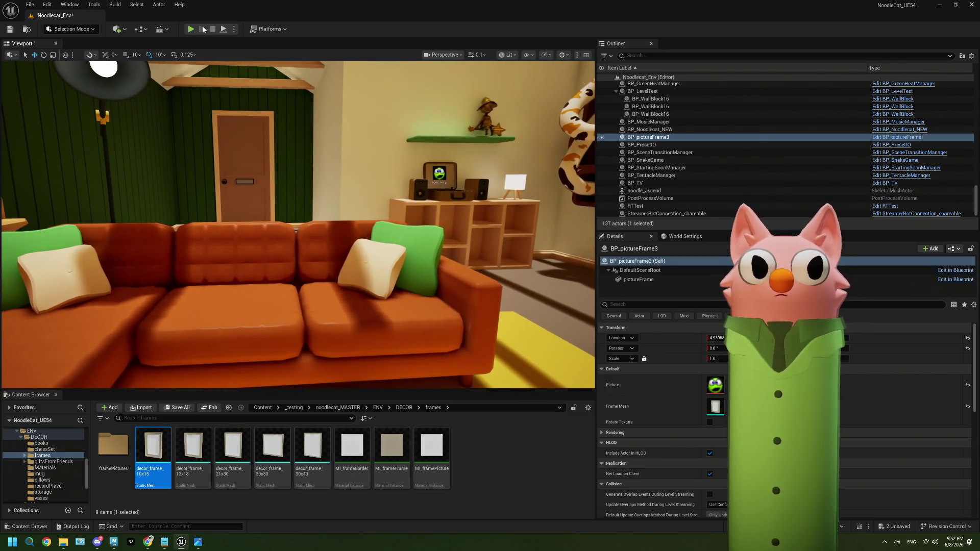
pyautogui.click(192, 29)
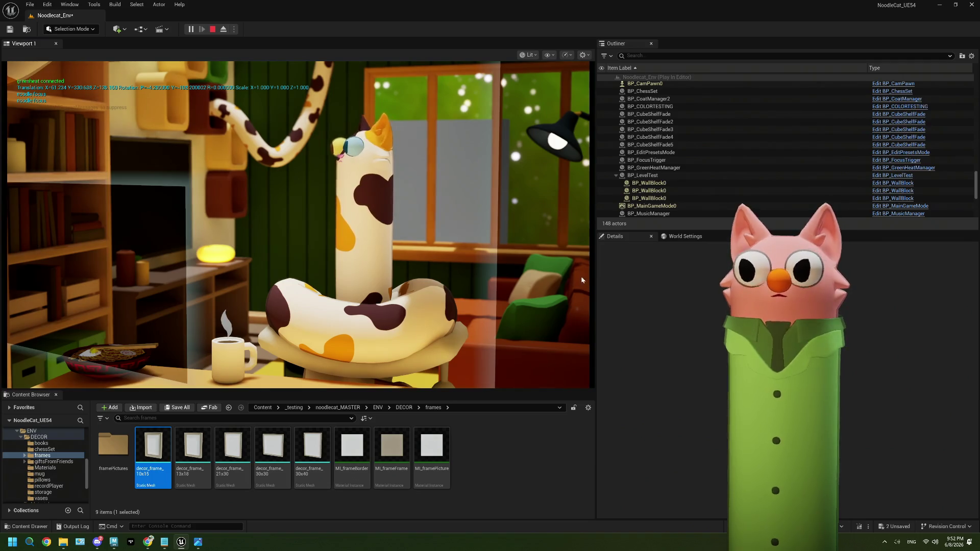
pyautogui.click(212, 28)
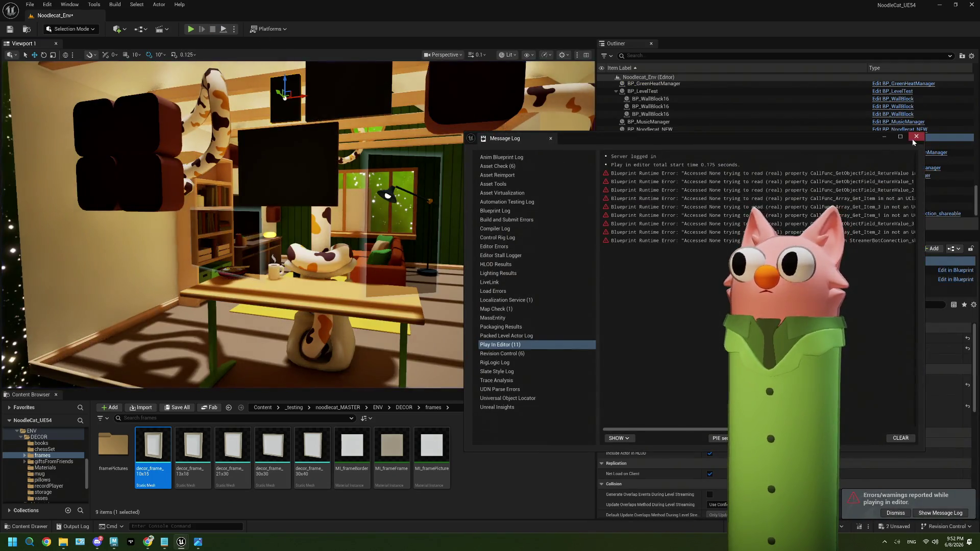
pyautogui.click(114, 542)
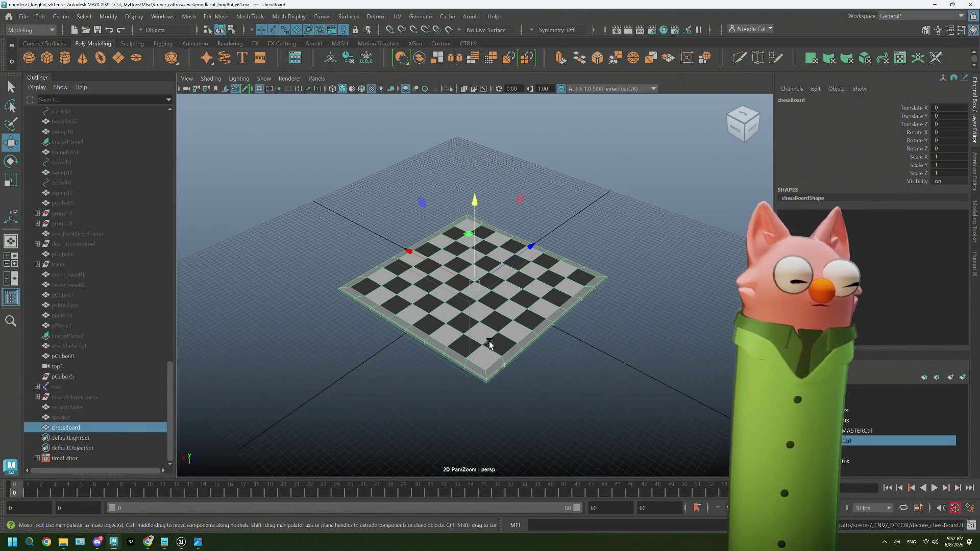
# Hide the chessBoard, show env_couch from the Outliner and frame it in the perspective view.
pyautogui.hotkey('ctrl', 'h')
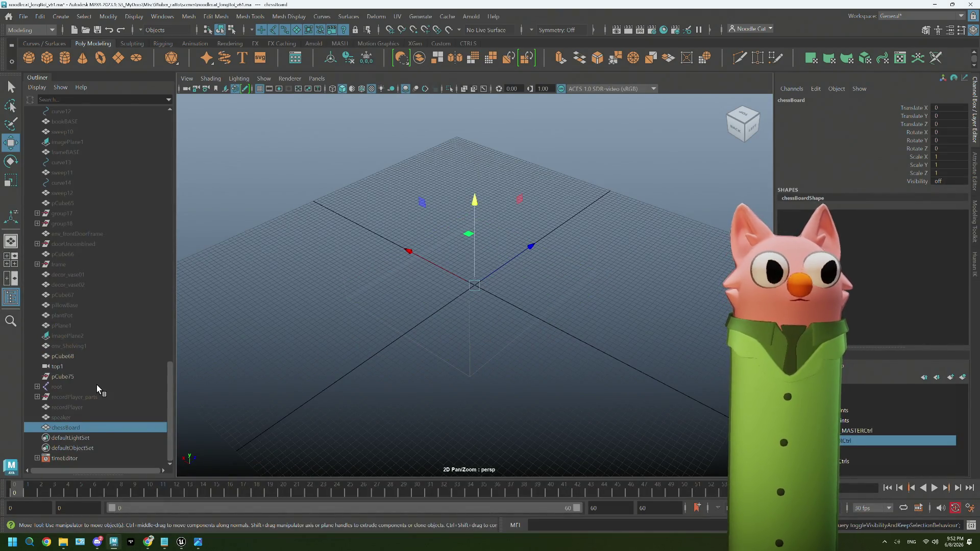
pyautogui.scroll(5, 97, 385)
pyautogui.scroll(5, 97, 385)
pyautogui.scroll(5, 96, 385)
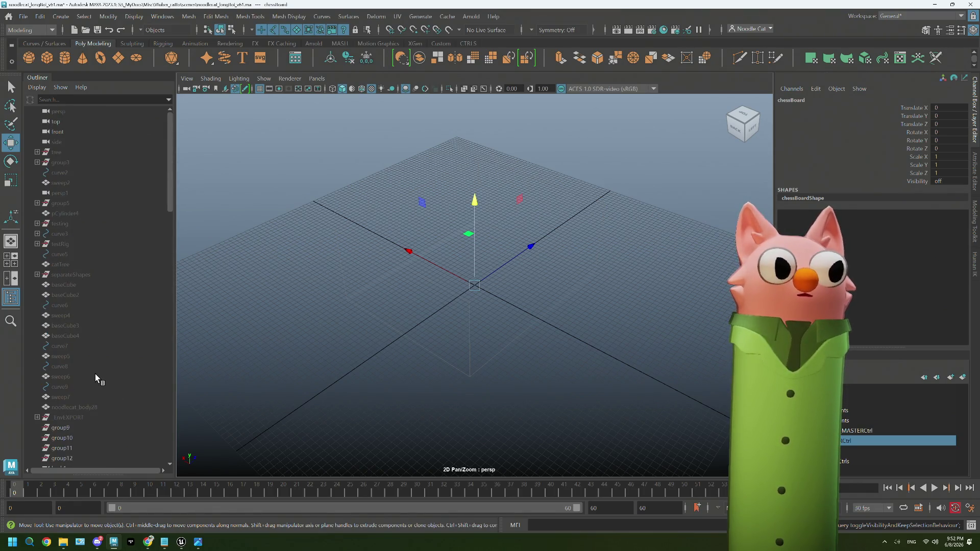
pyautogui.scroll(-5, 95, 374)
pyautogui.scroll(-5, 95, 373)
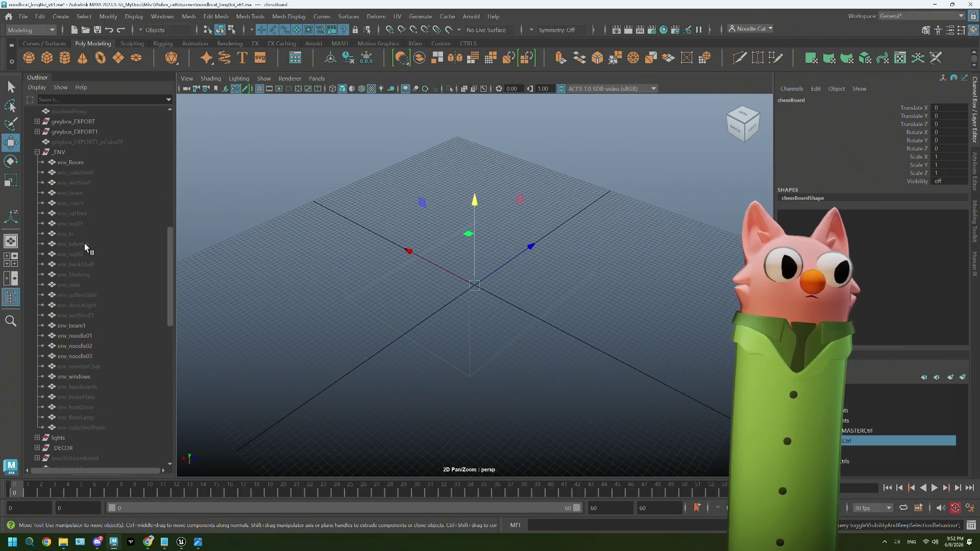
pyautogui.click(79, 200)
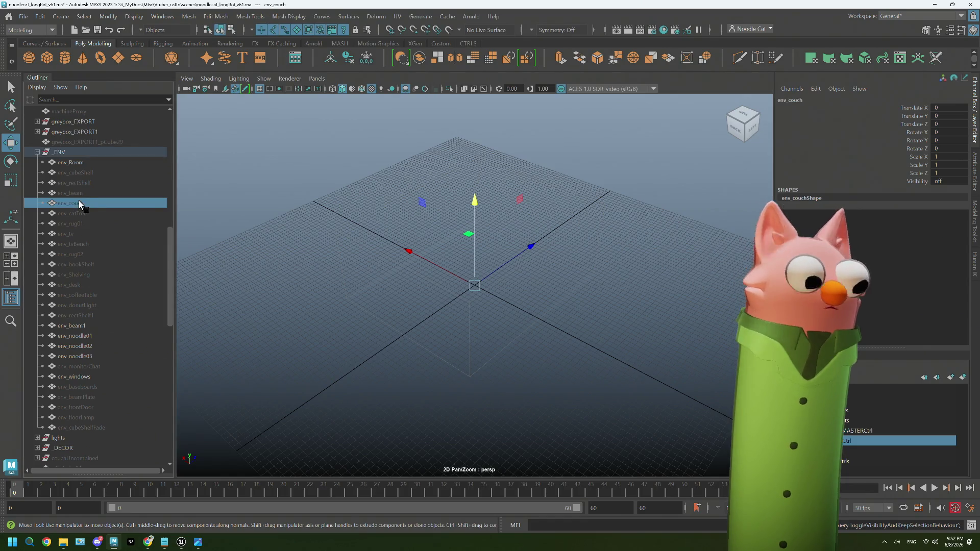
pyautogui.press('h')
pyautogui.press('f')
pyautogui.moveTo(641, 324)
pyautogui.keyDown('alt'); pyautogui.mouseDown()
pyautogui.moveTo(556, 313)
pyautogui.moveTo(493, 312)
pyautogui.moveTo(509, 326)
pyautogui.moveTo(465, 322)
pyautogui.moveTo(461, 291)
pyautogui.moveTo(499, 284)
pyautogui.mouseUp(); pyautogui.keyUp('alt')
pyautogui.scroll(5, 492, 313)
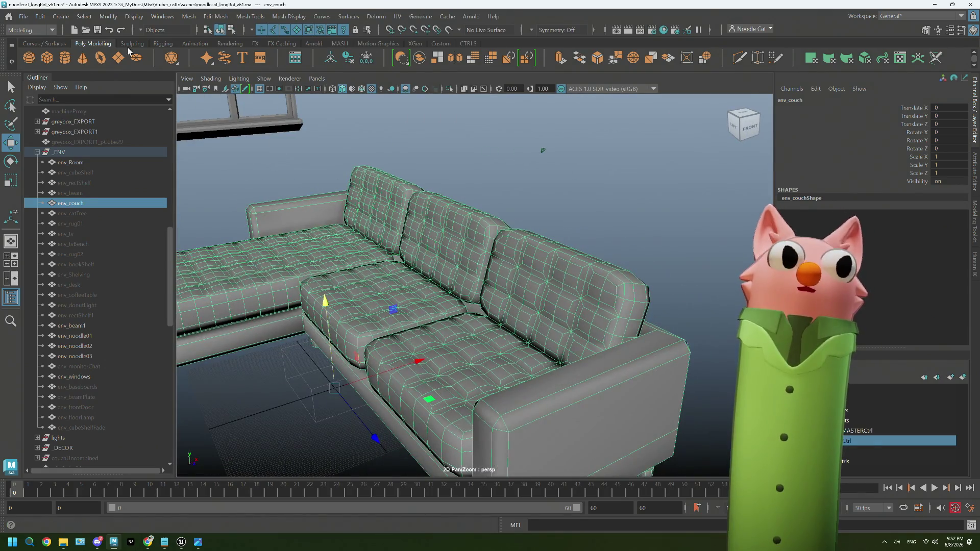
# Switch the menu set to FX and check the nCloth menu.
pyautogui.click(31, 29)
pyautogui.click(50, 72)
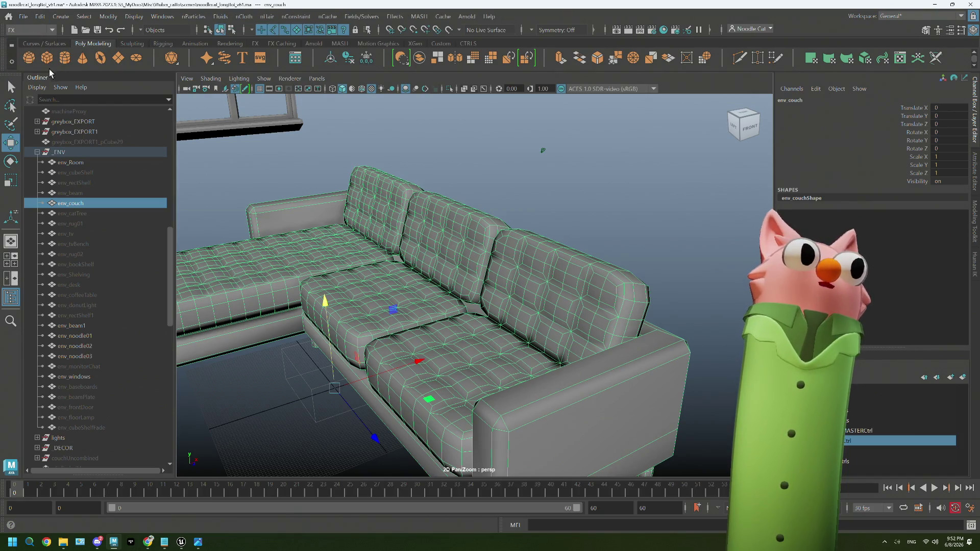
pyautogui.click(245, 17)
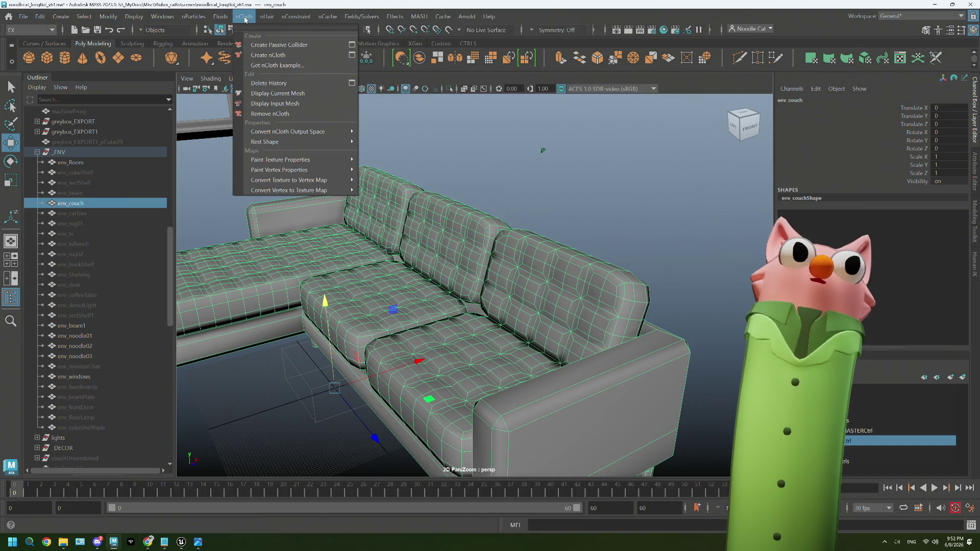
pyautogui.click(244, 17)
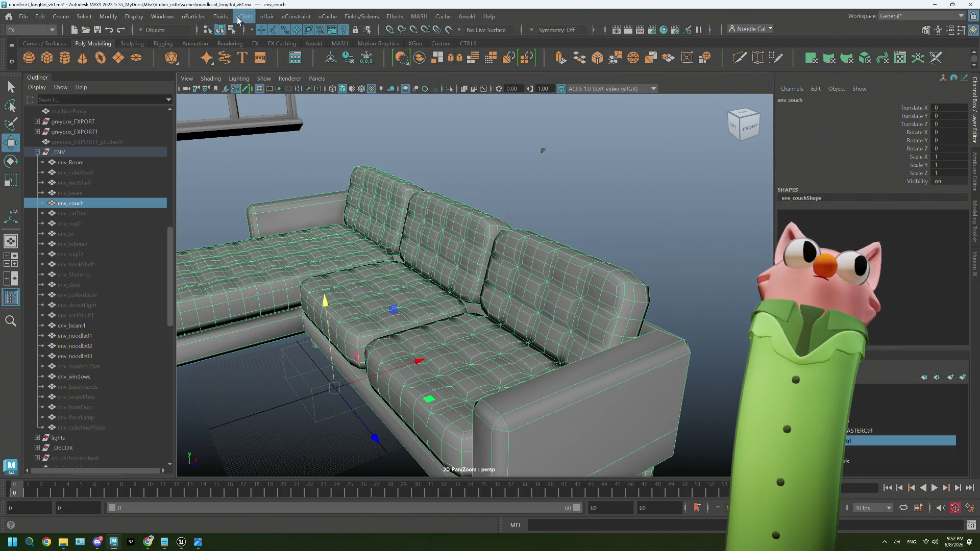
# Save the couch scene as a new file, clear the selection and bring the browser forward.
pyautogui.click(23, 16)
pyautogui.click(64, 76)
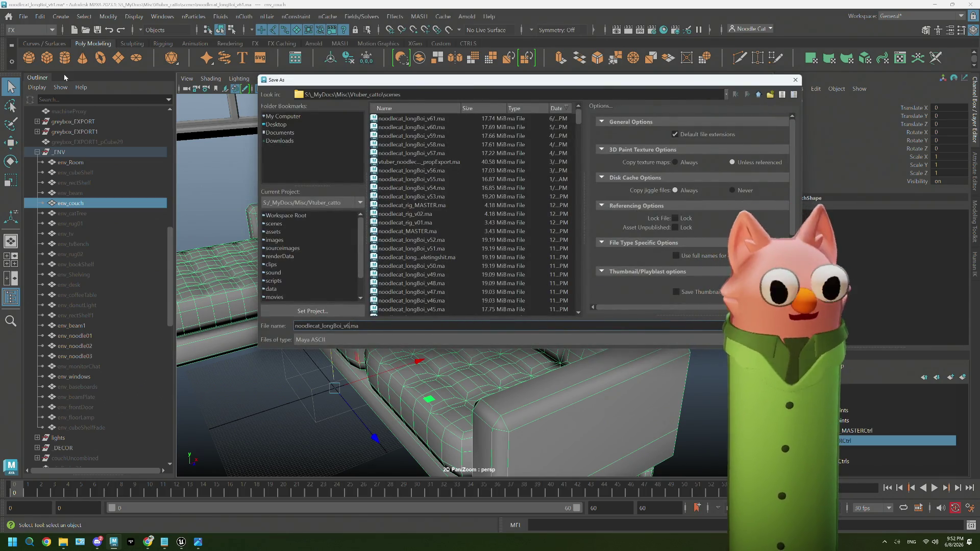
pyautogui.press('Return')
pyautogui.press('w')
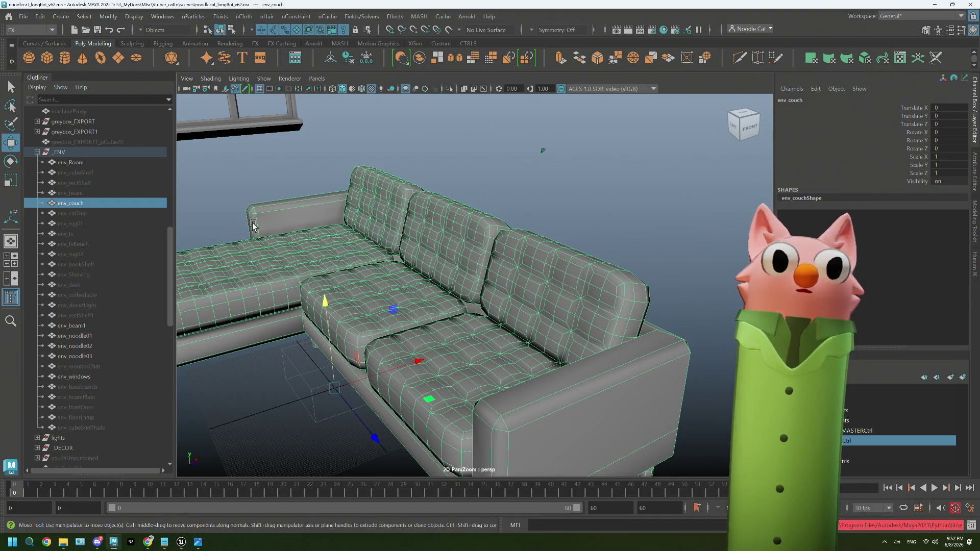
pyautogui.click(374, 352)
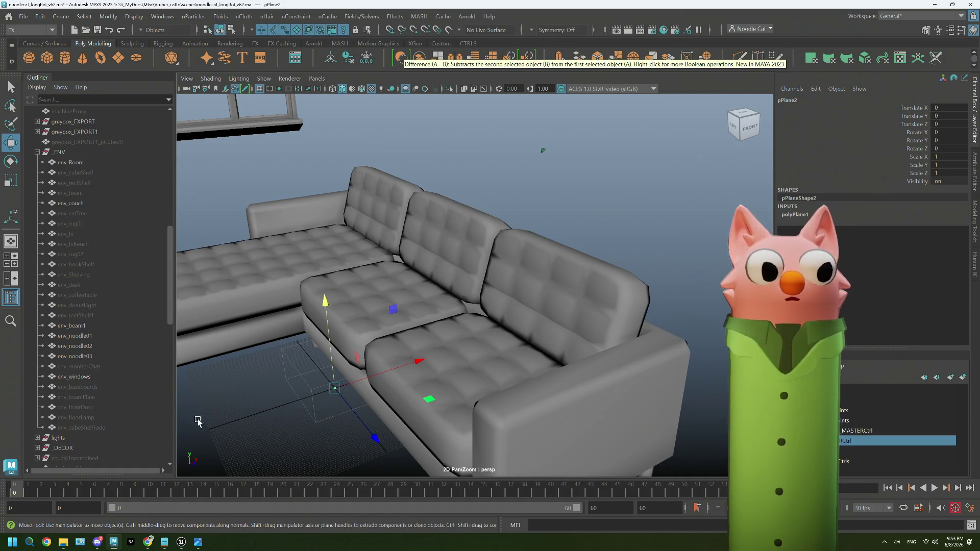
pyautogui.click(146, 542)
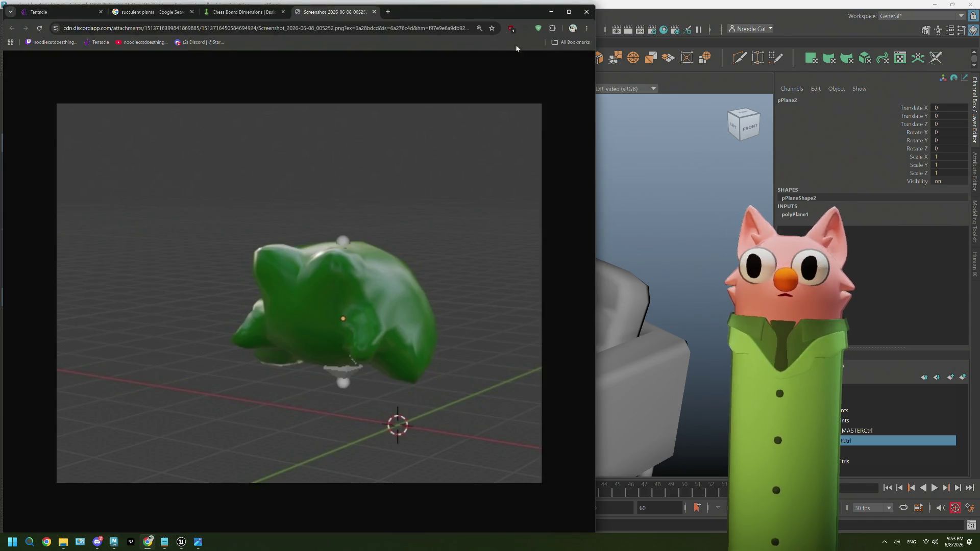
# Search Google for throw blanket dimensions, view the image size charts, then minimize Chrome.
pyautogui.click(388, 13)
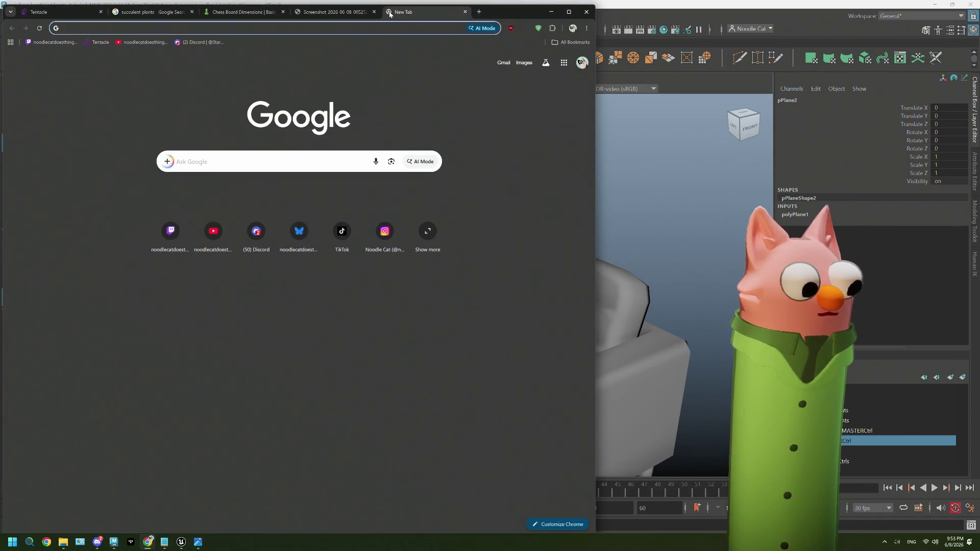
pyautogui.write('throw blanket dimension')
pyautogui.press('Return')
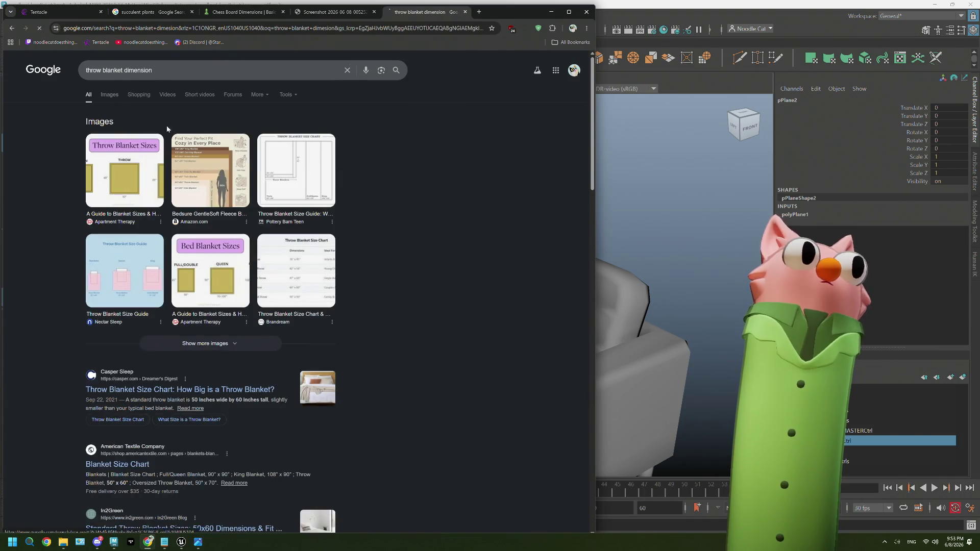
pyautogui.click(296, 170)
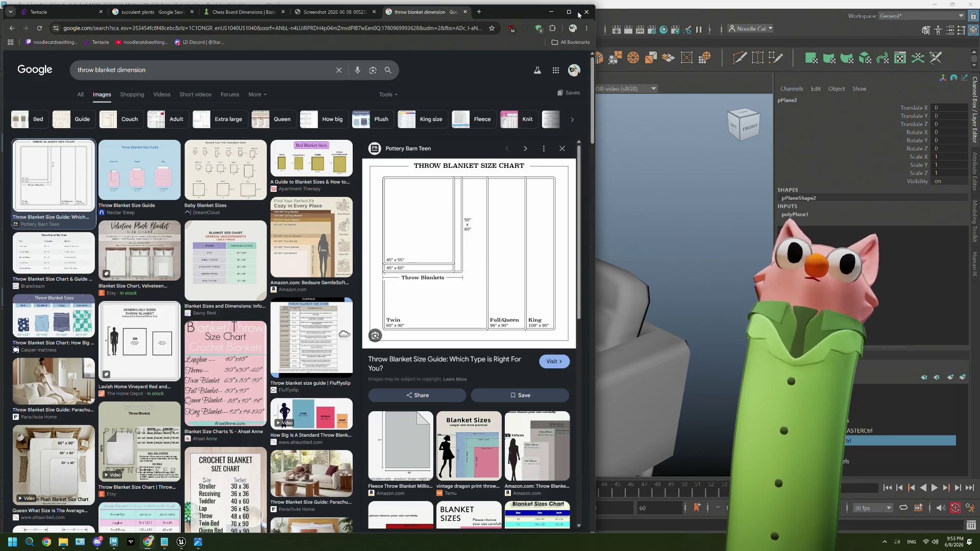
pyautogui.click(554, 13)
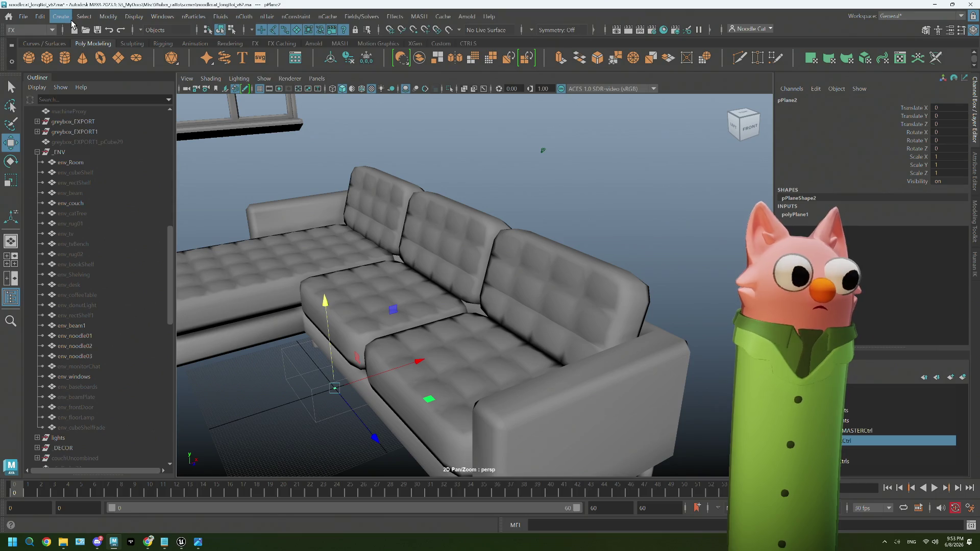
# In Preferences > Settings set the working linear unit to meter and save.
pyautogui.click(162, 16)
pyautogui.click(332, 162)
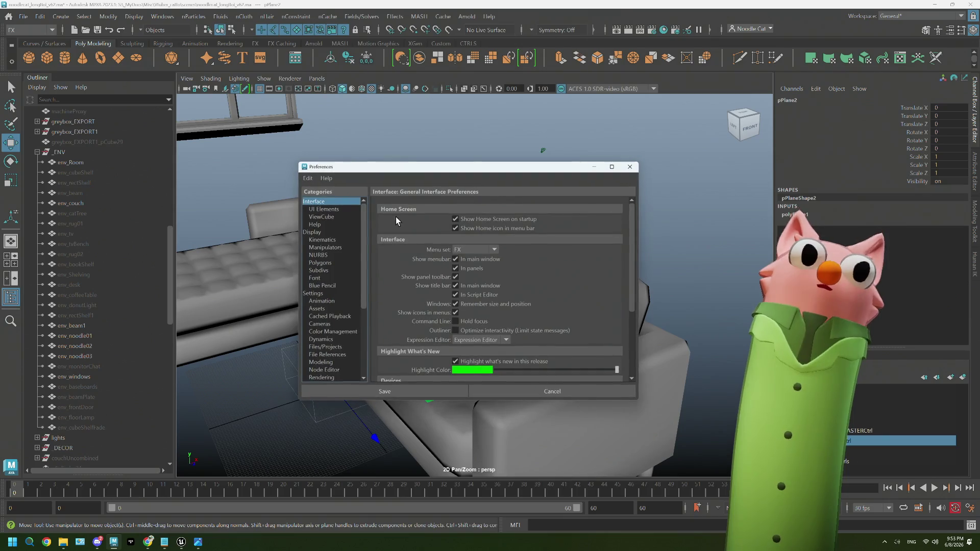
pyautogui.click(321, 240)
pyautogui.click(326, 293)
pyautogui.click(486, 241)
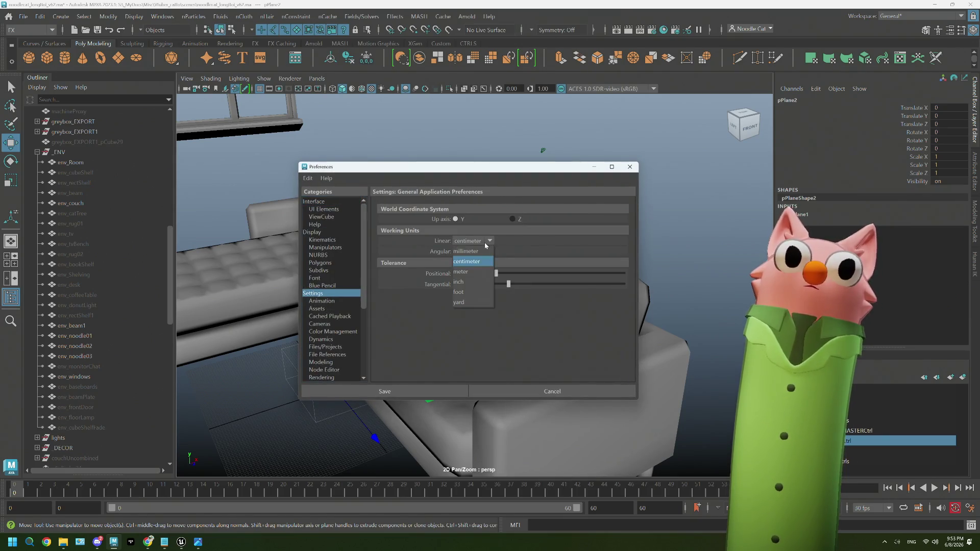
pyautogui.click(484, 270)
pyautogui.click(459, 391)
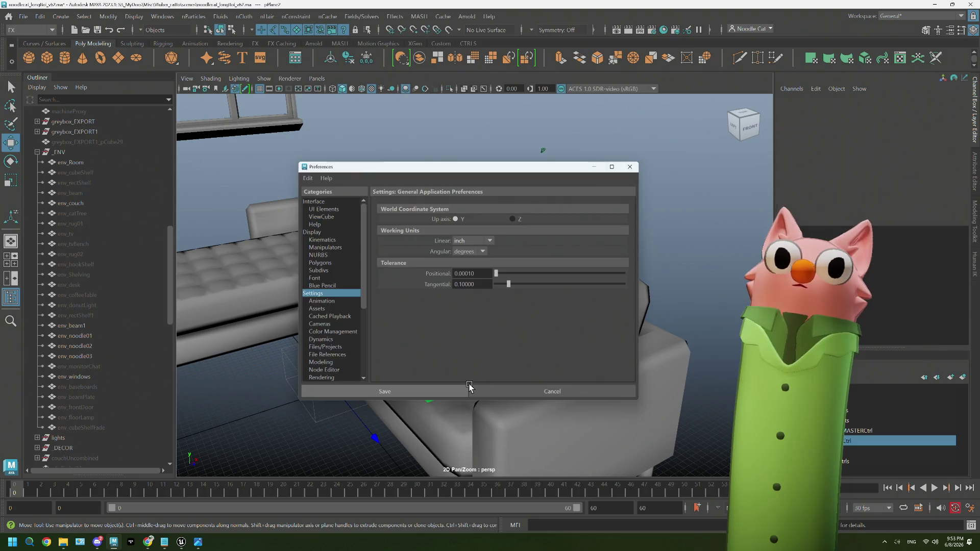
pyautogui.scroll(-4, 420, 362)
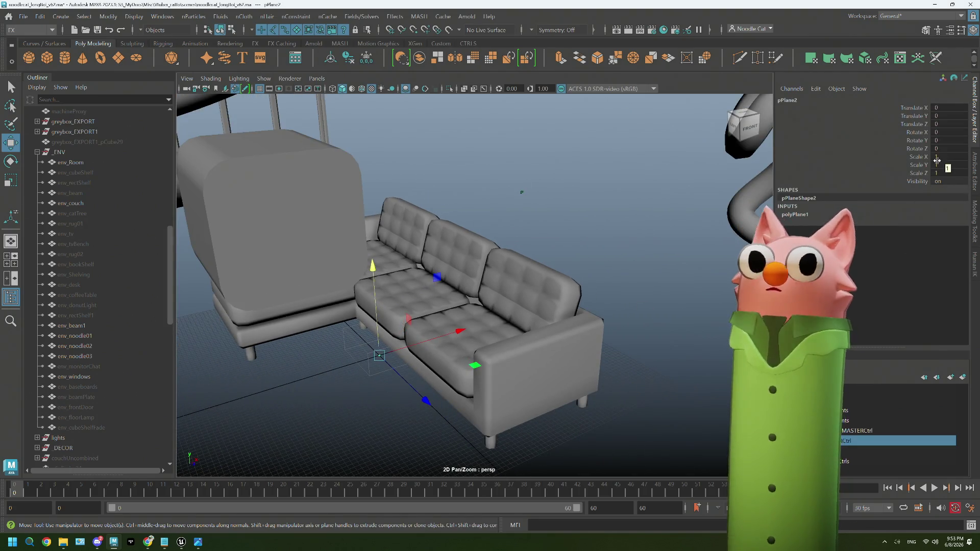
# Delete pPlane2 and create a new polygon plane scaled to 50 x 60.
pyautogui.hotkey('ctrl', '1')
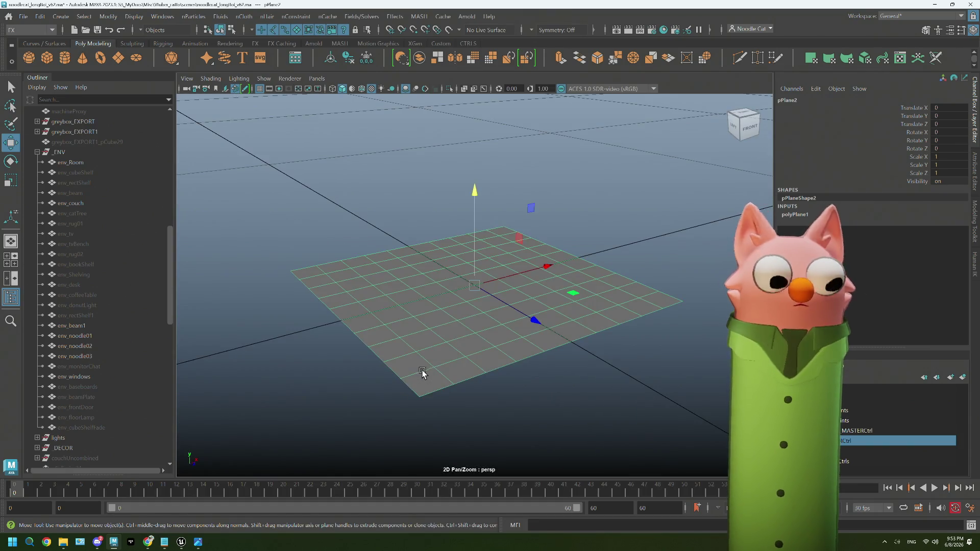
pyautogui.press('f')
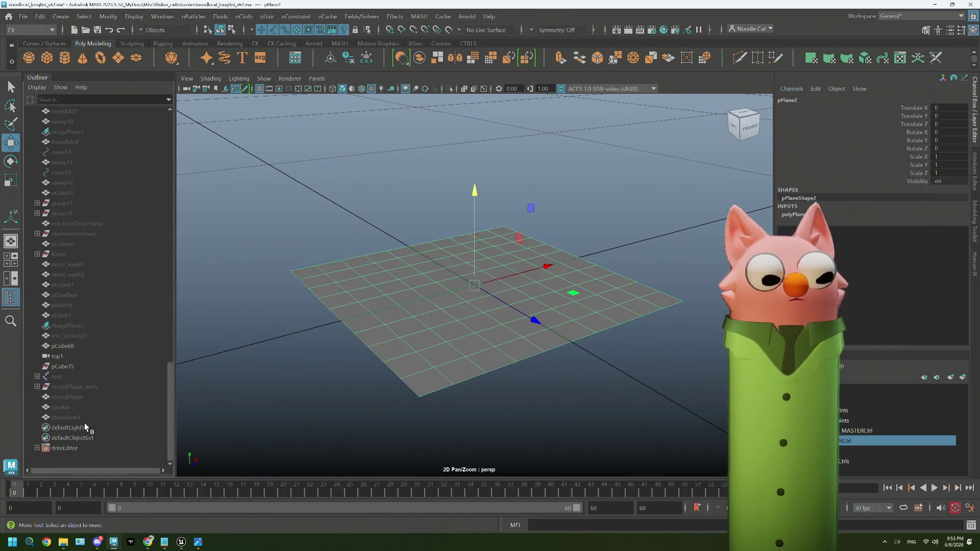
pyautogui.press('Delete')
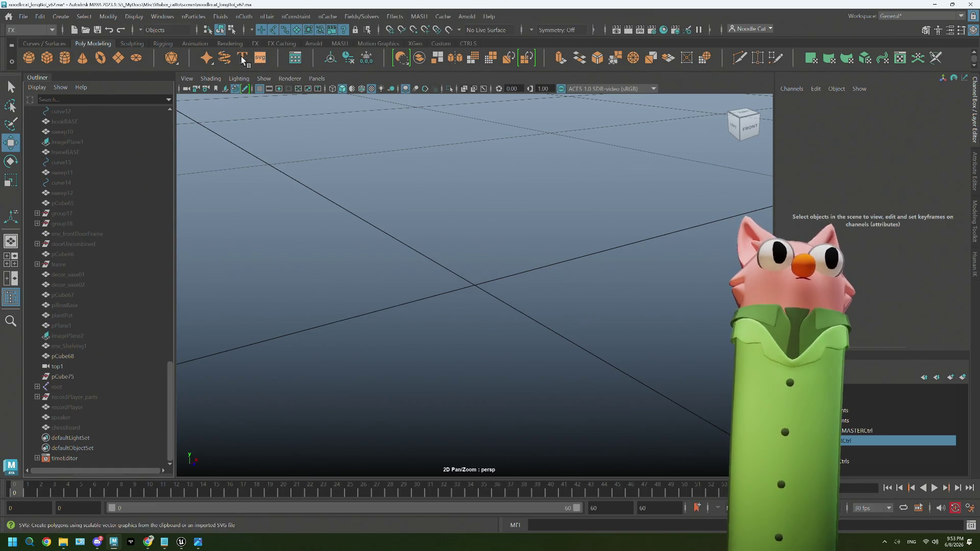
pyautogui.click(118, 59)
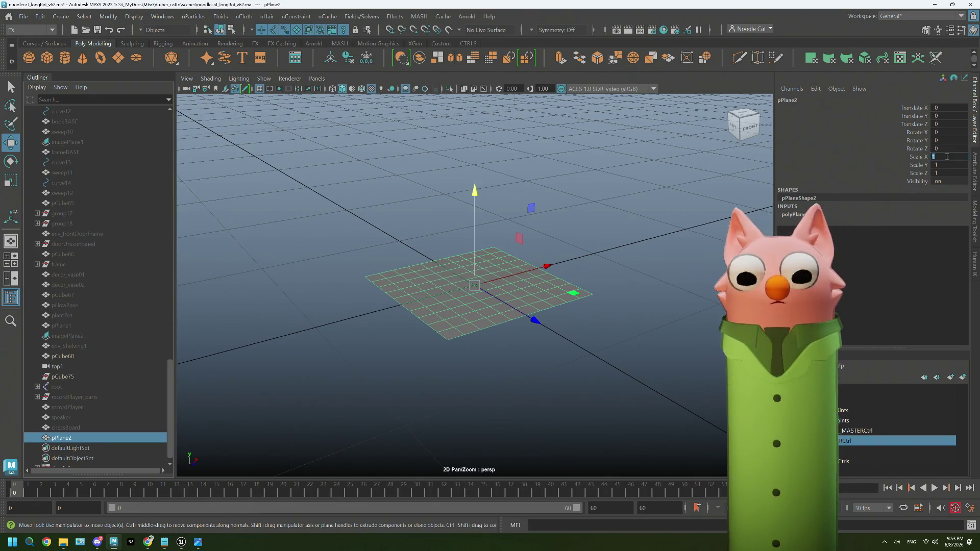
pyautogui.press('Tab')
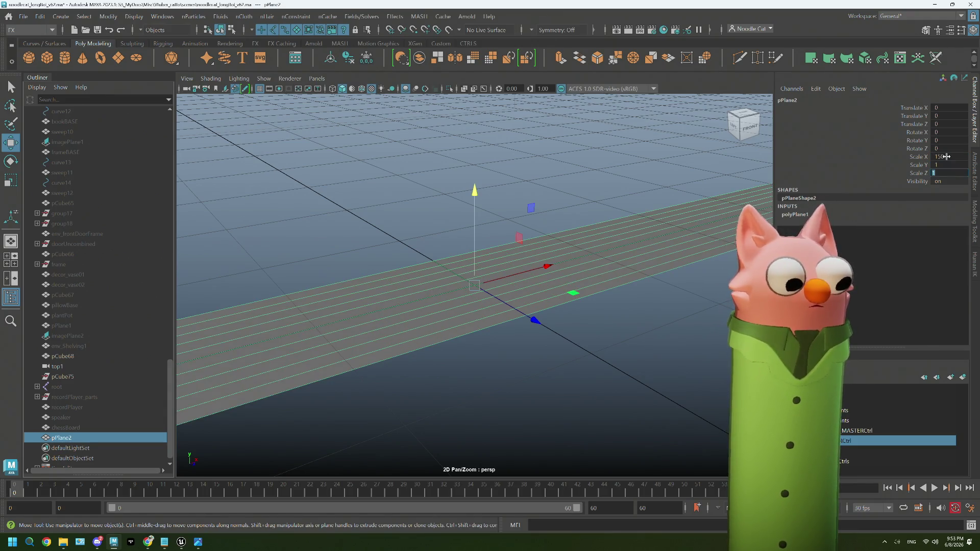
pyautogui.press('Tab')
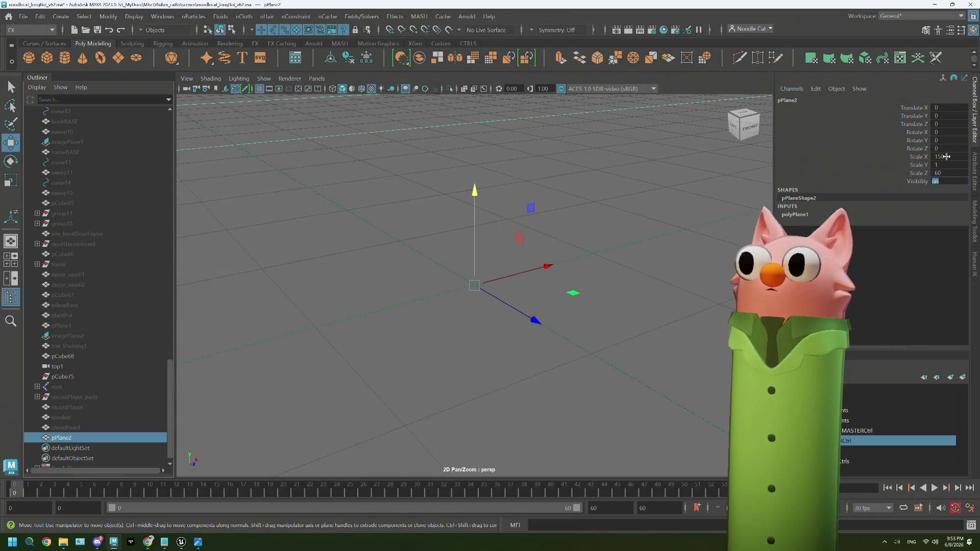
pyautogui.write('5')
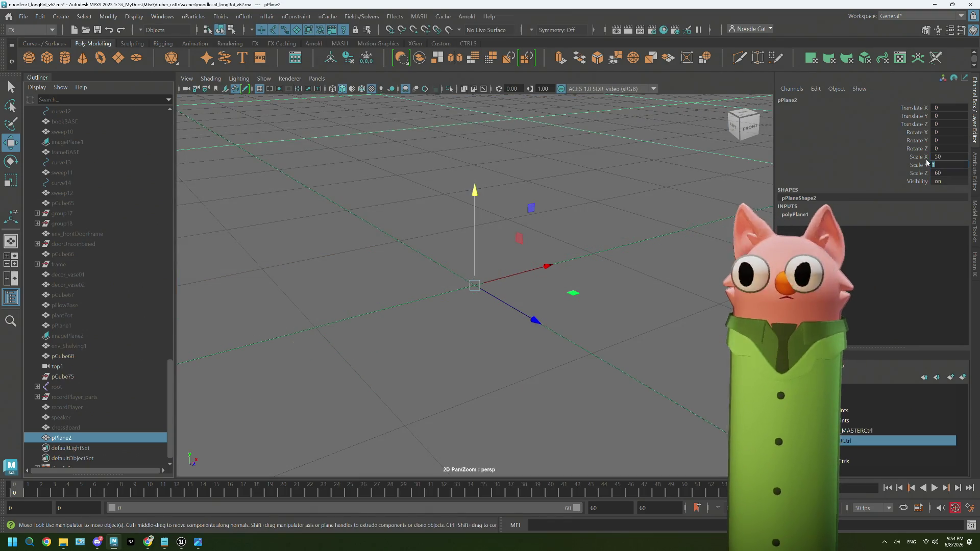
# Move the plane up and over the couch so it sits above the backrest.
pyautogui.keyDown('alt'); pyautogui.moveTo(710, 150); pyautogui.dragTo(526, 220, button='right'); pyautogui.keyUp('alt')
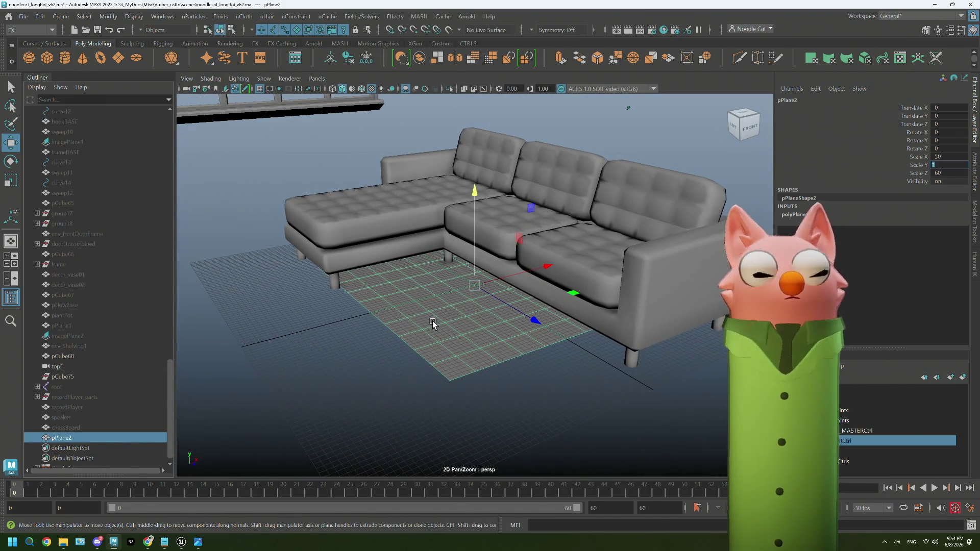
pyautogui.moveTo(531, 322); pyautogui.dragTo(562, 337)
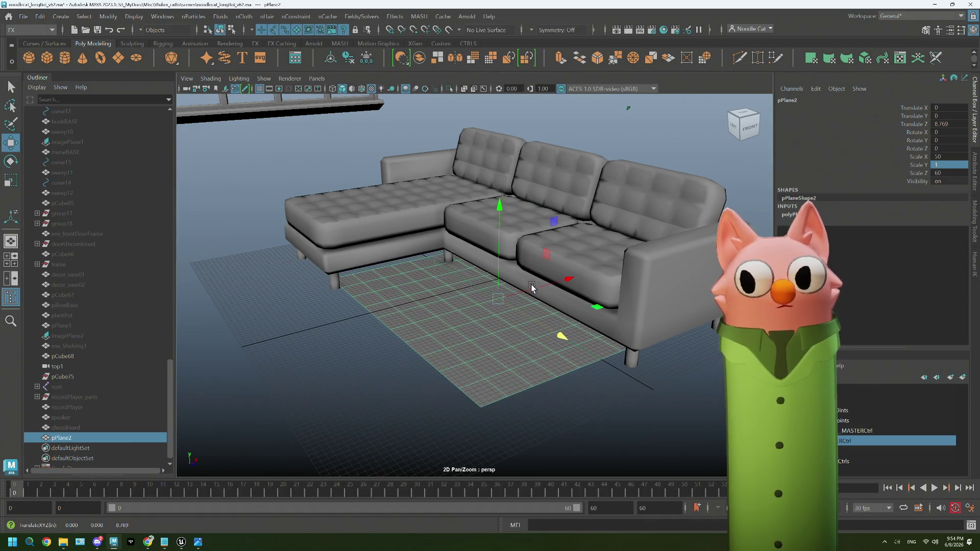
pyautogui.moveTo(499, 207); pyautogui.dragTo(499, 85)
pyautogui.moveTo(545, 216)
pyautogui.mouseDown(button='right')
pyautogui.moveTo(514, 219)
pyautogui.moveTo(544, 199)
pyautogui.mouseUp(button='right')
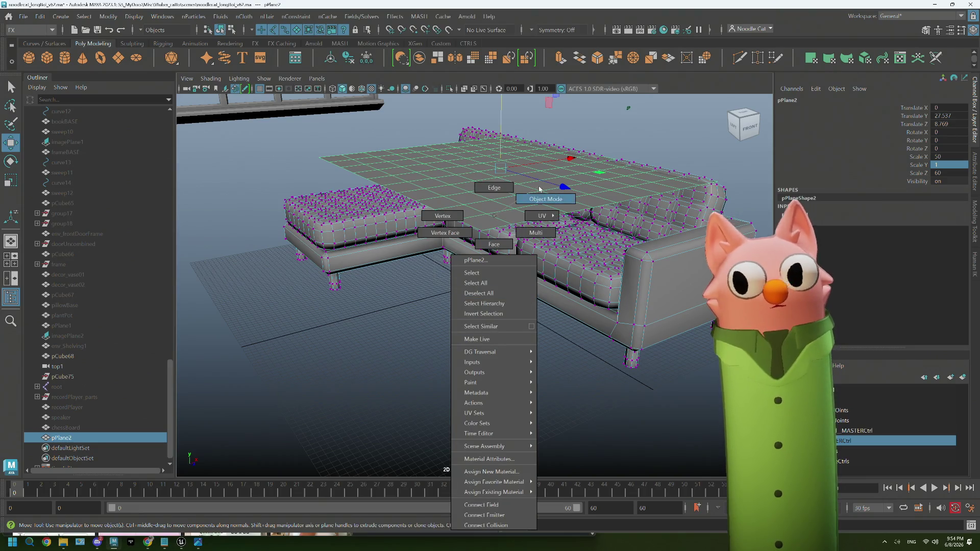
pyautogui.click(525, 350)
pyautogui.moveTo(526, 350)
pyautogui.keyDown('alt'); pyautogui.mouseDown()
pyautogui.moveTo(485, 350)
pyautogui.moveTo(513, 339)
pyautogui.moveTo(413, 421)
pyautogui.mouseUp(); pyautogui.keyUp('alt')
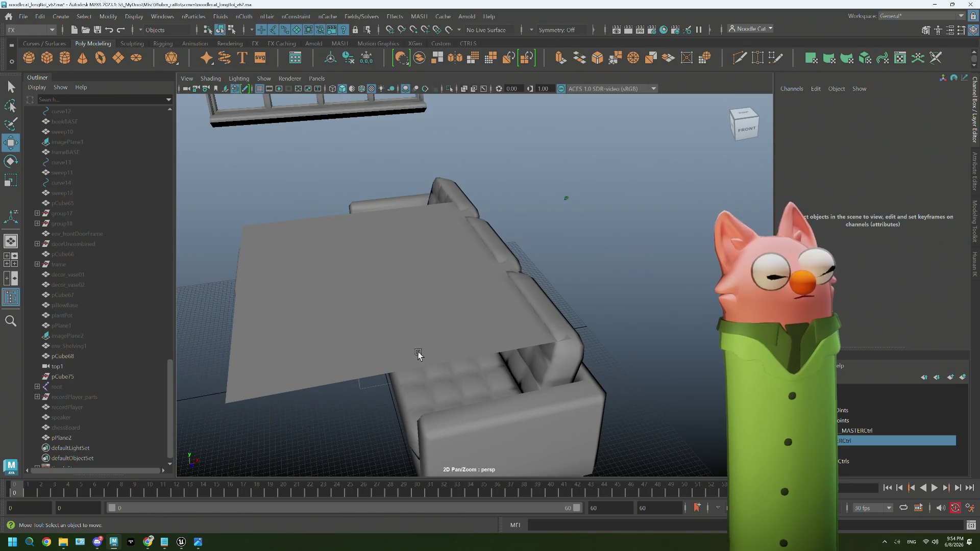
pyautogui.click(395, 317)
pyautogui.moveTo(470, 264)
pyautogui.mouseDown()
pyautogui.moveTo(584, 245)
pyautogui.moveTo(480, 332)
pyautogui.moveTo(628, 244)
pyautogui.mouseUp()
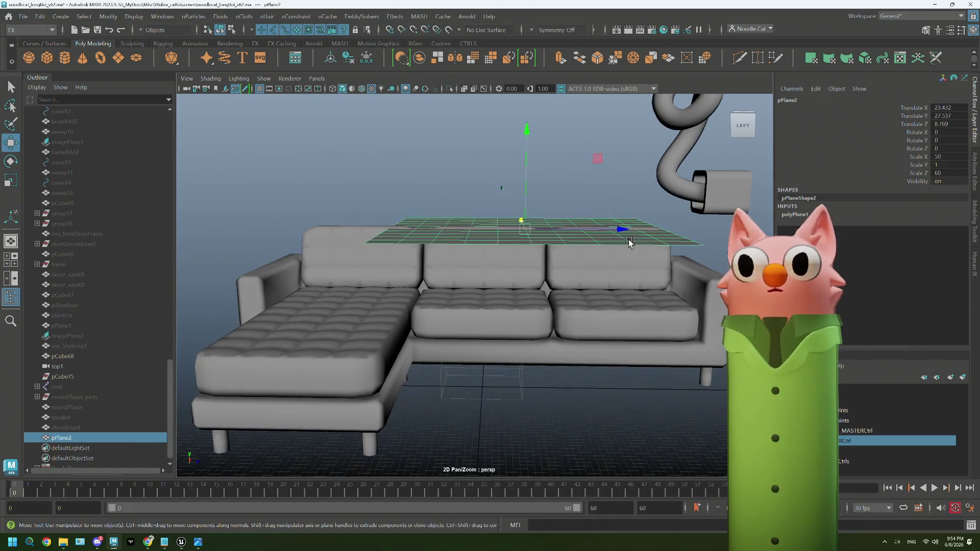
pyautogui.moveTo(621, 233); pyautogui.dragTo(593, 233, button='middle')
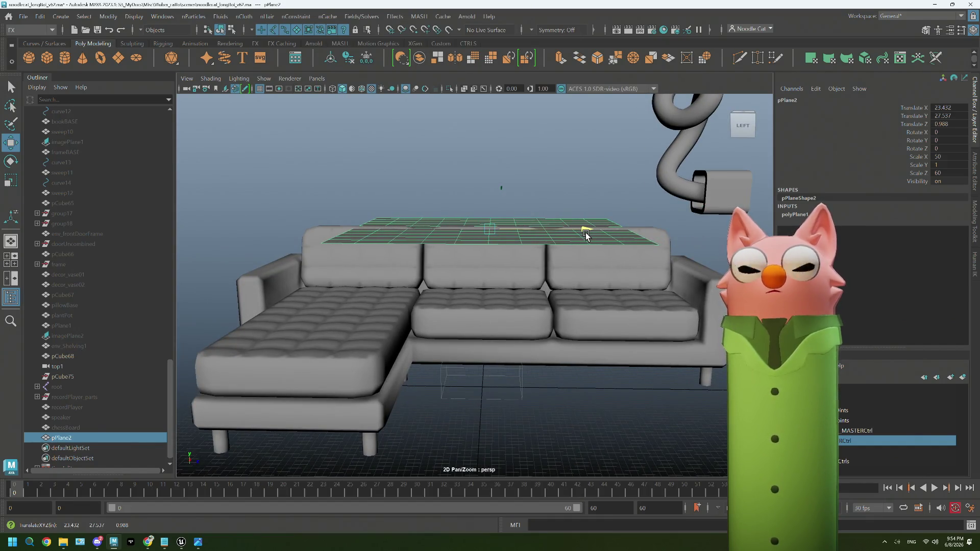
# Inspect the plane from above the couch, then delete it.
pyautogui.click(530, 277)
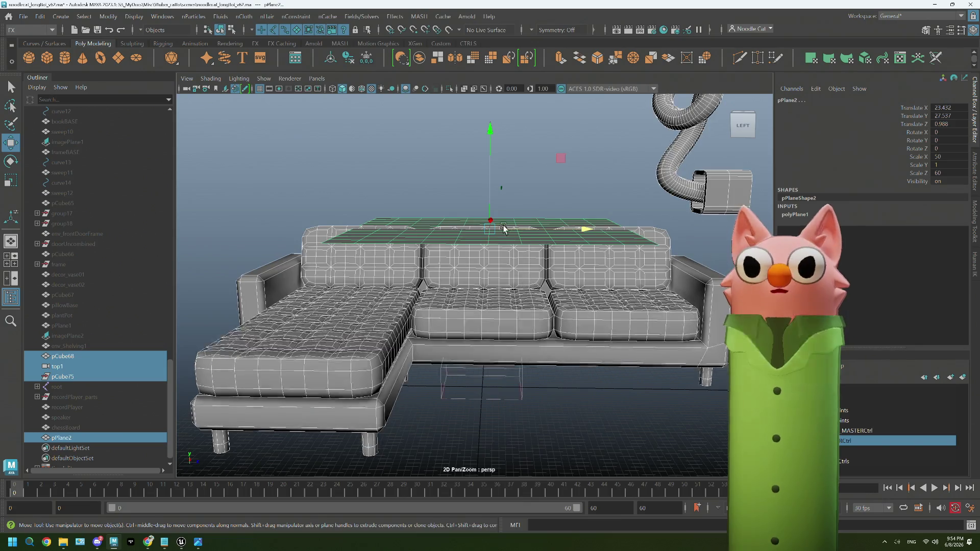
pyautogui.click(526, 199)
pyautogui.keyDown('alt'); pyautogui.moveTo(584, 219); pyautogui.dragTo(467, 215); pyautogui.keyUp('alt')
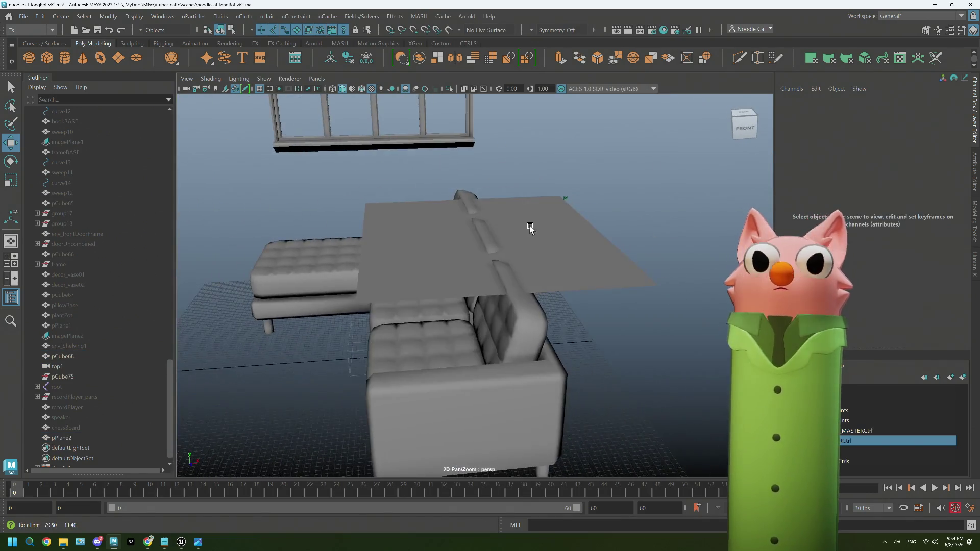
pyautogui.keyDown('alt'); pyautogui.moveTo(547, 287); pyautogui.dragTo(589, 306); pyautogui.keyUp('alt')
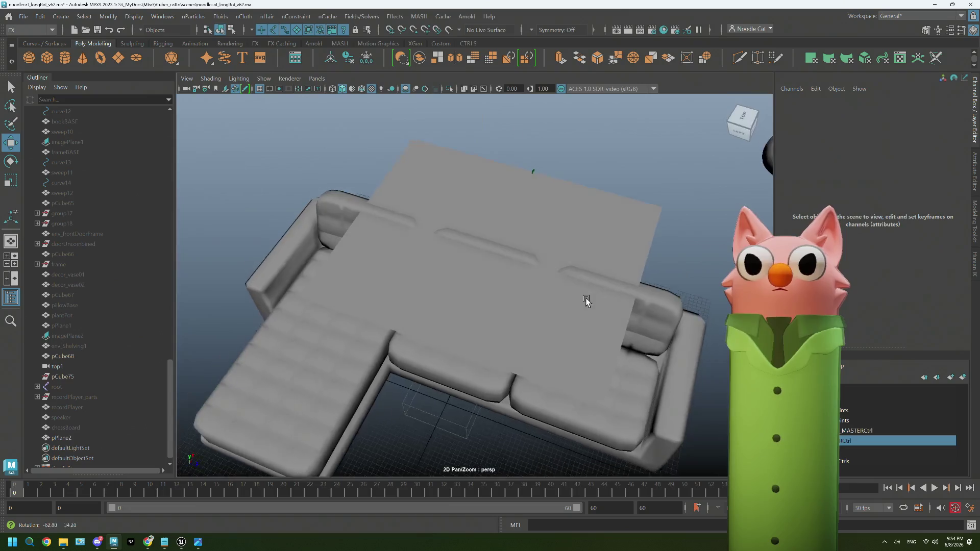
pyautogui.click(582, 261)
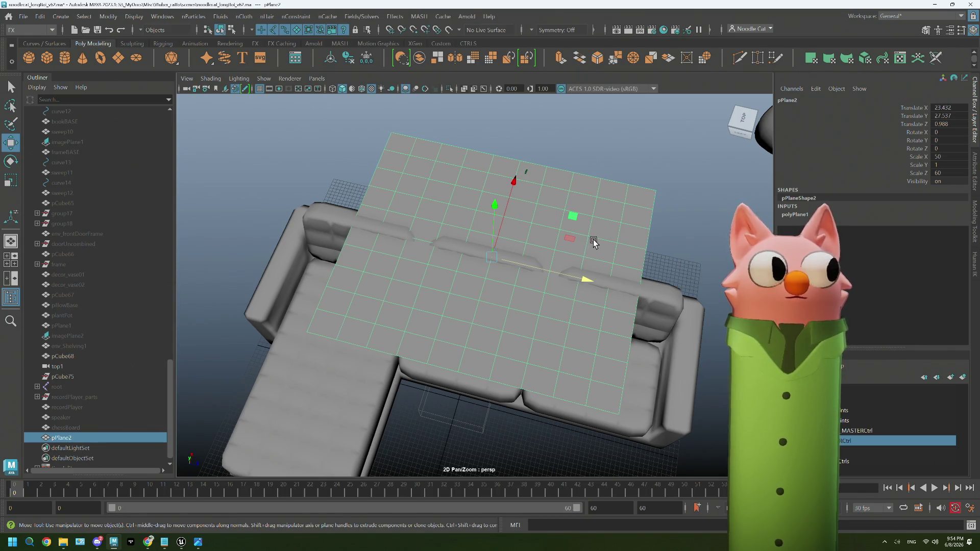
pyautogui.press('Delete')
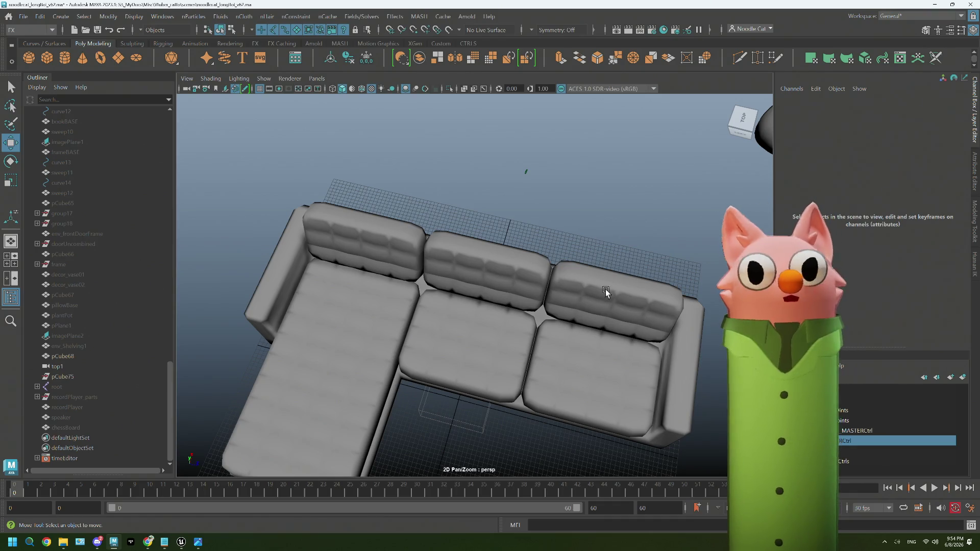
# Maximize the front view centered on the tilted back cushion and bring up the Create menu.
pyautogui.hotkey('alt', 'ctrl', 'f')
pyautogui.press('space')
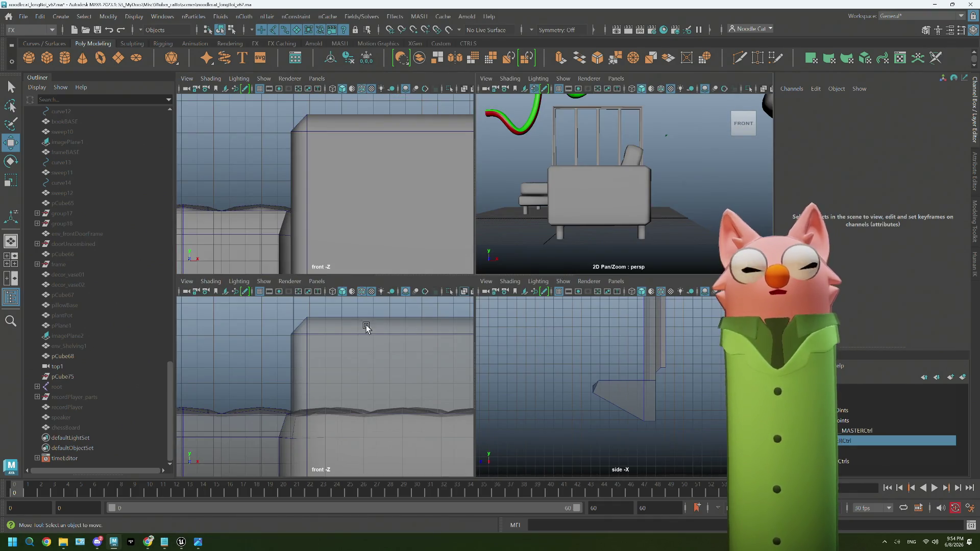
pyautogui.press('space')
pyautogui.scroll(-5, 450, 346)
pyautogui.scroll(3, 368, 391)
pyautogui.scroll(2, 368, 391)
pyautogui.scroll(2, 369, 391)
pyautogui.keyDown('alt'); pyautogui.moveTo(375, 401); pyautogui.dragTo(405, 287, button='middle'); pyautogui.keyUp('alt')
pyautogui.scroll(2, 406, 290)
pyautogui.scroll(1, 407, 292)
pyautogui.keyDown('alt'); pyautogui.moveTo(287, 201); pyautogui.dragTo(364, 159, button='middle'); pyautogui.keyUp('alt')
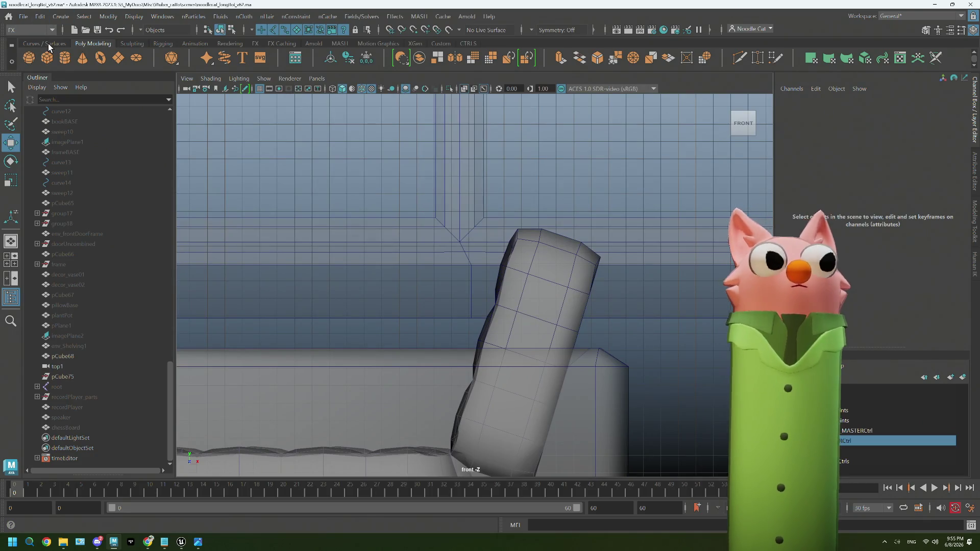
pyautogui.click(59, 19)
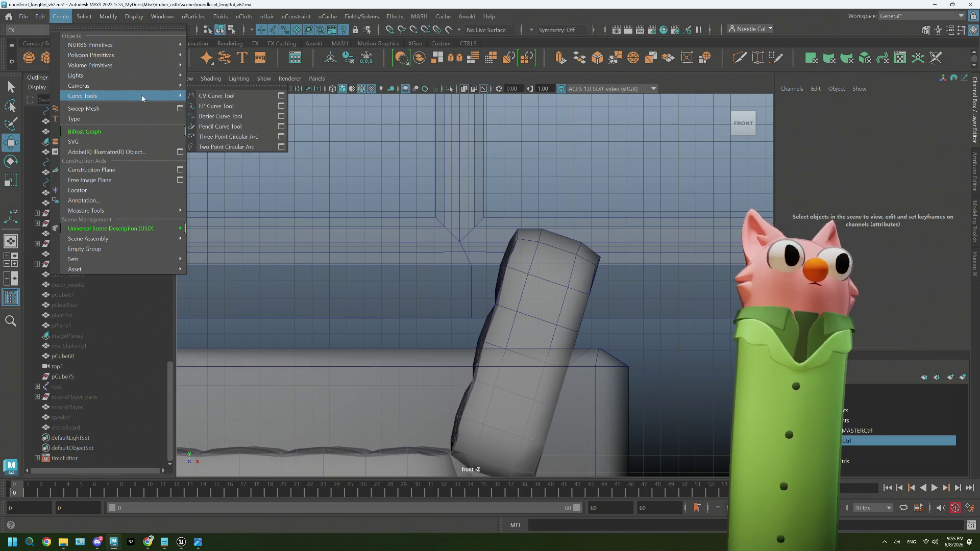
pyautogui.moveTo(83, 95)
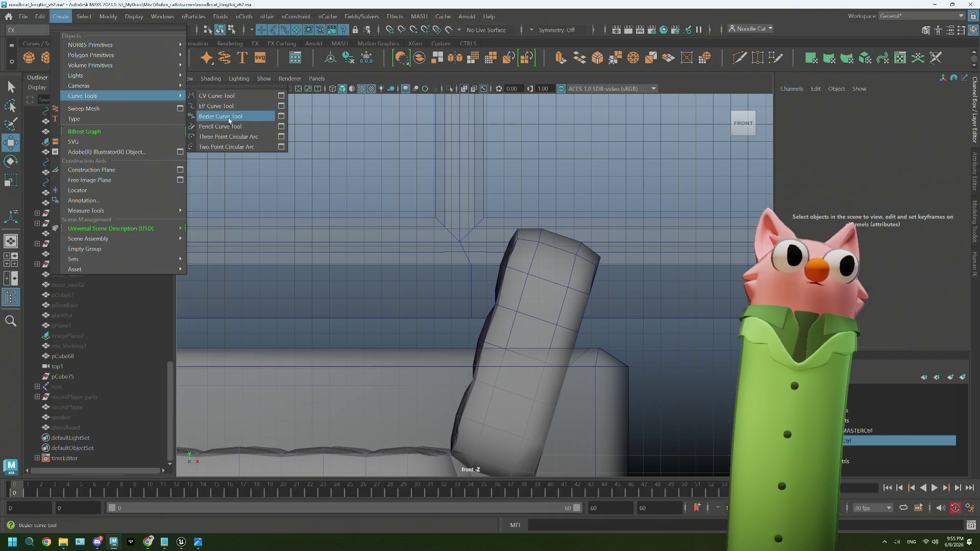
# Draw a Bezier curve along the top of the tilted backrest cushion in the front view.
pyautogui.click(232, 120)
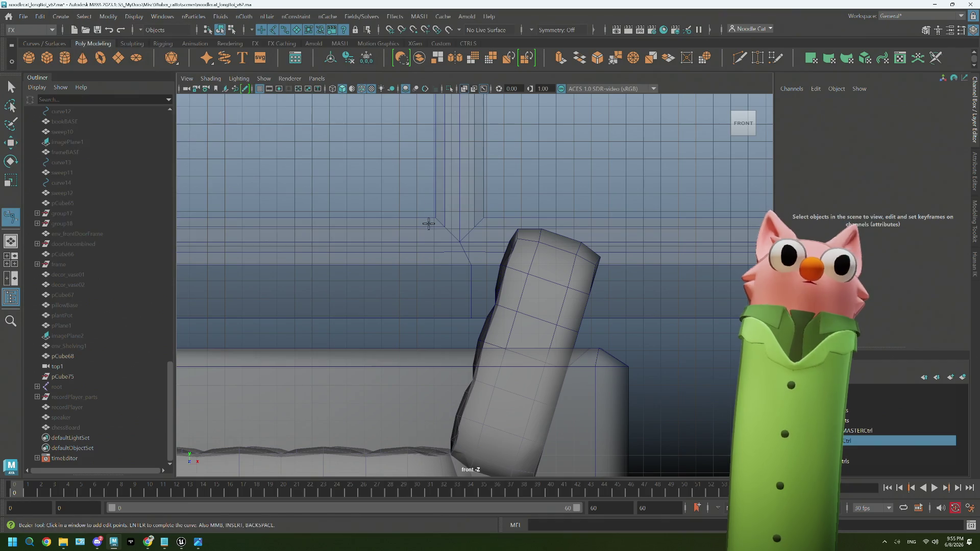
pyautogui.click(482, 305)
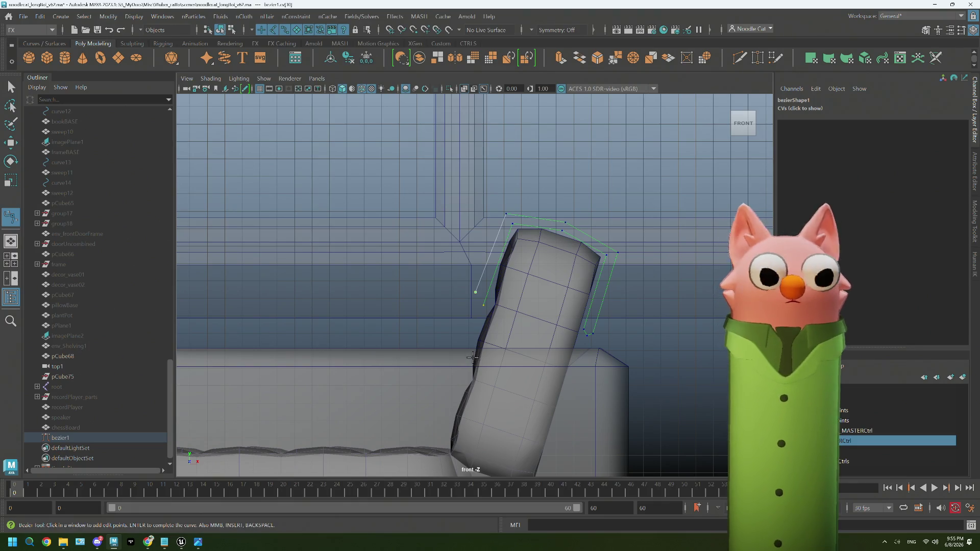
pyautogui.press('w')
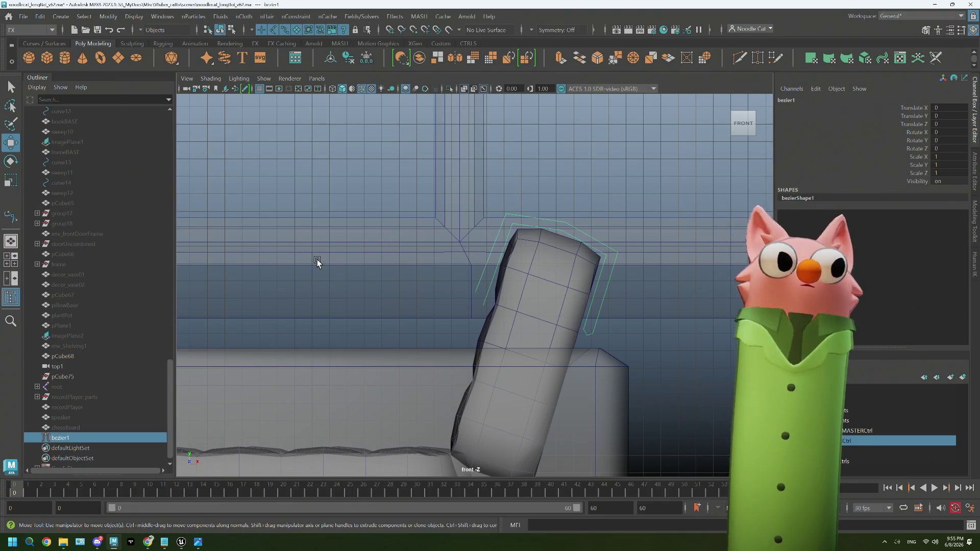
# Return to the perspective view and orbit to check bezier1 draped over the backrest.
pyautogui.press('space')
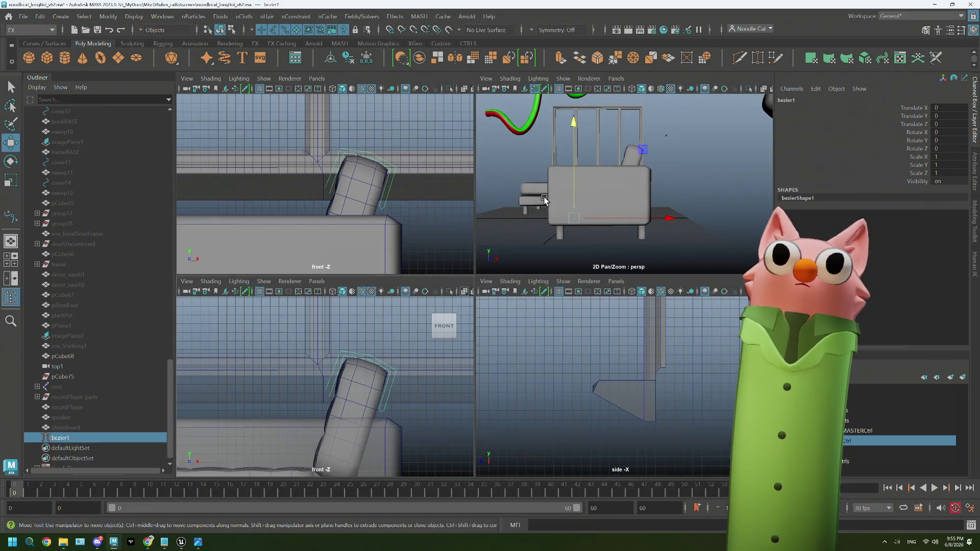
pyautogui.press('space')
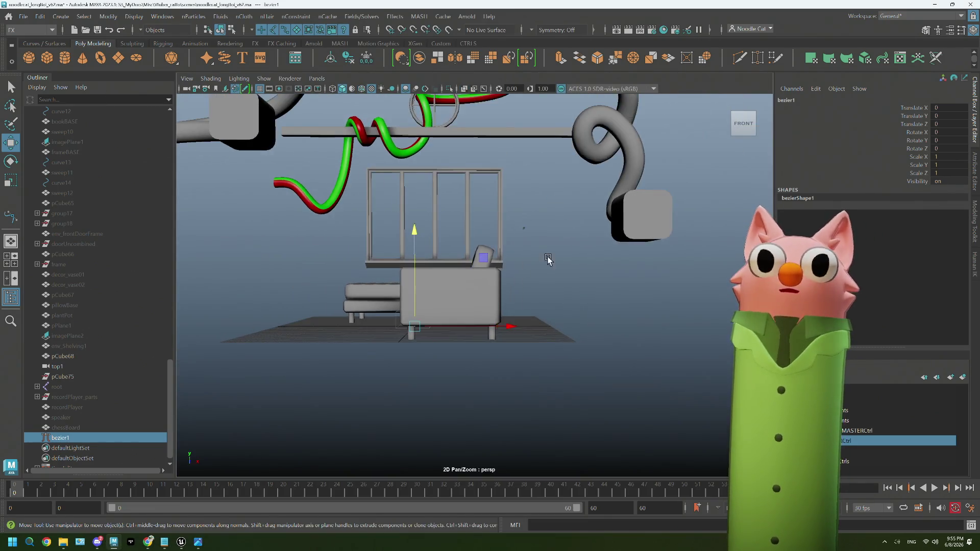
pyautogui.keyDown('alt'); pyautogui.moveTo(558, 251); pyautogui.dragTo(568, 279); pyautogui.keyUp('alt')
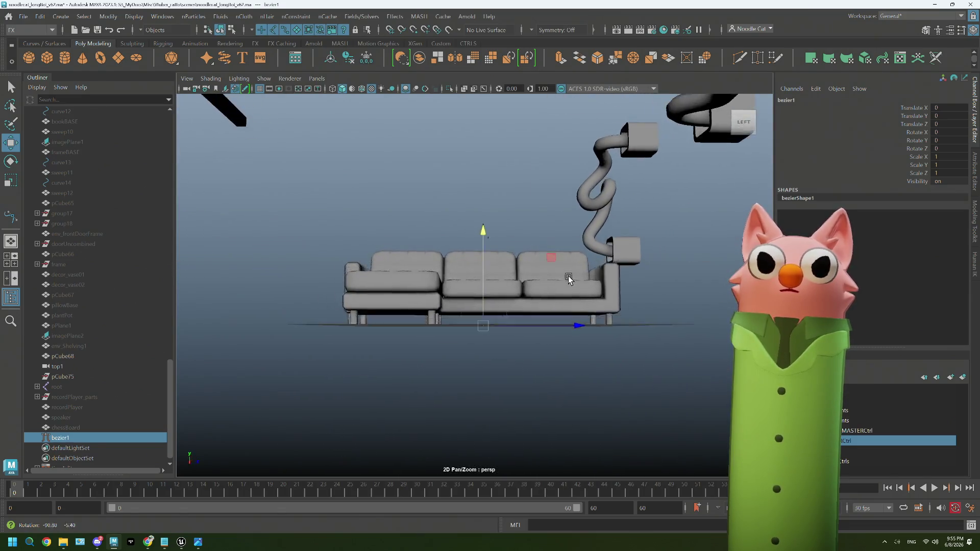
pyautogui.keyDown('alt'); pyautogui.moveTo(569, 280); pyautogui.dragTo(431, 162); pyautogui.keyUp('alt')
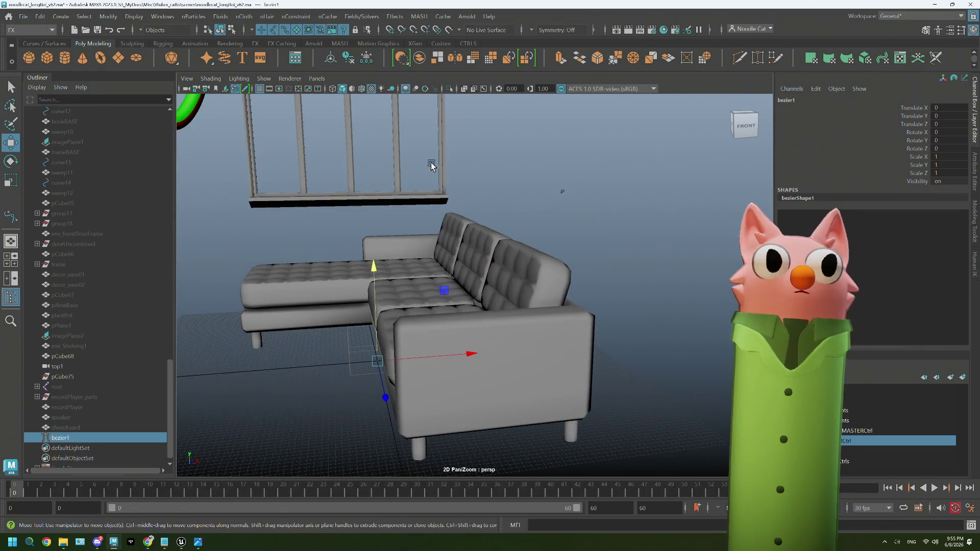
pyautogui.click(269, 80)
pyautogui.click(298, 145)
pyautogui.moveTo(538, 235)
pyautogui.keyDown('alt'); pyautogui.mouseDown()
pyautogui.moveTo(489, 257)
pyautogui.moveTo(320, 158)
pyautogui.mouseUp(); pyautogui.keyUp('alt')
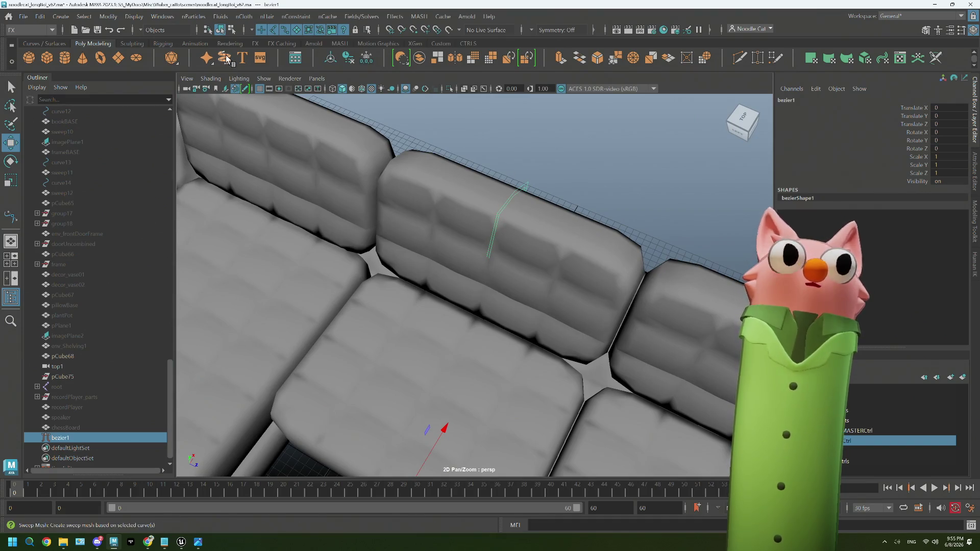
# Create a sweep mesh along the curve with a Rectangle profile and view it up close.
pyautogui.click(226, 61)
pyautogui.moveTo(443, 243)
pyautogui.keyDown('alt'); pyautogui.mouseDown()
pyautogui.moveTo(443, 230)
pyautogui.moveTo(455, 256)
pyautogui.moveTo(494, 255)
pyautogui.moveTo(513, 243)
pyautogui.mouseUp(); pyautogui.keyUp('alt')
pyautogui.click(747, 173)
pyautogui.keyDown('alt'); pyautogui.moveTo(498, 204); pyautogui.dragTo(458, 283, button='right'); pyautogui.keyUp('alt')
pyautogui.moveTo(459, 283)
pyautogui.keyDown('alt'); pyautogui.mouseDown()
pyautogui.moveTo(542, 293)
pyautogui.moveTo(477, 308)
pyautogui.moveTo(518, 299)
pyautogui.moveTo(488, 325)
pyautogui.moveTo(498, 321)
pyautogui.mouseUp(); pyautogui.keyUp('alt')
# Thin the swept strip, settle its width near 0.608, and rotate the profile to lie along the cushion.
pyautogui.moveTo(886, 212)
pyautogui.mouseDown()
pyautogui.moveTo(917, 208)
pyautogui.moveTo(818, 222)
pyautogui.mouseUp()
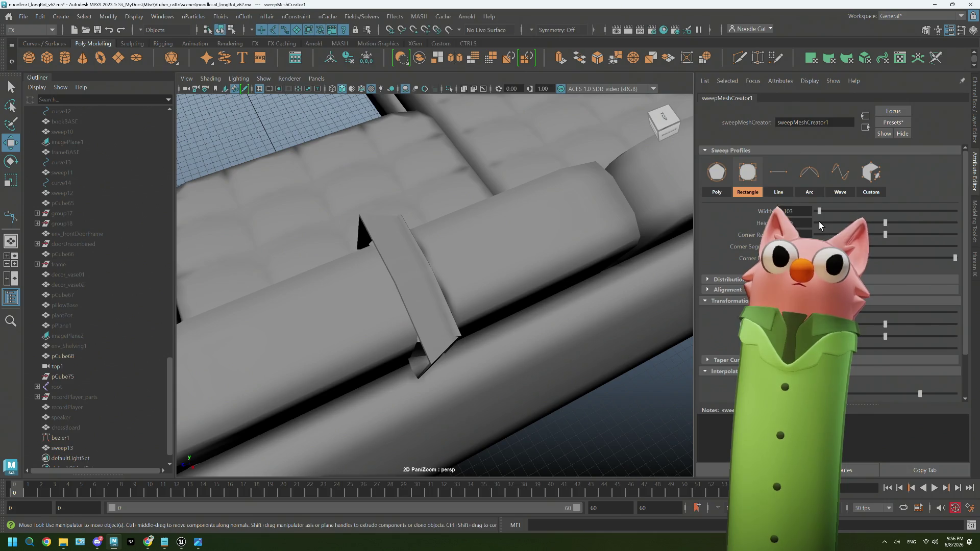
pyautogui.moveTo(819, 223); pyautogui.dragTo(822, 222)
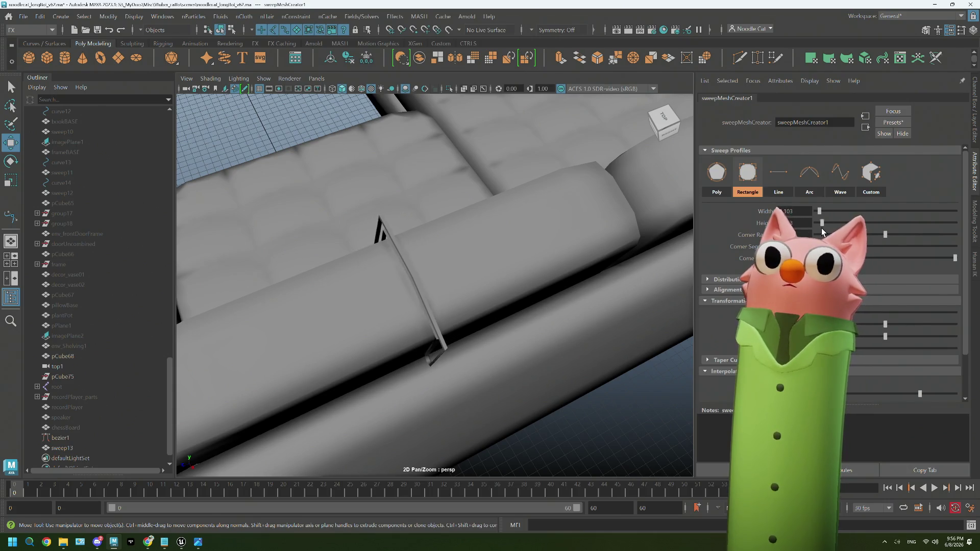
pyautogui.moveTo(491, 291)
pyautogui.keyDown('alt'); pyautogui.mouseDown()
pyautogui.moveTo(475, 285)
pyautogui.moveTo(613, 252)
pyautogui.mouseUp(); pyautogui.keyUp('alt')
pyautogui.moveTo(828, 212); pyautogui.dragTo(830, 212)
pyautogui.moveTo(585, 238)
pyautogui.keyDown('alt'); pyautogui.mouseDown()
pyautogui.moveTo(524, 238)
pyautogui.moveTo(569, 244)
pyautogui.moveTo(571, 257)
pyautogui.mouseUp(); pyautogui.keyUp('alt')
pyautogui.moveTo(830, 212); pyautogui.dragTo(954, 221)
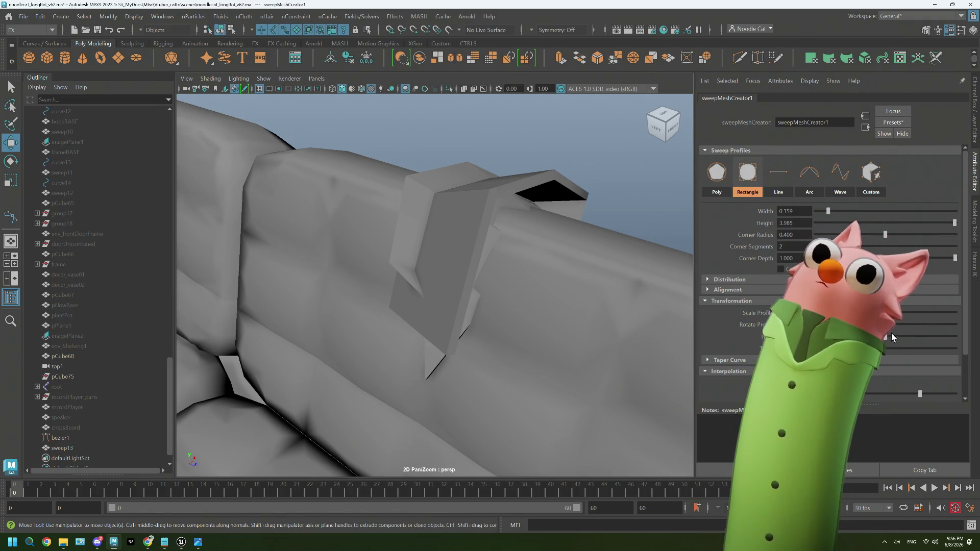
pyautogui.moveTo(883, 325); pyautogui.dragTo(882, 324)
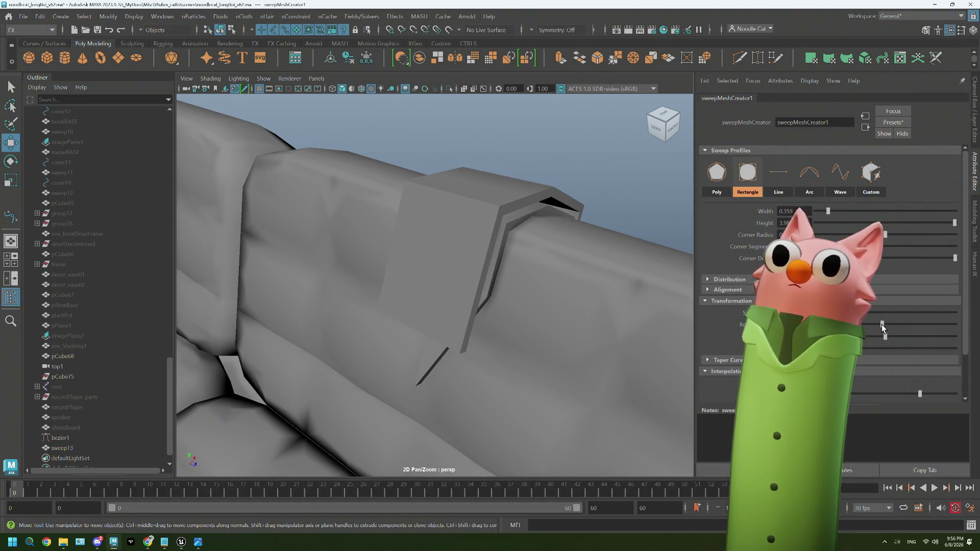
pyautogui.moveTo(580, 302)
pyautogui.keyDown('alt'); pyautogui.mouseDown()
pyautogui.moveTo(535, 297)
pyautogui.moveTo(557, 298)
pyautogui.mouseUp(); pyautogui.keyUp('alt')
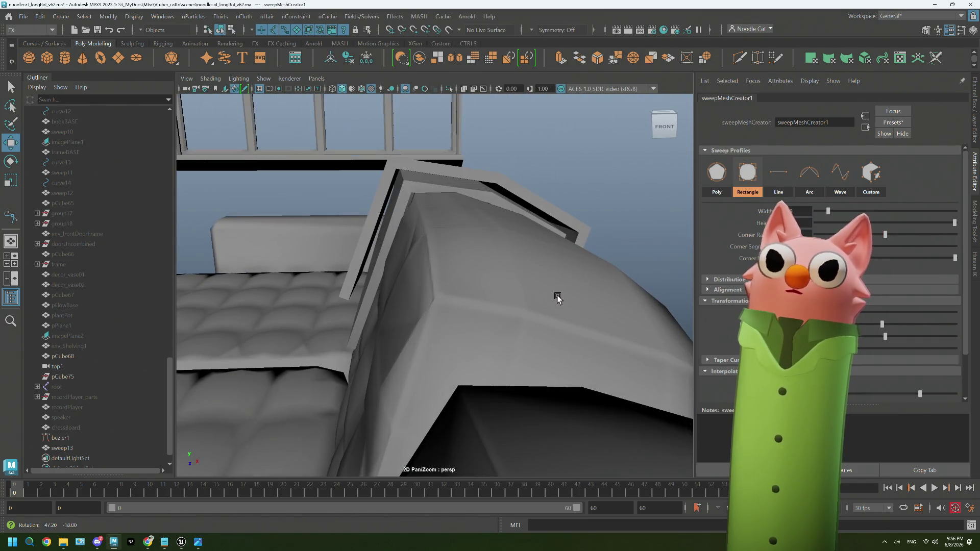
# Narrow the strip width through 0.520, 0.571, 0.601 down to about 0.3.
pyautogui.keyDown('alt'); pyautogui.moveTo(557, 298); pyautogui.dragTo(615, 246); pyautogui.keyUp('alt')
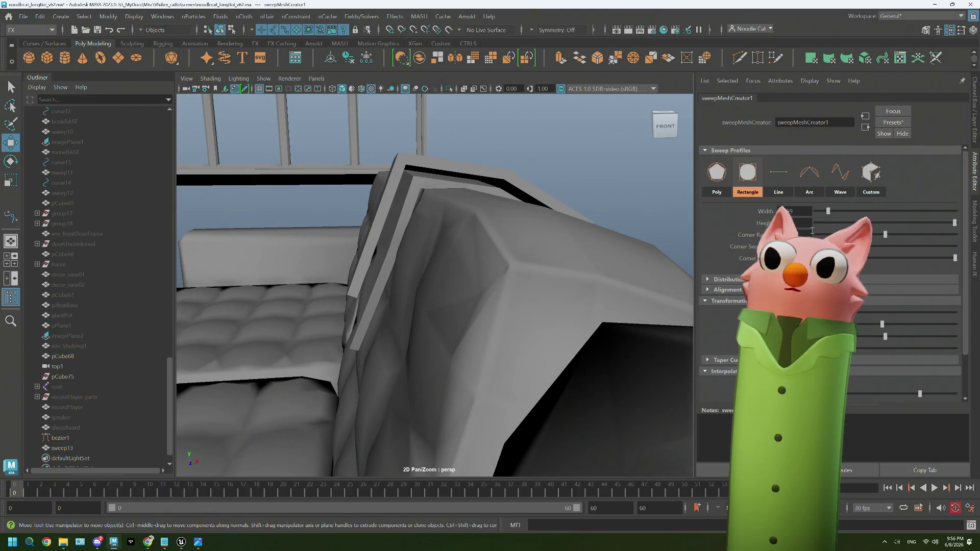
pyautogui.moveTo(828, 210); pyautogui.dragTo(834, 216)
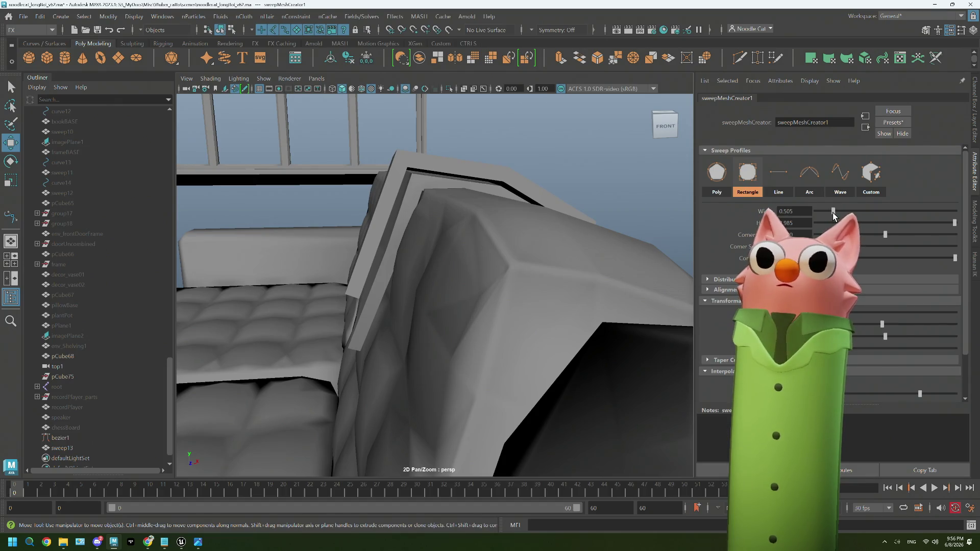
pyautogui.moveTo(602, 268)
pyautogui.keyDown('alt'); pyautogui.mouseDown()
pyautogui.moveTo(624, 285)
pyautogui.moveTo(673, 260)
pyautogui.mouseUp(); pyautogui.keyUp('alt')
pyautogui.moveTo(831, 213); pyautogui.dragTo(836, 212)
pyautogui.keyDown('alt'); pyautogui.moveTo(550, 258); pyautogui.dragTo(627, 230); pyautogui.keyUp('alt')
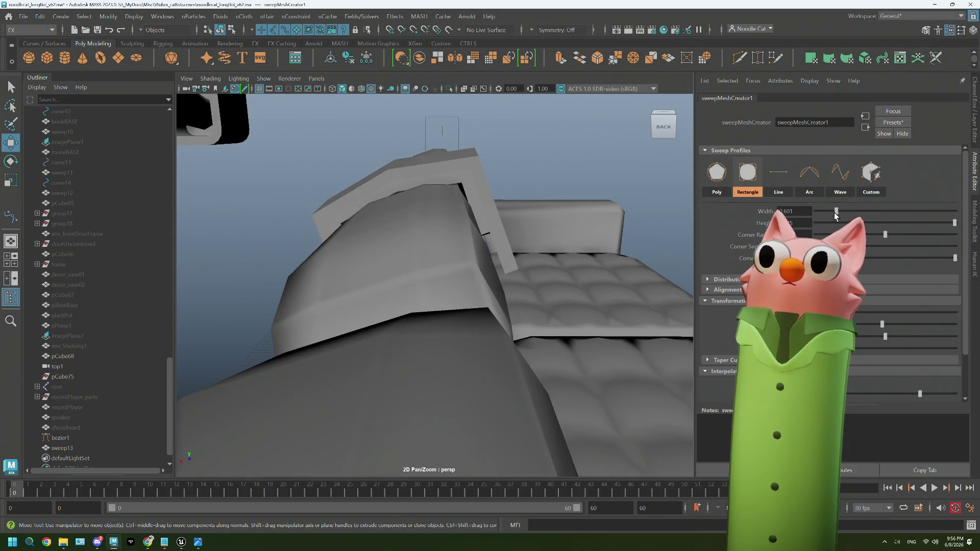
pyautogui.moveTo(835, 212); pyautogui.dragTo(825, 211)
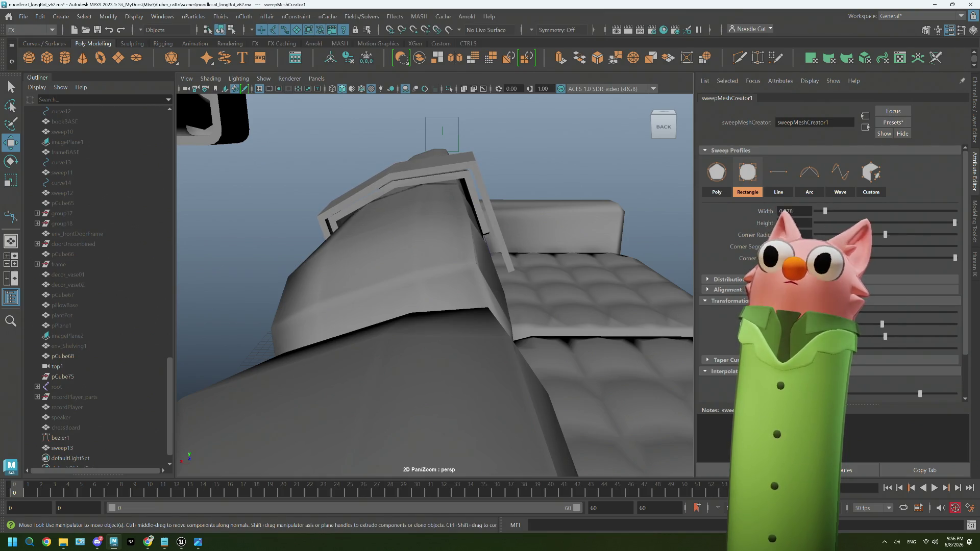
# Tweak the sweep profile transformation and inspect the backrest from several angles.
pyautogui.moveTo(882, 323); pyautogui.dragTo(881, 322)
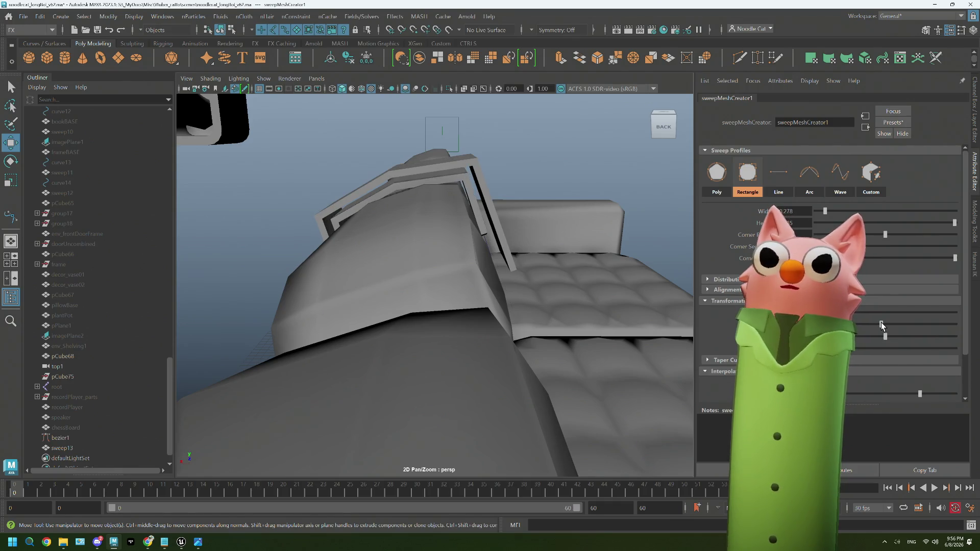
pyautogui.keyDown('alt'); pyautogui.moveTo(576, 247); pyautogui.dragTo(459, 248); pyautogui.keyUp('alt')
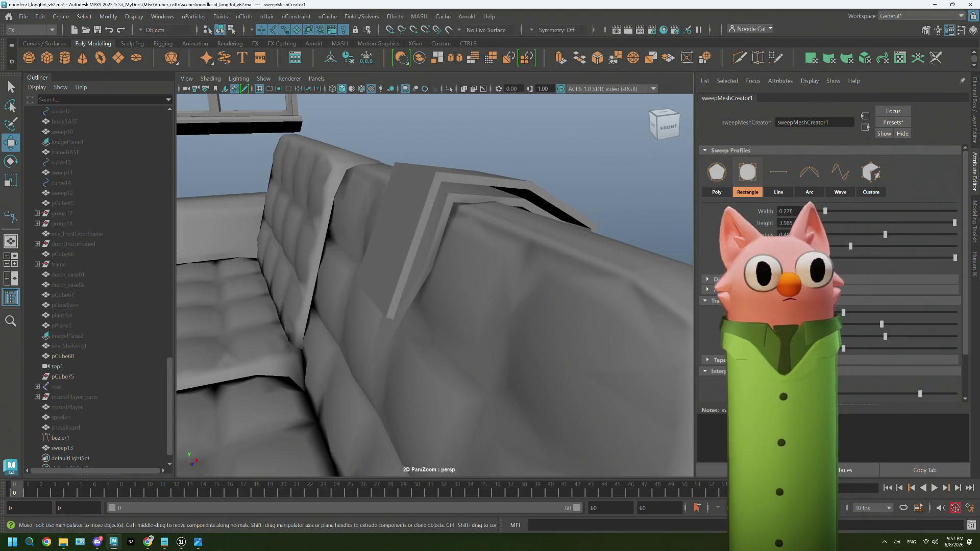
pyautogui.moveTo(880, 324); pyautogui.dragTo(882, 324)
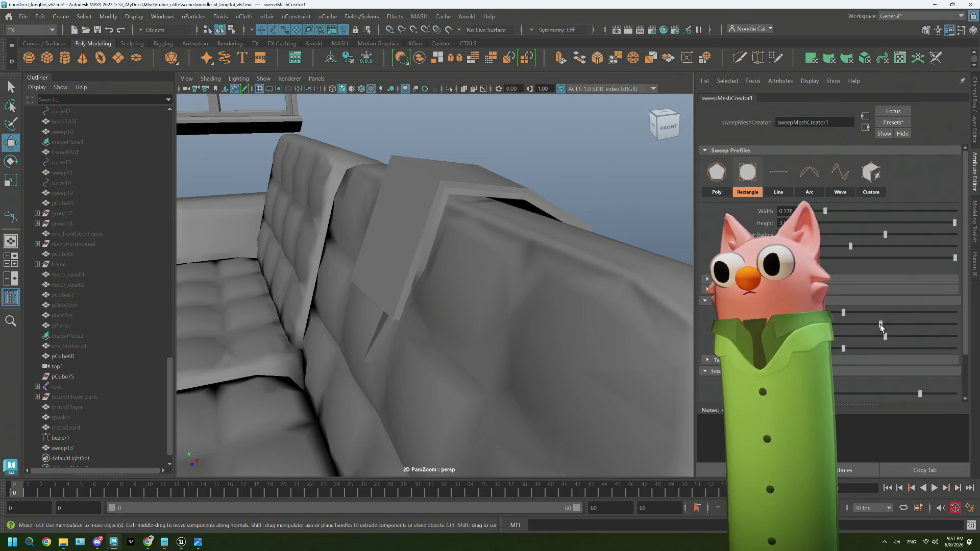
pyautogui.keyDown('alt'); pyautogui.moveTo(515, 257); pyautogui.dragTo(428, 257); pyautogui.keyUp('alt')
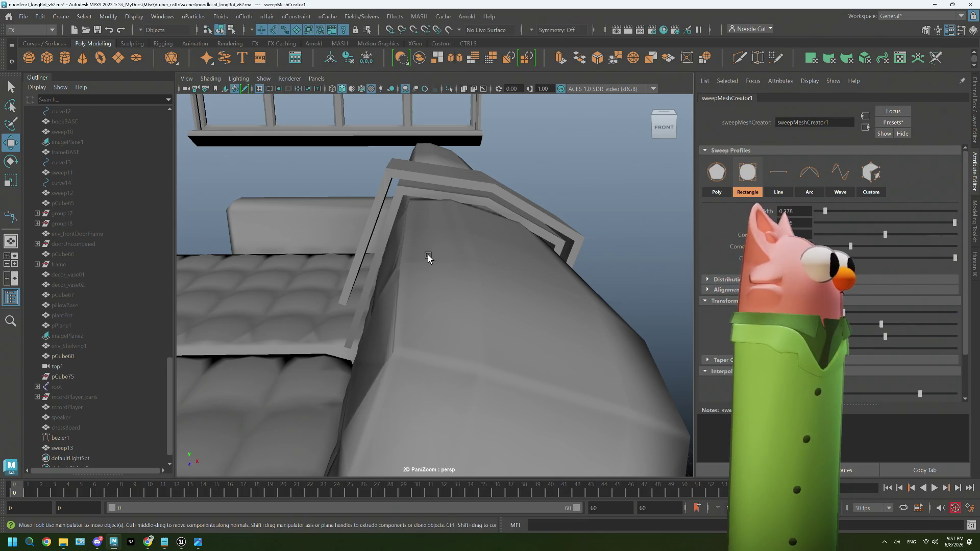
pyautogui.keyDown('alt'); pyautogui.moveTo(416, 271); pyautogui.dragTo(450, 267); pyautogui.keyUp('alt')
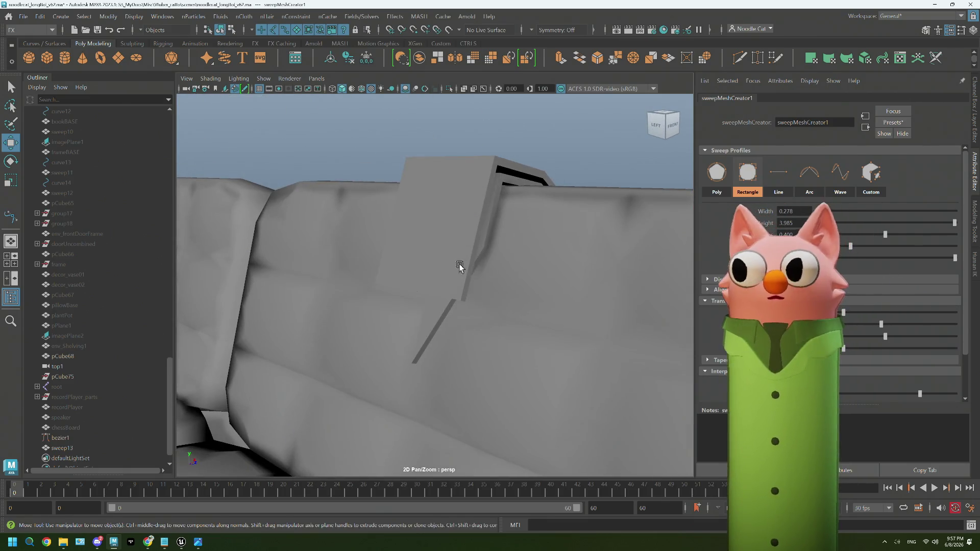
# Set the strip height to 4.000 so it forms a broad panel, then select the sweep mesh.
pyautogui.moveTo(954, 222); pyautogui.dragTo(957, 223)
pyautogui.moveTo(422, 313)
pyautogui.keyDown('alt'); pyautogui.mouseDown()
pyautogui.moveTo(467, 305)
pyautogui.moveTo(436, 300)
pyautogui.moveTo(413, 308)
pyautogui.mouseUp(); pyautogui.keyUp('alt')
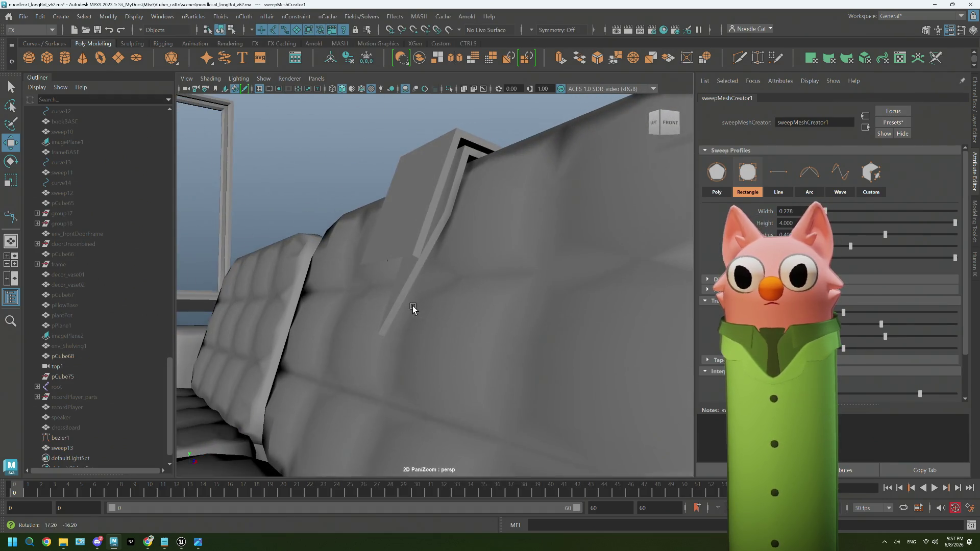
pyautogui.click(429, 244)
pyautogui.moveTo(429, 258)
pyautogui.keyDown('alt'); pyautogui.mouseDown()
pyautogui.moveTo(387, 267)
pyautogui.moveTo(459, 278)
pyautogui.moveTo(445, 276)
pyautogui.mouseUp(); pyautogui.keyUp('alt')
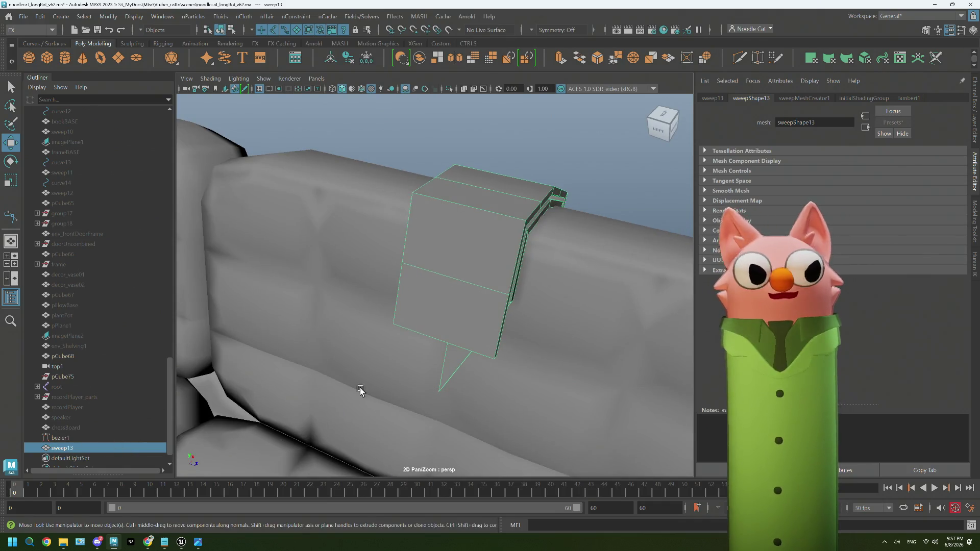
pyautogui.scroll(-2, 71, 444)
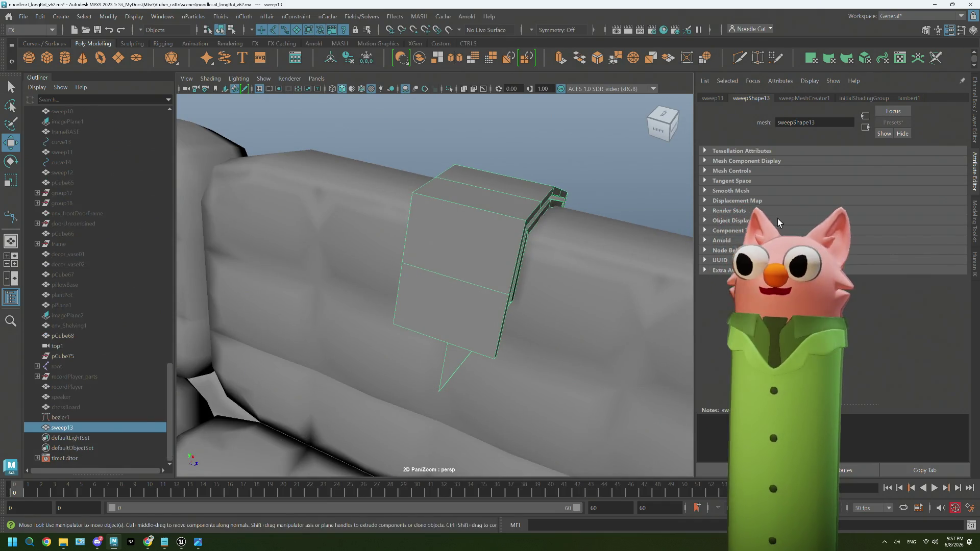
# Show sweepMeshCreator1's profile settings, try enlarging the strip, undo it, and inspect from several sides.
pyautogui.click(801, 99)
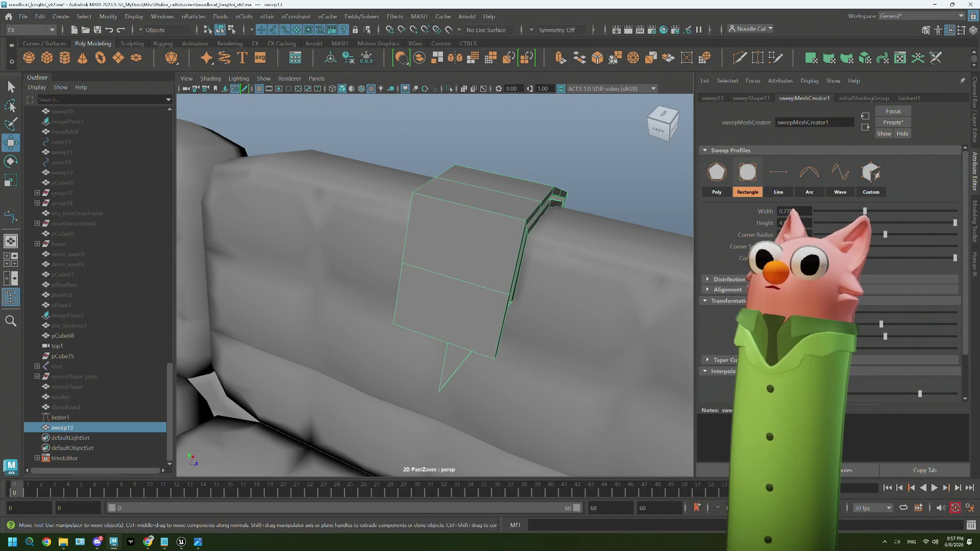
pyautogui.moveTo(612, 263)
pyautogui.keyDown('alt'); pyautogui.mouseDown()
pyautogui.moveTo(590, 258)
pyautogui.moveTo(546, 296)
pyautogui.moveTo(565, 299)
pyautogui.moveTo(528, 299)
pyautogui.moveTo(575, 281)
pyautogui.moveTo(447, 222)
pyautogui.mouseUp(); pyautogui.keyUp('alt')
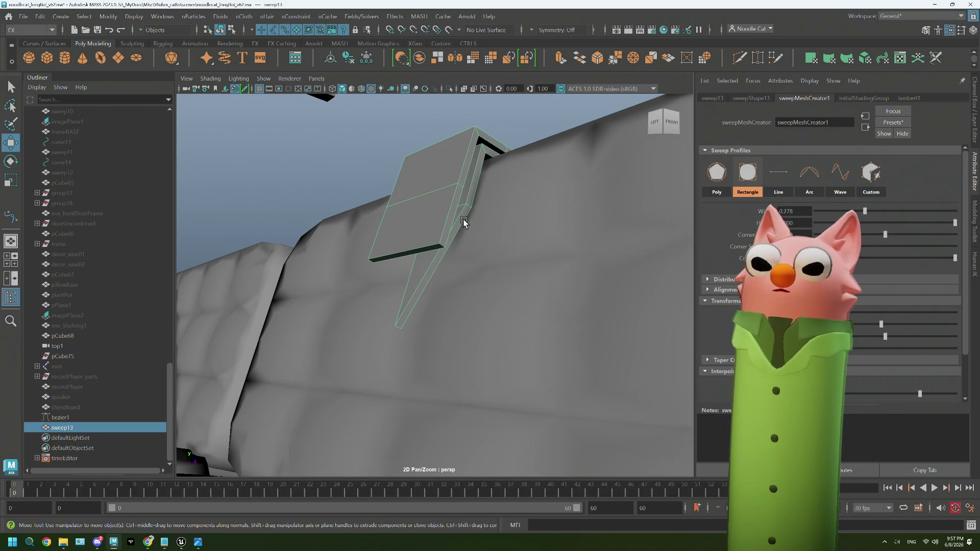
pyautogui.moveTo(846, 314); pyautogui.dragTo(961, 313)
pyautogui.moveTo(423, 259)
pyautogui.keyDown('alt'); pyautogui.mouseDown()
pyautogui.moveTo(483, 293)
pyautogui.moveTo(474, 300)
pyautogui.moveTo(446, 266)
pyautogui.moveTo(413, 271)
pyautogui.mouseUp(); pyautogui.keyUp('alt')
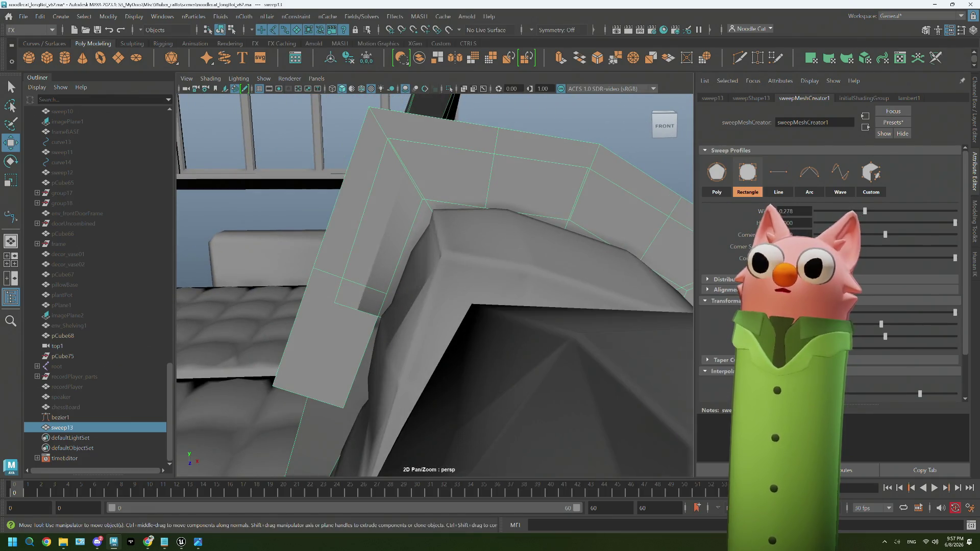
pyautogui.hotkey('ctrl', 'z')
pyautogui.moveTo(379, 313)
pyautogui.keyDown('alt'); pyautogui.mouseDown()
pyautogui.moveTo(483, 342)
pyautogui.moveTo(386, 334)
pyautogui.moveTo(436, 297)
pyautogui.moveTo(438, 306)
pyautogui.moveTo(490, 303)
pyautogui.mouseUp(); pyautogui.keyUp('alt')
pyautogui.scroll(-5, 412, 322)
pyautogui.scroll(3, 438, 306)
pyautogui.scroll(2, 444, 309)
pyautogui.scroll(2, 464, 305)
# Raise the sweep height through 15, 20, 30 to 40, check the tall band, and move to Unreal Engine.
pyautogui.click(807, 221)
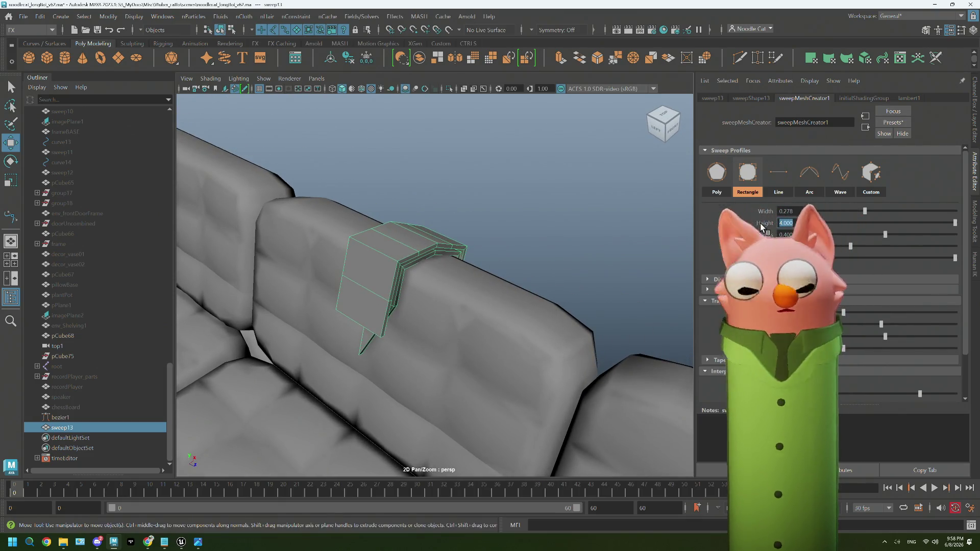
pyautogui.write('15')
pyautogui.press('Return')
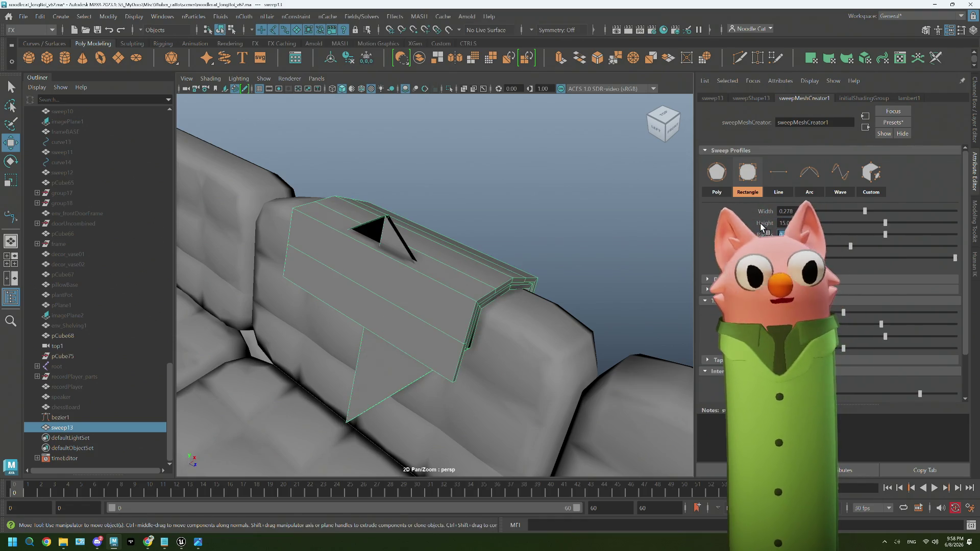
pyautogui.keyDown('alt'); pyautogui.moveTo(412, 312); pyautogui.dragTo(449, 306); pyautogui.keyUp('alt')
pyautogui.scroll(-2, 465, 164)
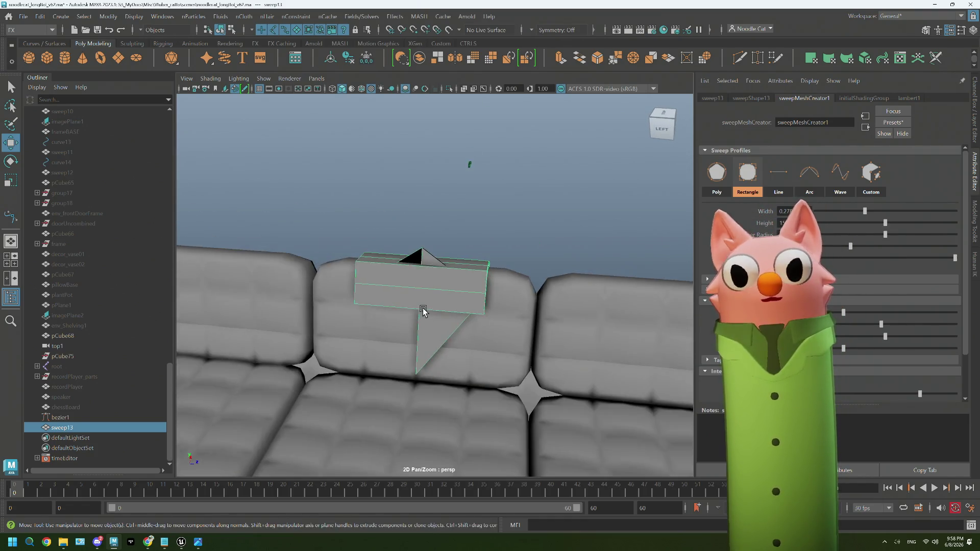
pyautogui.scroll(-2, 462, 183)
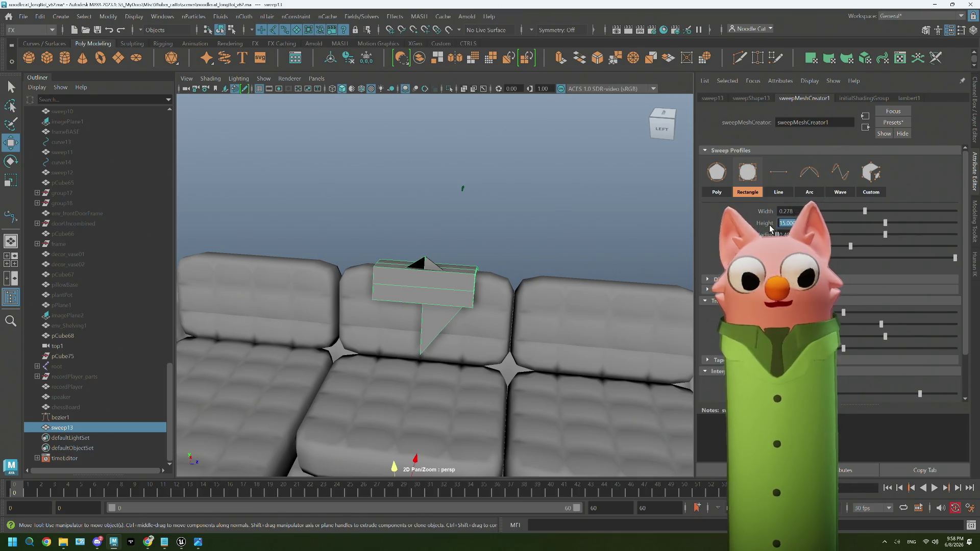
pyautogui.write('20')
pyautogui.press('Return')
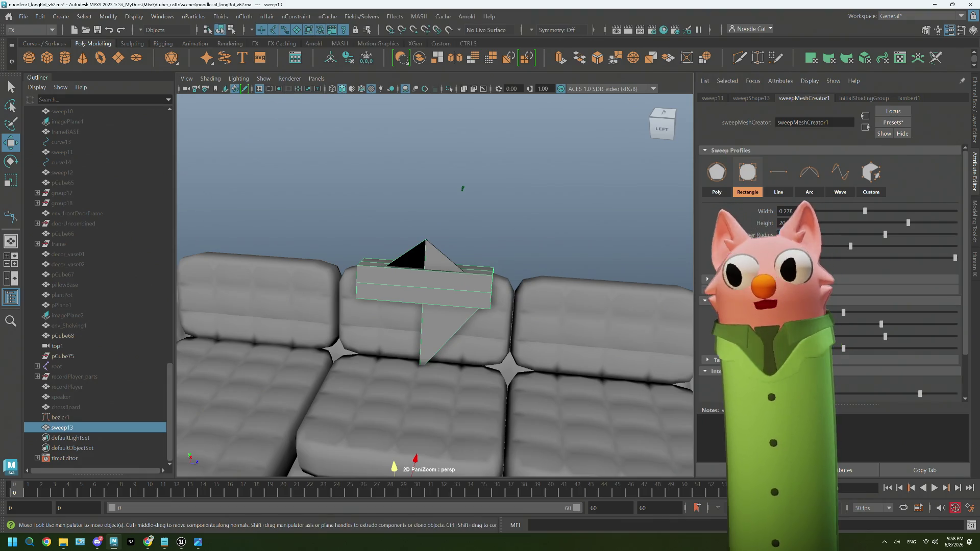
pyautogui.write('30')
pyautogui.press('Tab')
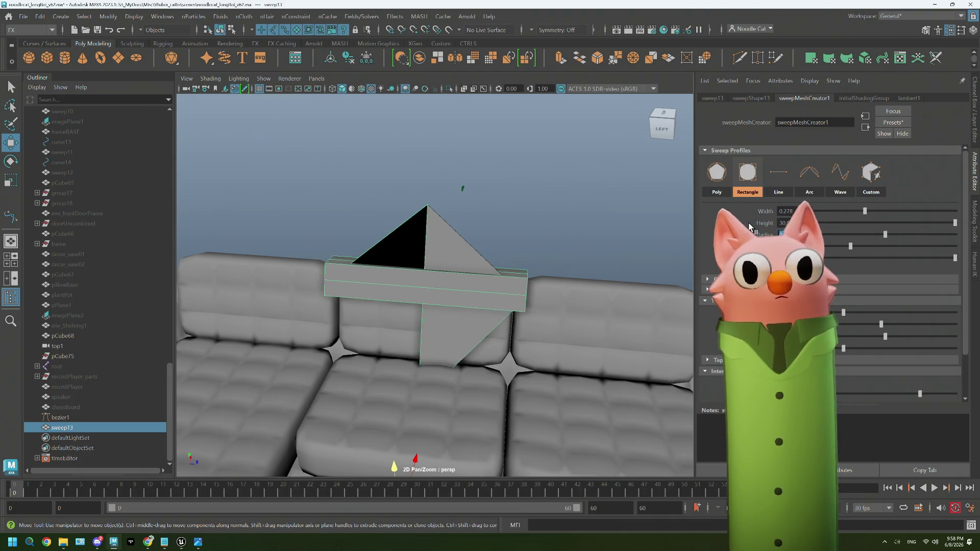
pyautogui.hotkey('shift', 'Tab')
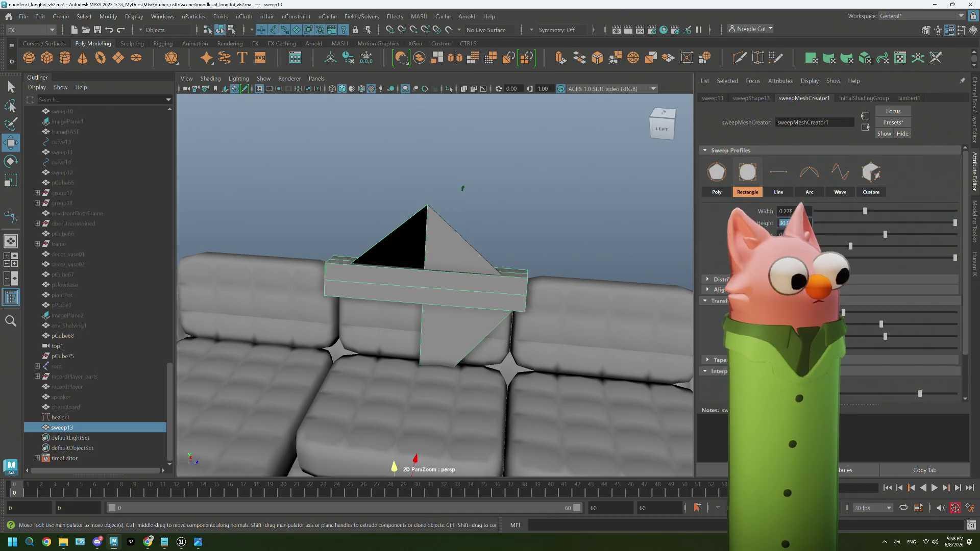
pyautogui.write('40')
pyautogui.press('Return')
pyautogui.moveTo(567, 297)
pyautogui.keyDown('alt'); pyautogui.mouseDown()
pyautogui.moveTo(536, 291)
pyautogui.moveTo(558, 284)
pyautogui.moveTo(555, 293)
pyautogui.mouseUp(); pyautogui.keyUp('alt')
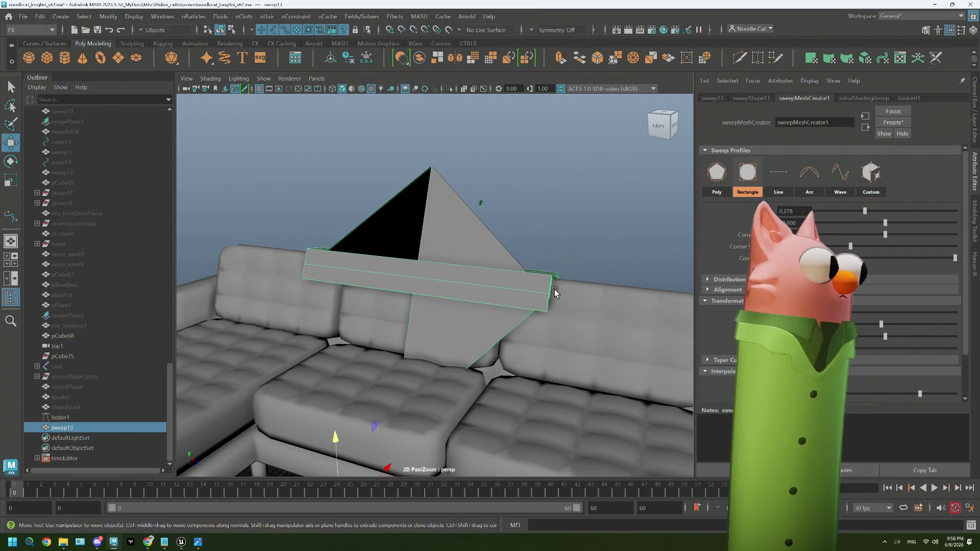
pyautogui.press('[')
pyautogui.press('[')
pyautogui.press('[')
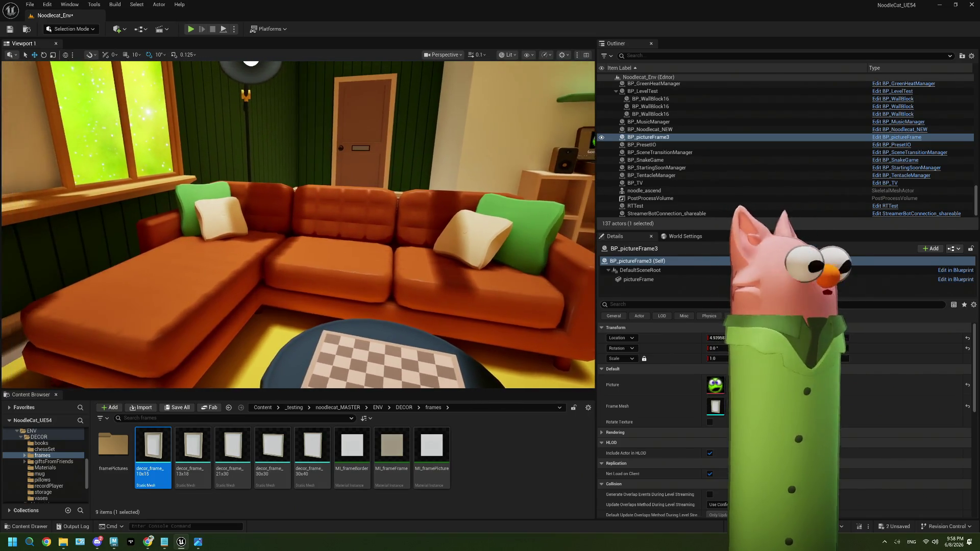
# Fly the Unreal viewport toward the sofa and window and run a quick play session.
pyautogui.moveTo(212, 206); pyautogui.dragTo(212, 206, button='right')
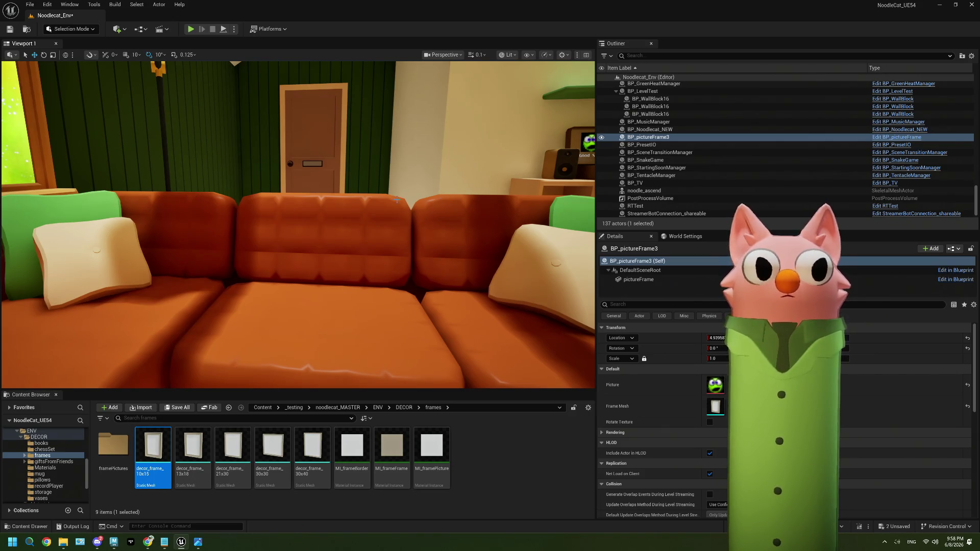
pyautogui.moveTo(360, 315); pyautogui.dragTo(359, 315, button='right')
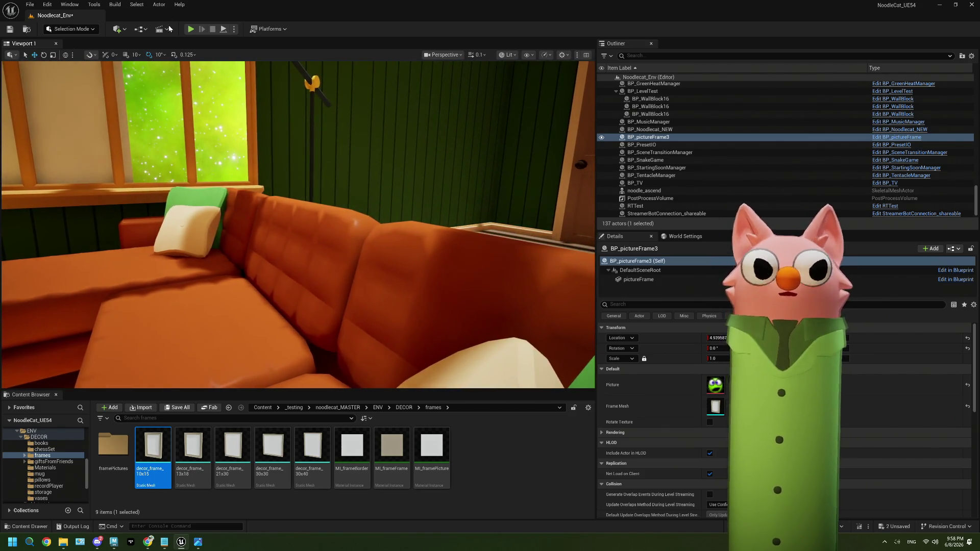
pyautogui.hotkey('alt', 'p')
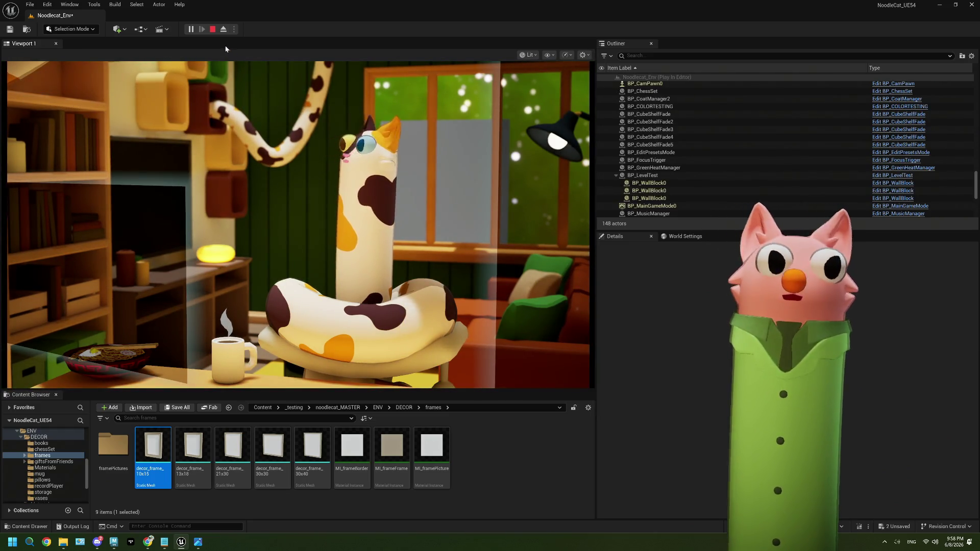
pyautogui.click(213, 29)
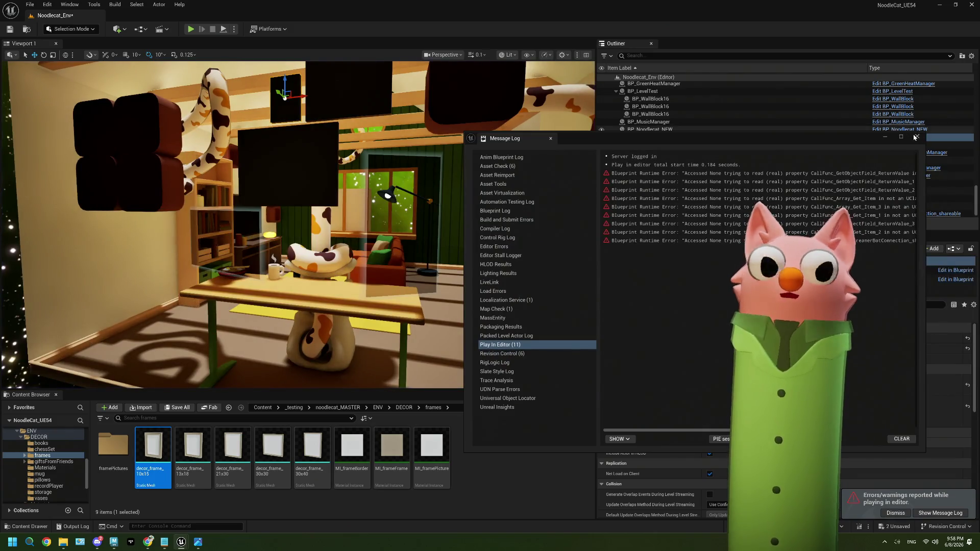
# Close the Blueprint editor and the Message Log window.
pyautogui.click(918, 71)
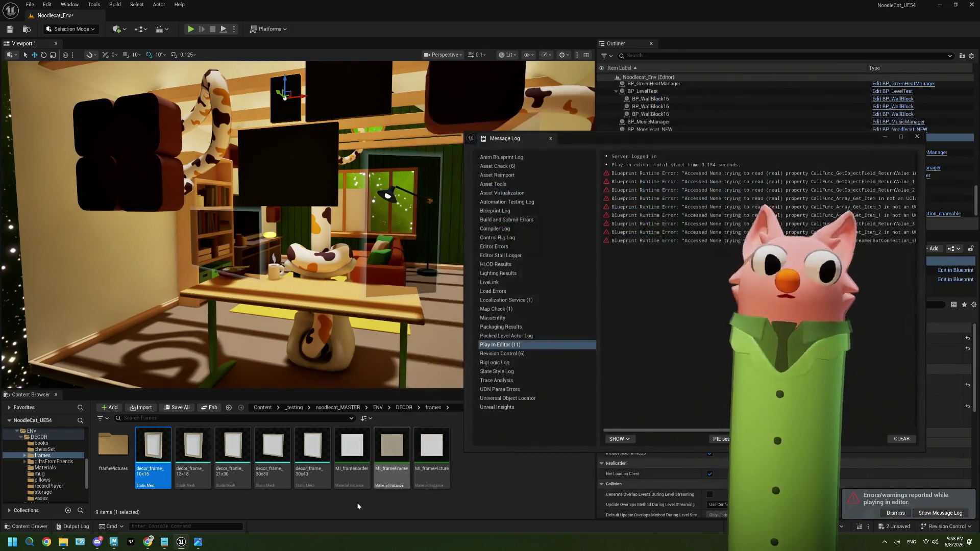
pyautogui.click(916, 138)
pyautogui.click(528, 484)
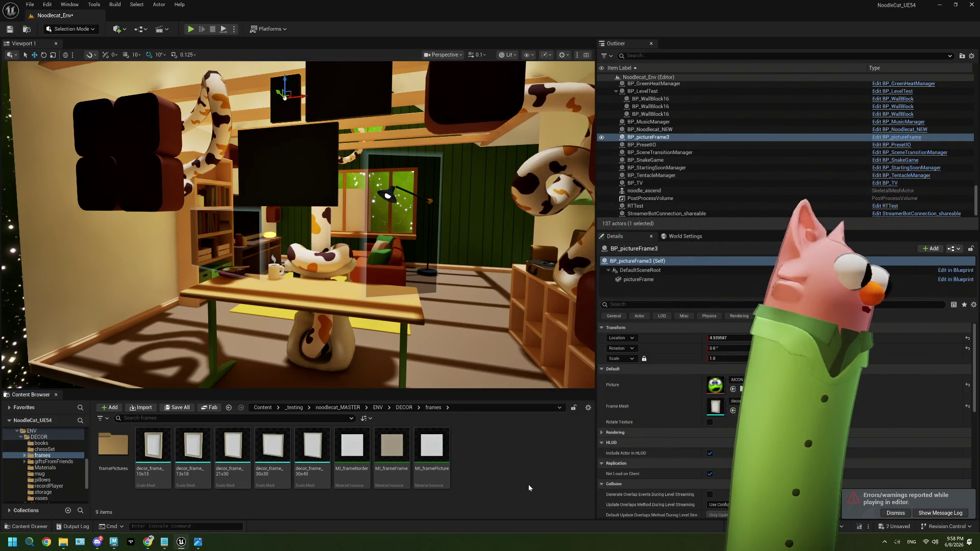
# Select and frame the chessboard on the round table, save the level, and return to Maya.
pyautogui.moveTo(374, 346)
pyautogui.mouseDown(button='right')
pyautogui.moveTo(459, 345)
pyautogui.moveTo(367, 383)
pyautogui.moveTo(374, 288)
pyautogui.mouseUp(button='right')
pyautogui.click(366, 286)
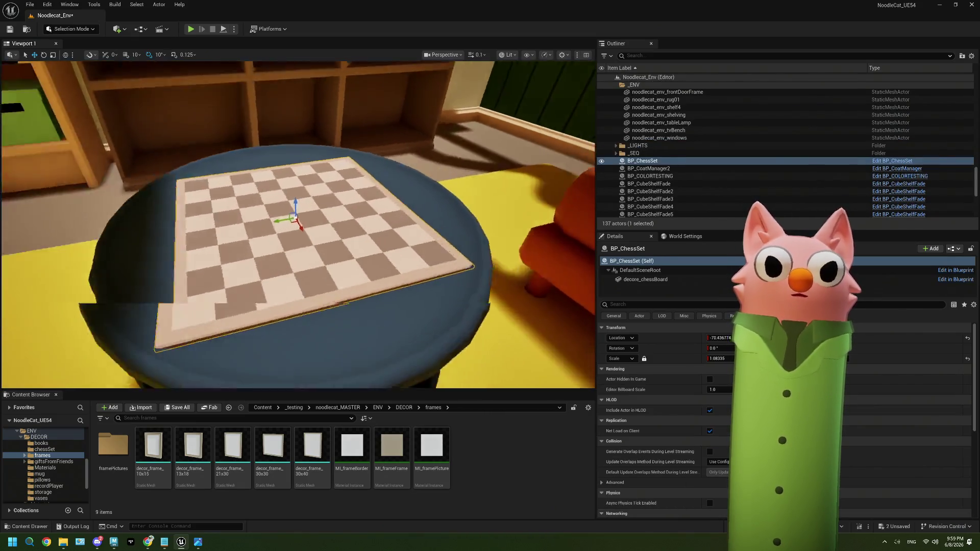
pyautogui.press('f')
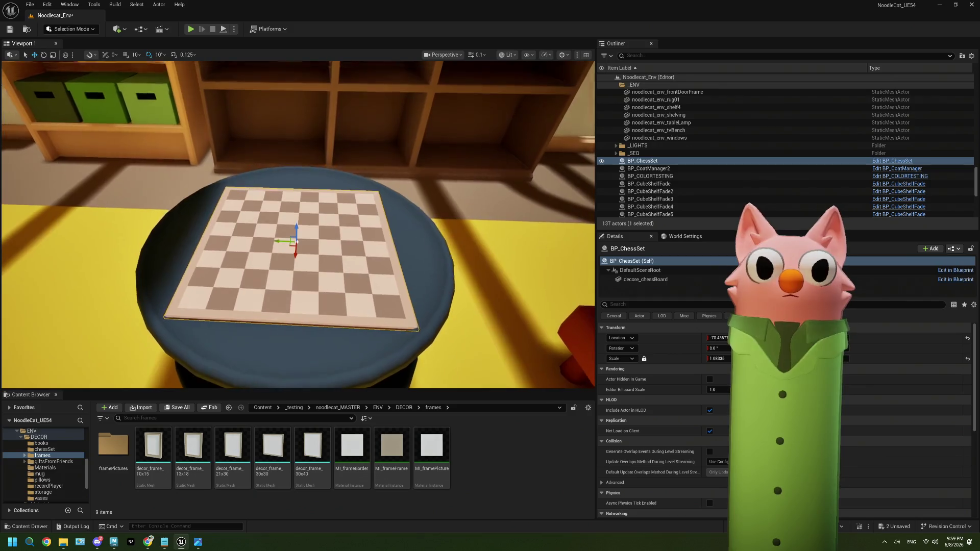
pyautogui.moveTo(373, 289); pyautogui.dragTo(374, 271, button='right')
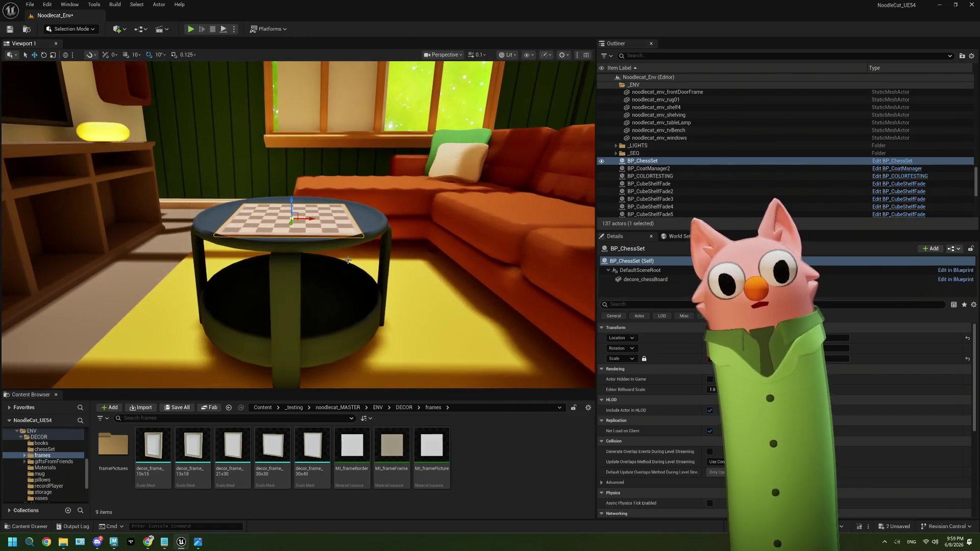
pyautogui.hotkey('ctrl', 's')
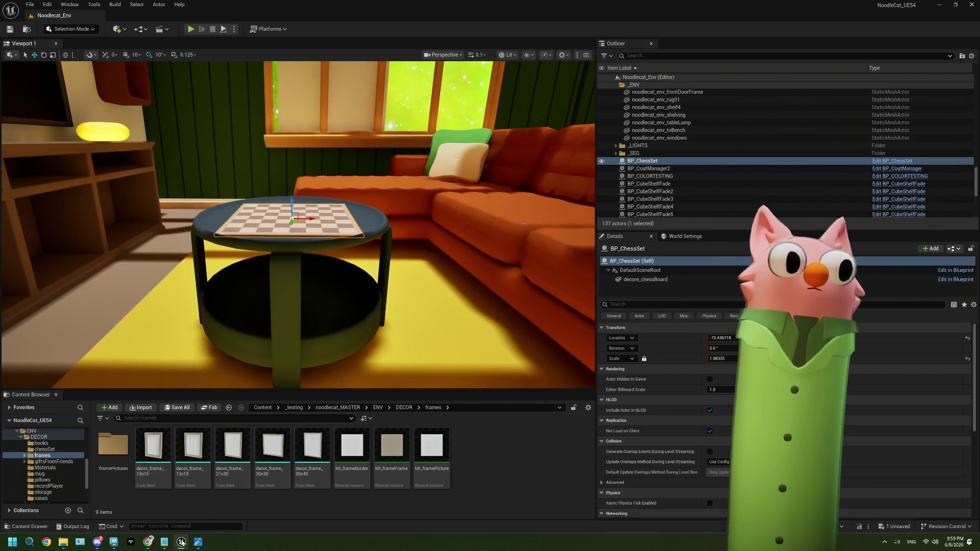
pyautogui.click(114, 540)
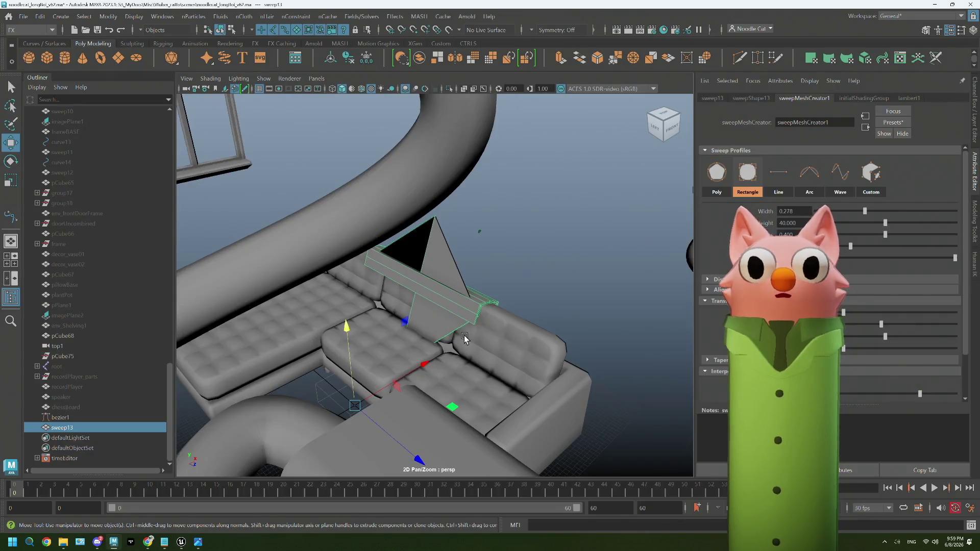
# Inspect the 40-unit sweep jutting from the backrest from several sides, then select bezier1.
pyautogui.rightClick(454, 335)
pyautogui.moveTo(498, 214)
pyautogui.keyDown('alt'); pyautogui.mouseDown()
pyautogui.moveTo(505, 323)
pyautogui.moveTo(607, 333)
pyautogui.mouseUp(); pyautogui.keyUp('alt')
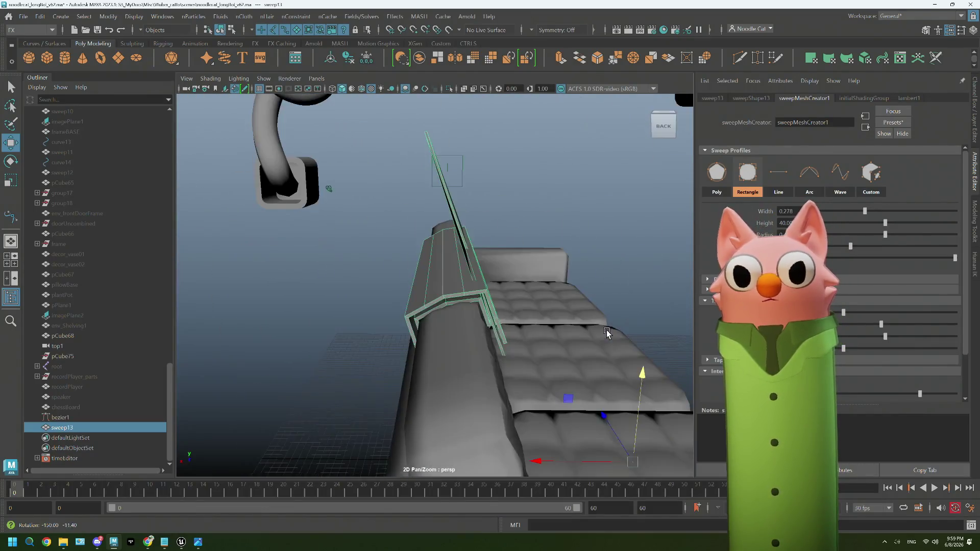
pyautogui.keyDown('alt'); pyautogui.moveTo(606, 333); pyautogui.dragTo(472, 232); pyautogui.keyUp('alt')
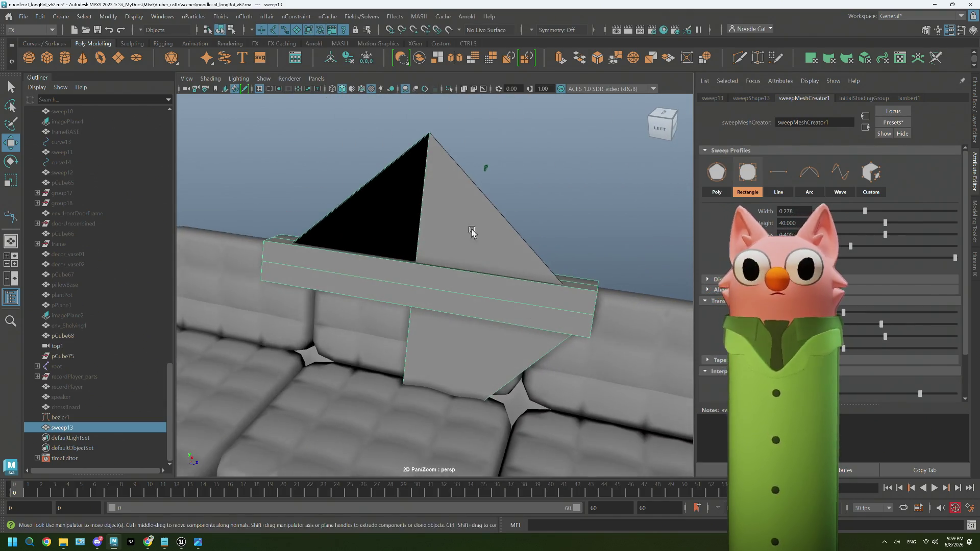
pyautogui.keyDown('alt'); pyautogui.moveTo(502, 289); pyautogui.dragTo(458, 281); pyautogui.keyUp('alt')
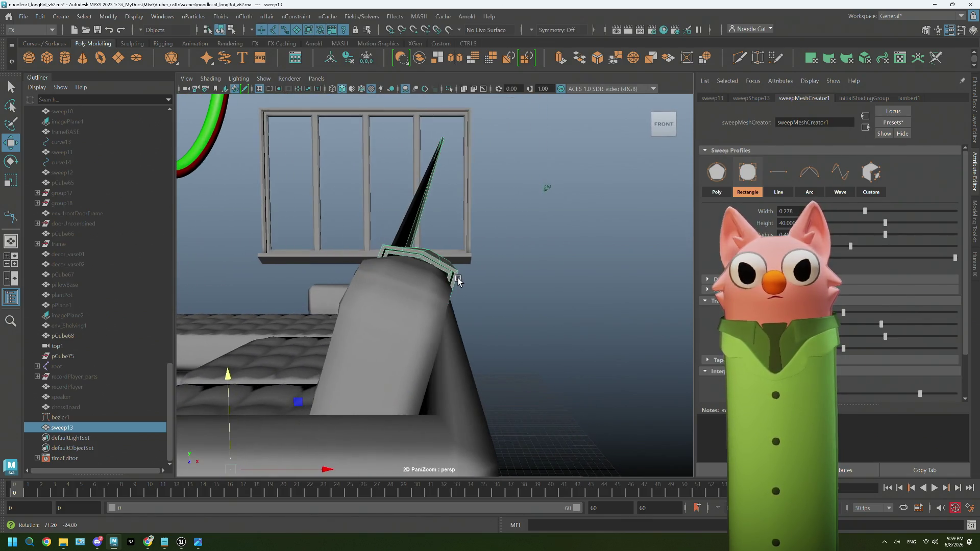
pyautogui.click(60, 419)
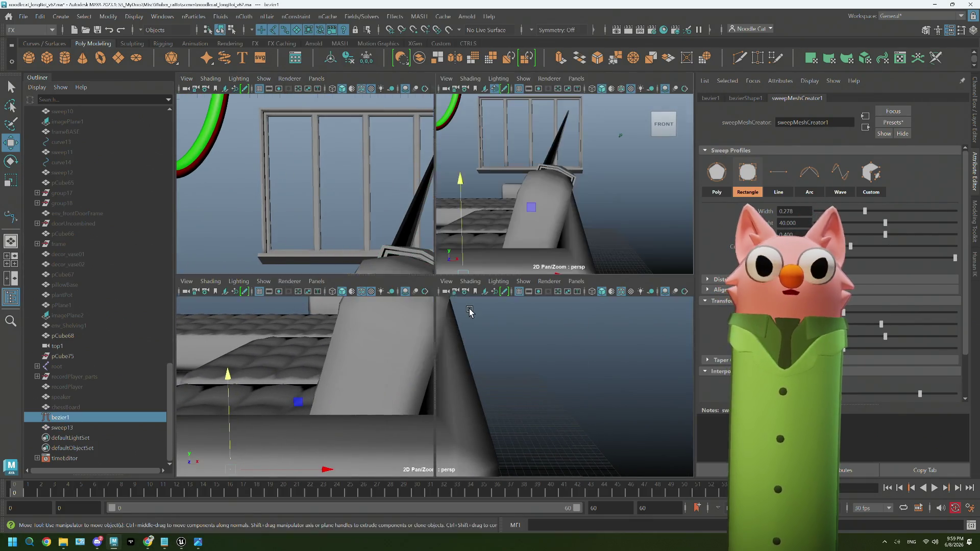
# Enlarge the front view, zoom on the backrest trim, and expose the curve's control points.
pyautogui.press('space')
pyautogui.press('space')
pyautogui.scroll(3, 392, 376)
pyautogui.scroll(2, 393, 376)
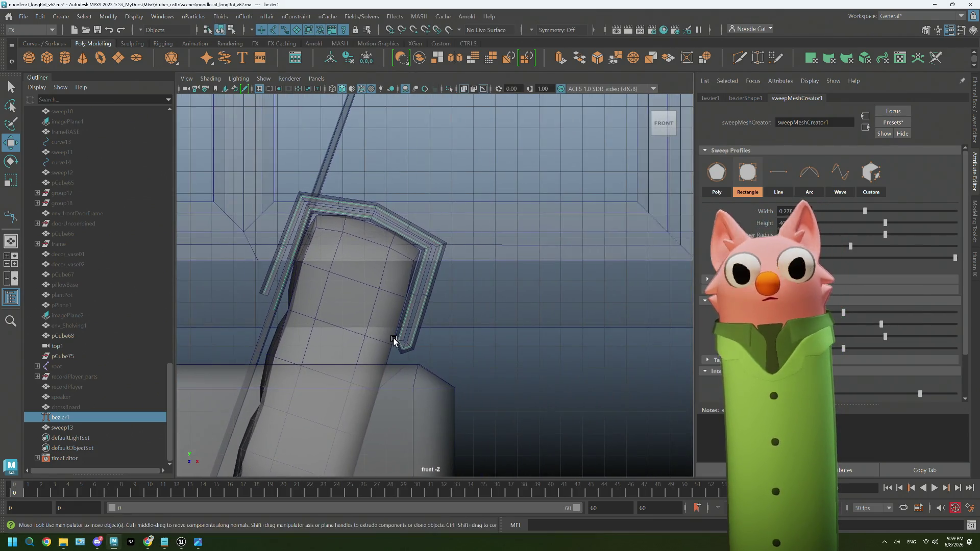
pyautogui.moveTo(436, 216); pyautogui.dragTo(437, 325, button='right')
pyautogui.click(385, 223)
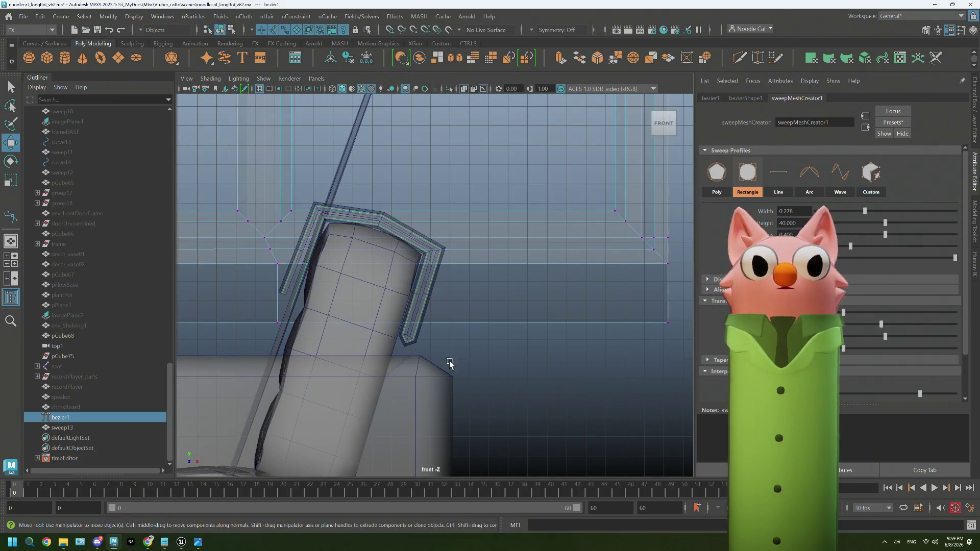
pyautogui.moveTo(425, 241); pyautogui.dragTo(502, 236, button='right')
pyautogui.click(504, 237)
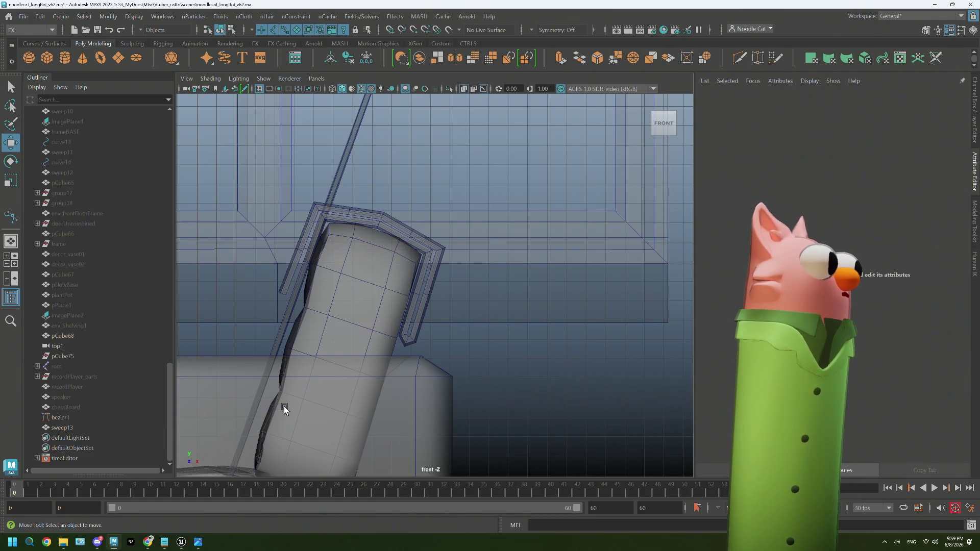
# Reselect bezier1 and pull its end control point downward past the backrest cushion.
pyautogui.click(82, 417)
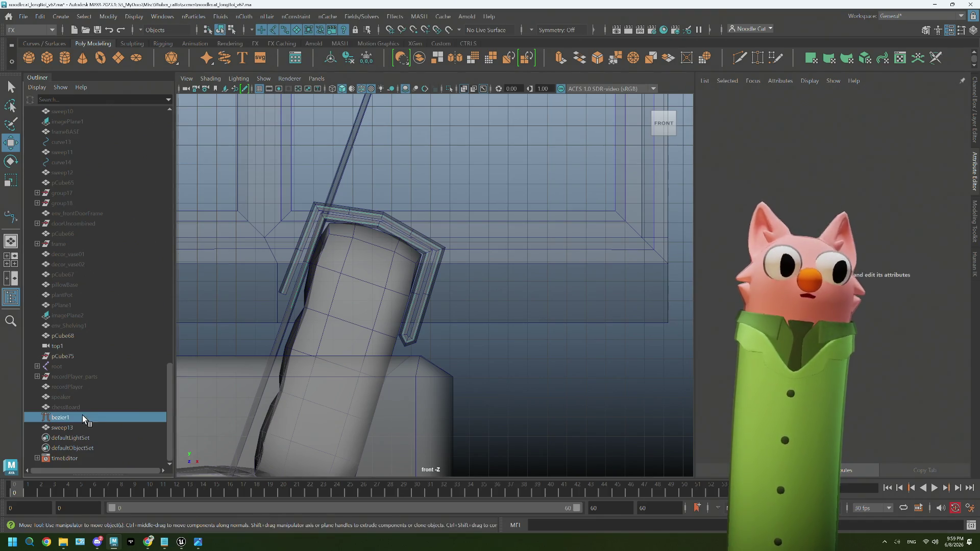
pyautogui.rightClick(546, 334)
pyautogui.click(497, 247)
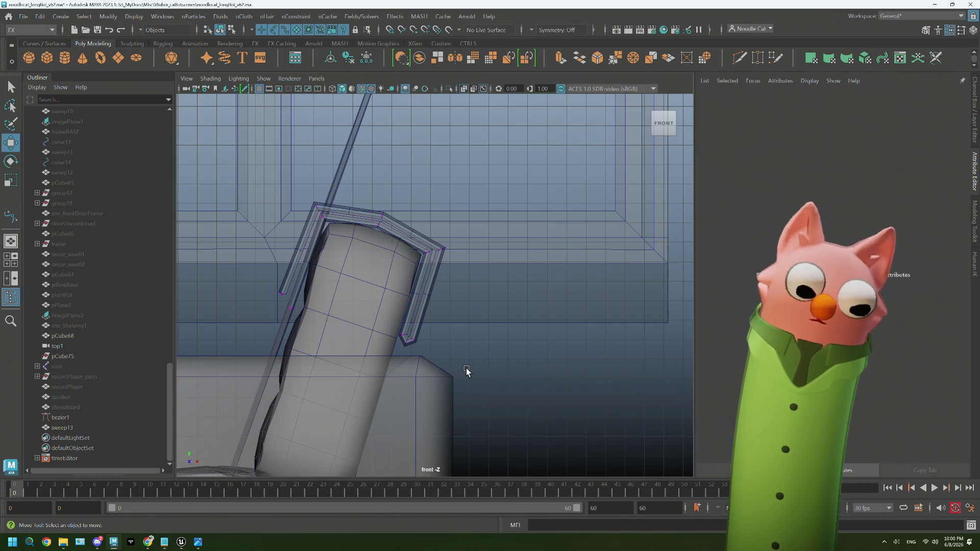
pyautogui.click(403, 340)
pyautogui.moveTo(470, 272)
pyautogui.mouseDown()
pyautogui.moveTo(545, 322)
pyautogui.moveTo(552, 365)
pyautogui.mouseUp()
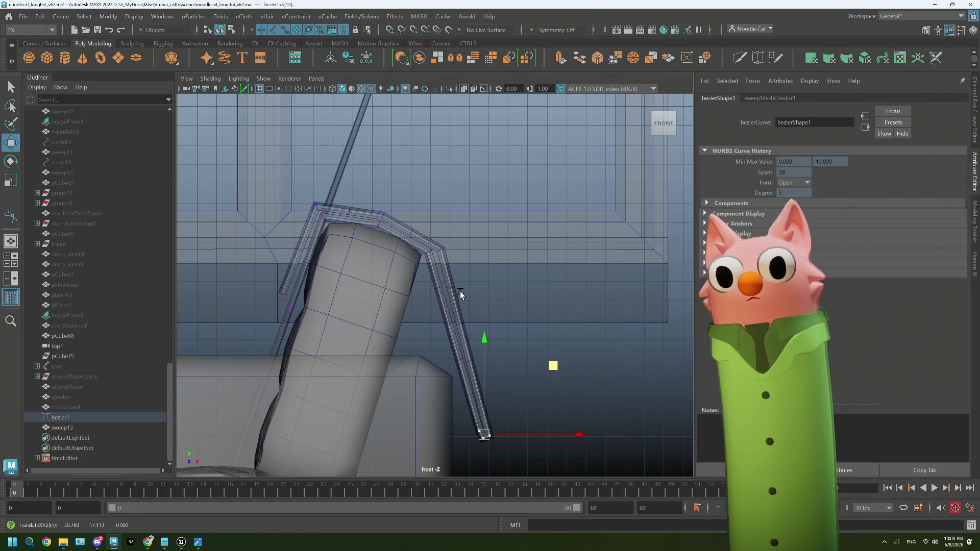
# Rotate the curve's lower end segment and nudge its upper corner points right and down.
pyautogui.press('e')
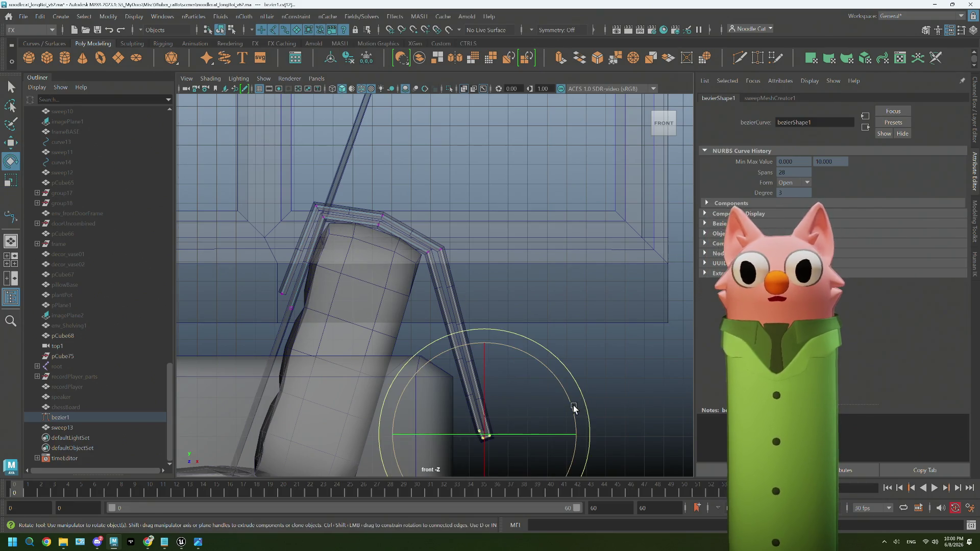
pyautogui.moveTo(574, 405); pyautogui.dragTo(557, 368)
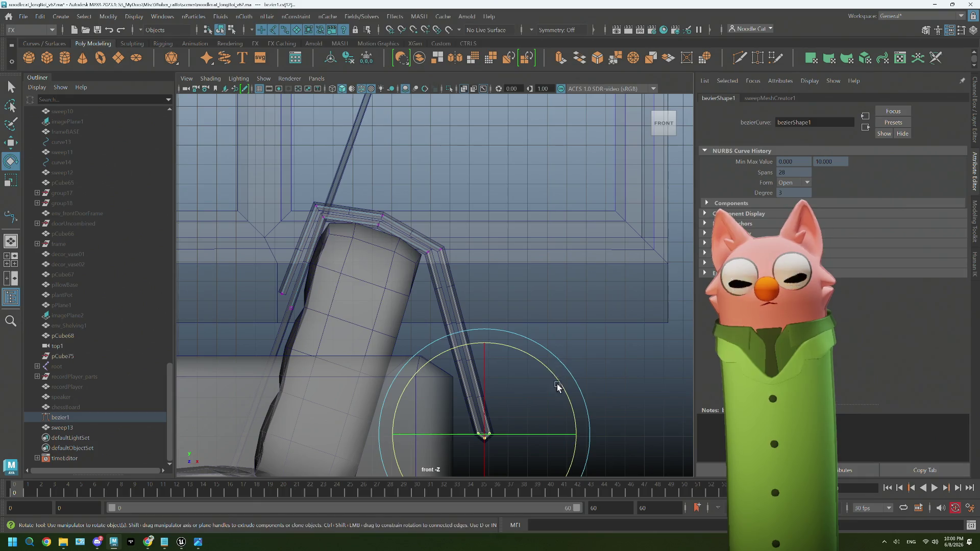
pyautogui.press('w')
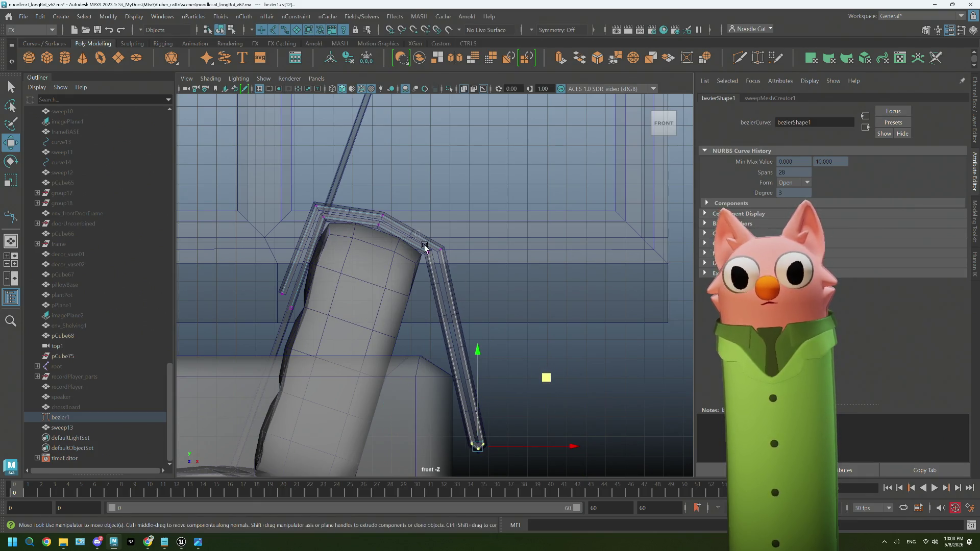
pyautogui.click(435, 249)
pyautogui.moveTo(501, 180); pyautogui.dragTo(520, 207, button='middle')
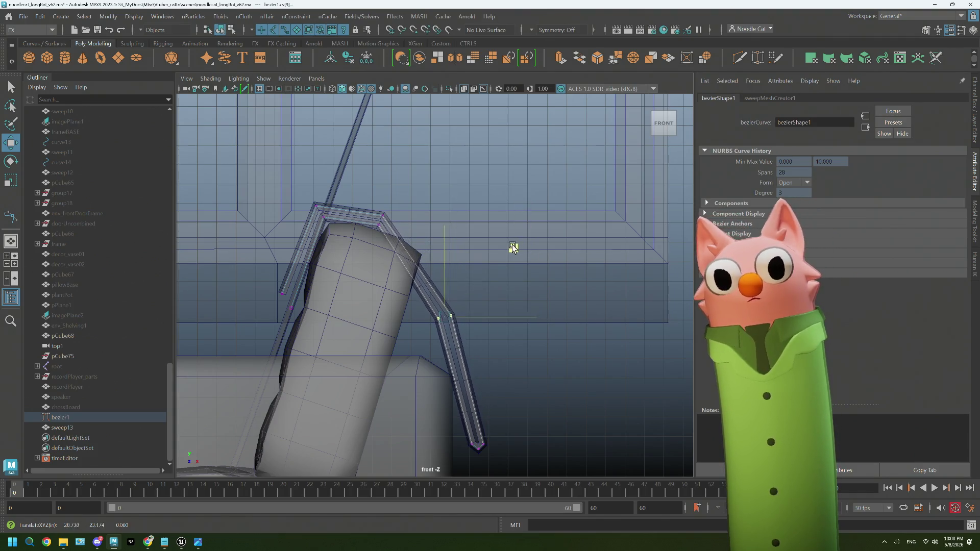
pyautogui.moveTo(374, 212); pyautogui.dragTo(421, 247)
pyautogui.moveTo(439, 152); pyautogui.dragTo(462, 151, button='middle')
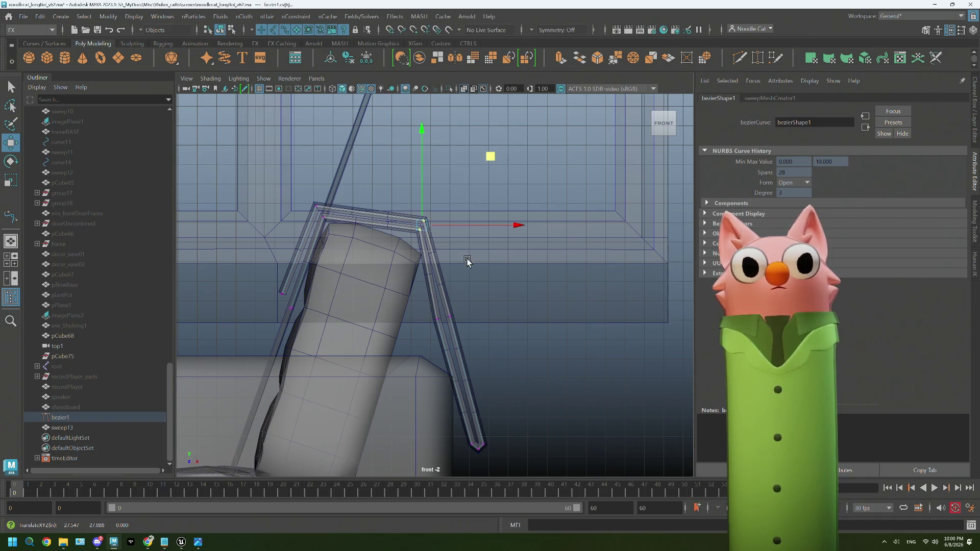
# Check the trim in perspective, then move the curve's end point up and left in front view.
pyautogui.press('space')
pyautogui.press('space')
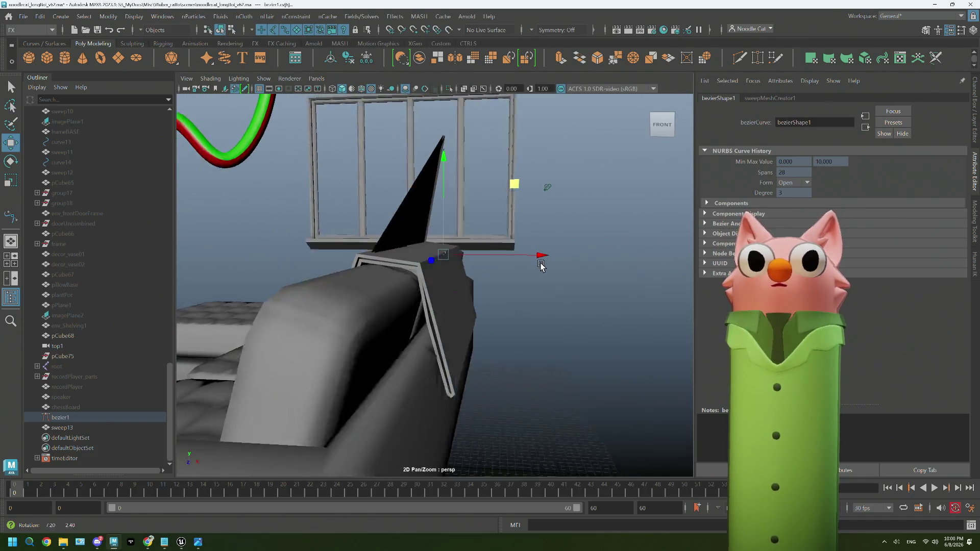
pyautogui.moveTo(523, 268)
pyautogui.keyDown('alt'); pyautogui.mouseDown()
pyautogui.moveTo(570, 263)
pyautogui.moveTo(547, 265)
pyautogui.mouseUp(); pyautogui.keyUp('alt')
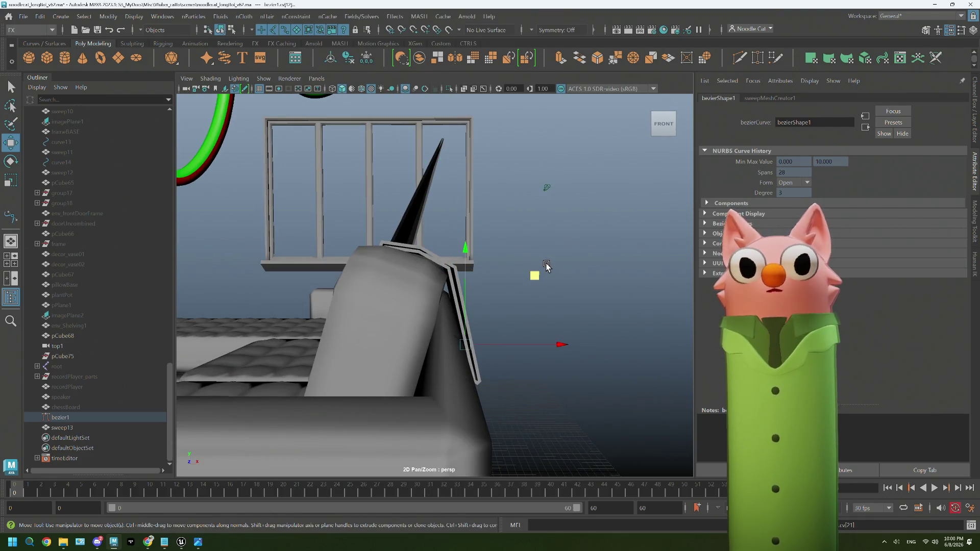
pyautogui.press('space')
pyautogui.press('space')
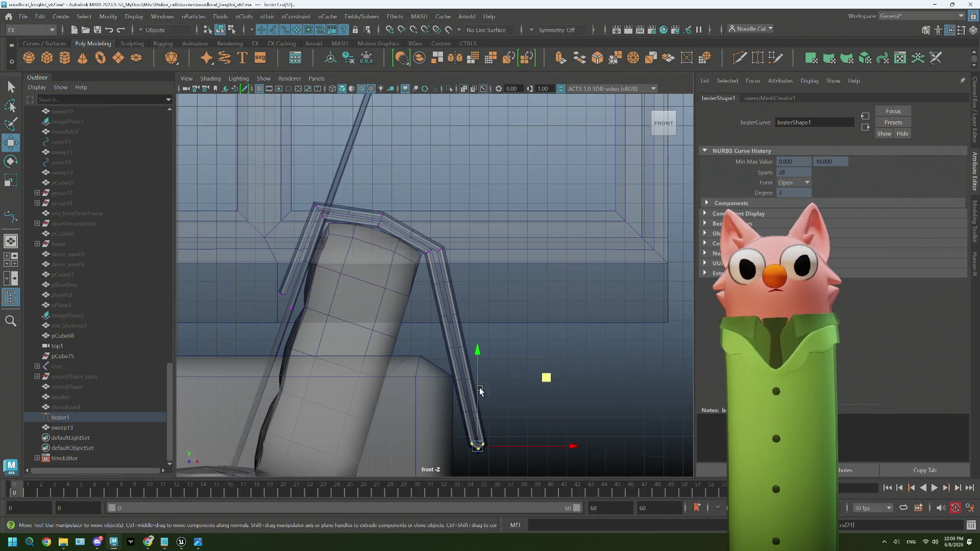
pyautogui.moveTo(549, 384); pyautogui.dragTo(542, 360, button='middle')
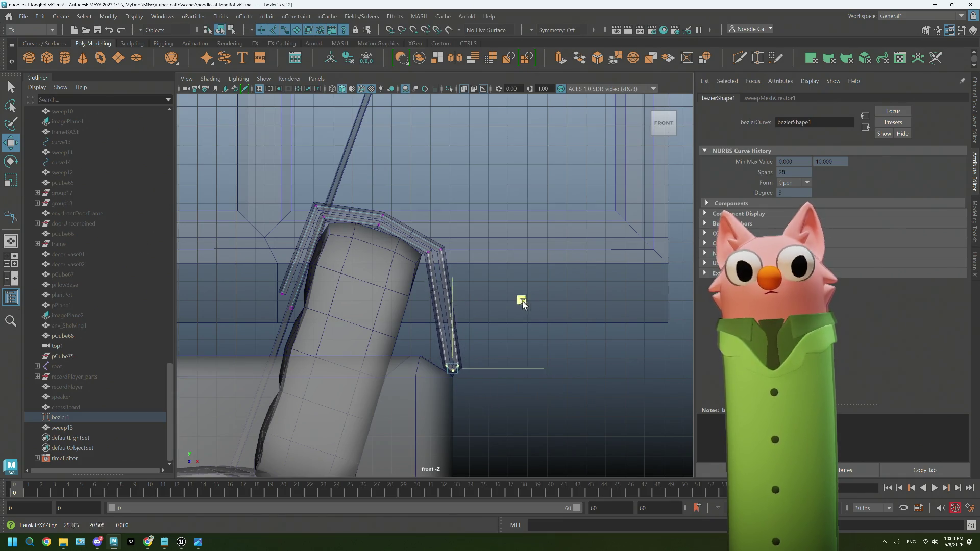
pyautogui.keyDown('alt'); pyautogui.moveTo(330, 341); pyautogui.dragTo(387, 310, button='middle'); pyautogui.keyUp('alt')
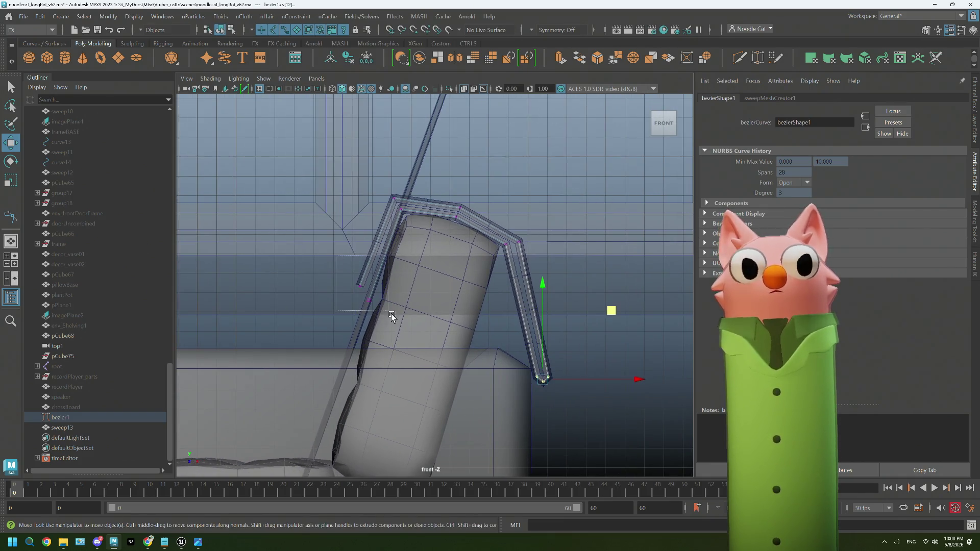
# Reposition the left curve point so the strip drapes both sides, and verify in perspective.
pyautogui.click(434, 224)
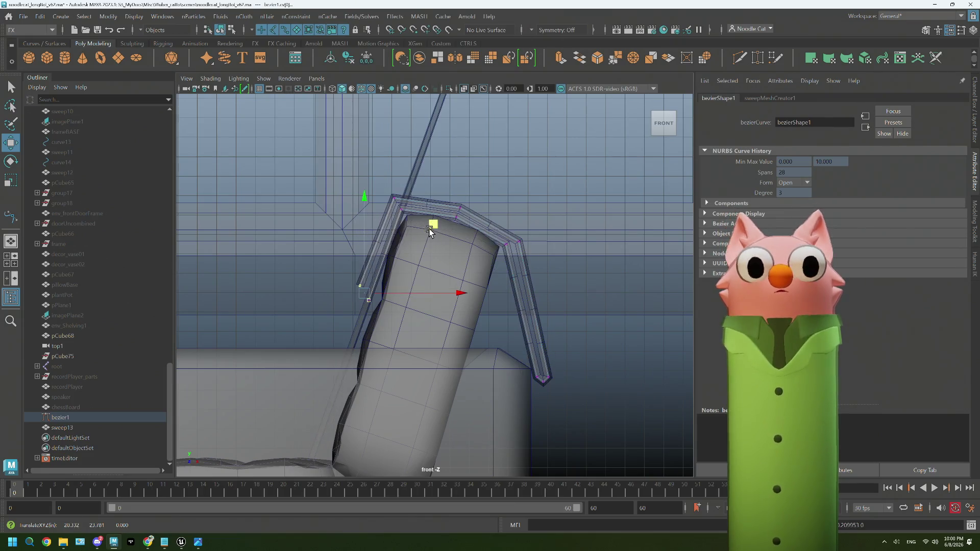
pyautogui.moveTo(433, 224)
pyautogui.mouseDown(button='middle')
pyautogui.moveTo(314, 209)
pyautogui.moveTo(442, 235)
pyautogui.mouseUp(button='middle')
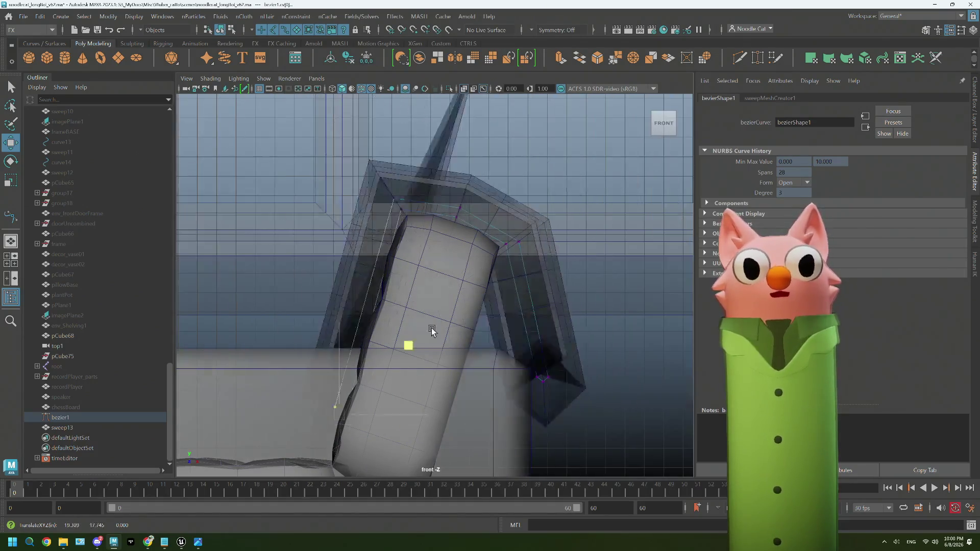
pyautogui.moveTo(443, 236)
pyautogui.mouseDown(button='middle')
pyautogui.moveTo(372, 327)
pyautogui.moveTo(405, 274)
pyautogui.mouseUp(button='middle')
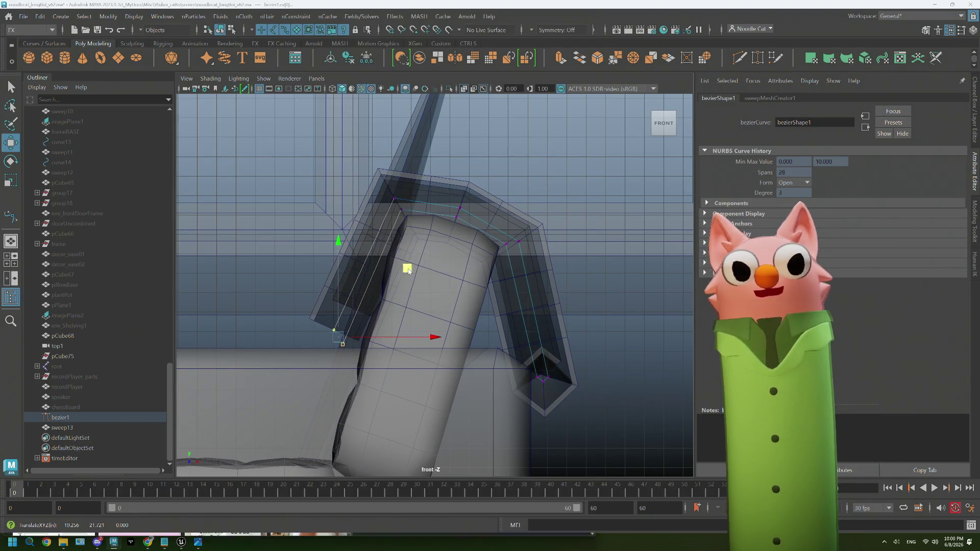
pyautogui.press('space')
pyautogui.press('space')
pyautogui.moveTo(428, 268)
pyautogui.keyDown('alt'); pyautogui.mouseDown()
pyautogui.moveTo(504, 267)
pyautogui.moveTo(477, 267)
pyautogui.mouseUp(); pyautogui.keyUp('alt')
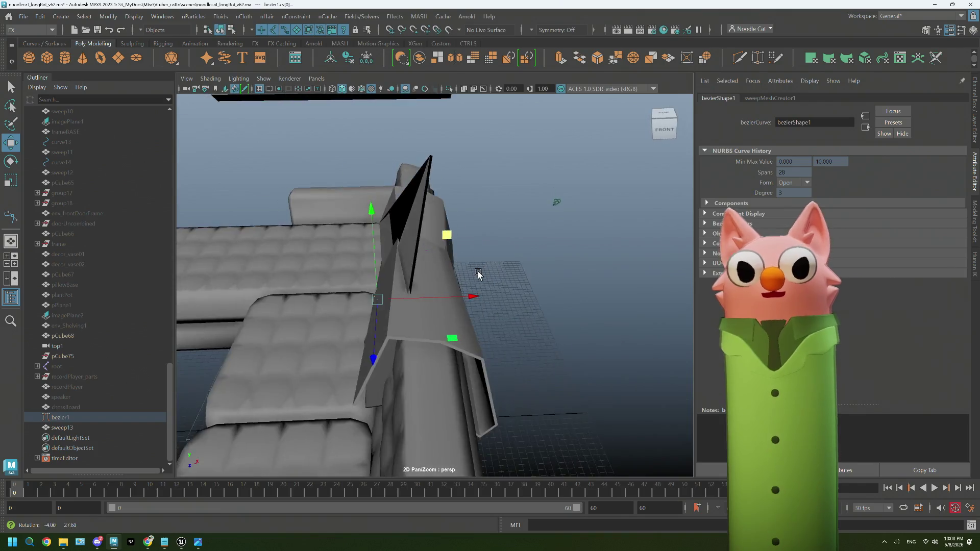
# Test the sweep profile Transform sliders while orbiting to judge the cover over the couch back.
pyautogui.click(769, 98)
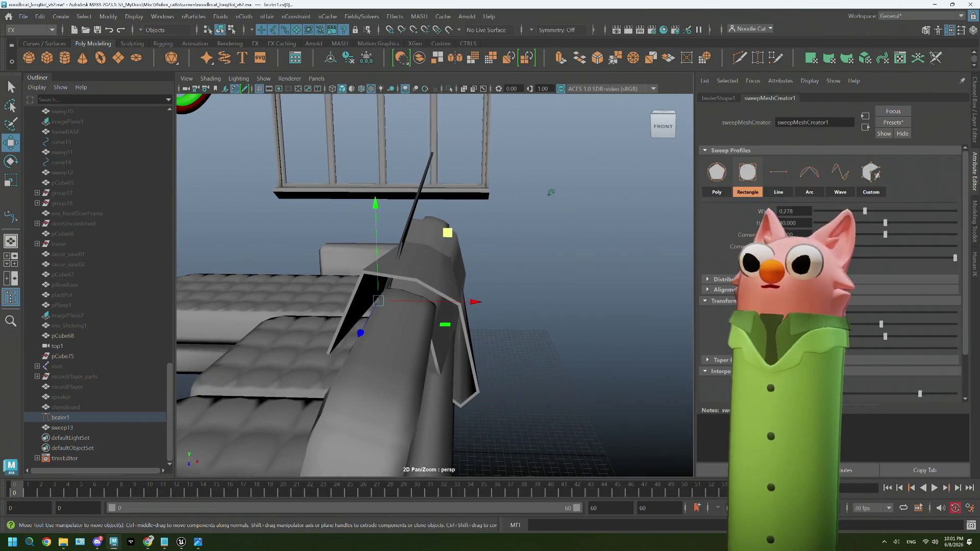
pyautogui.moveTo(879, 322); pyautogui.dragTo(880, 325)
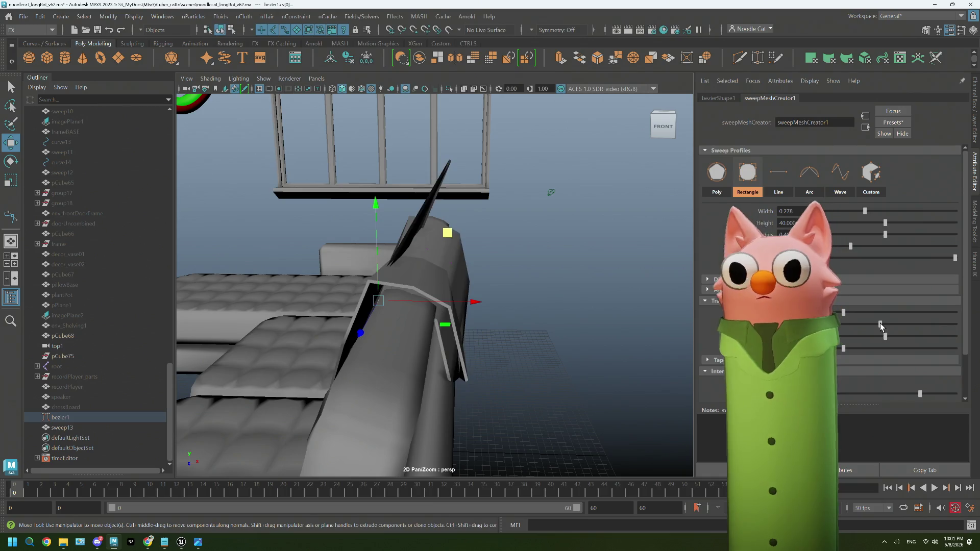
pyautogui.keyDown('alt'); pyautogui.moveTo(645, 324); pyautogui.dragTo(534, 324); pyautogui.keyUp('alt')
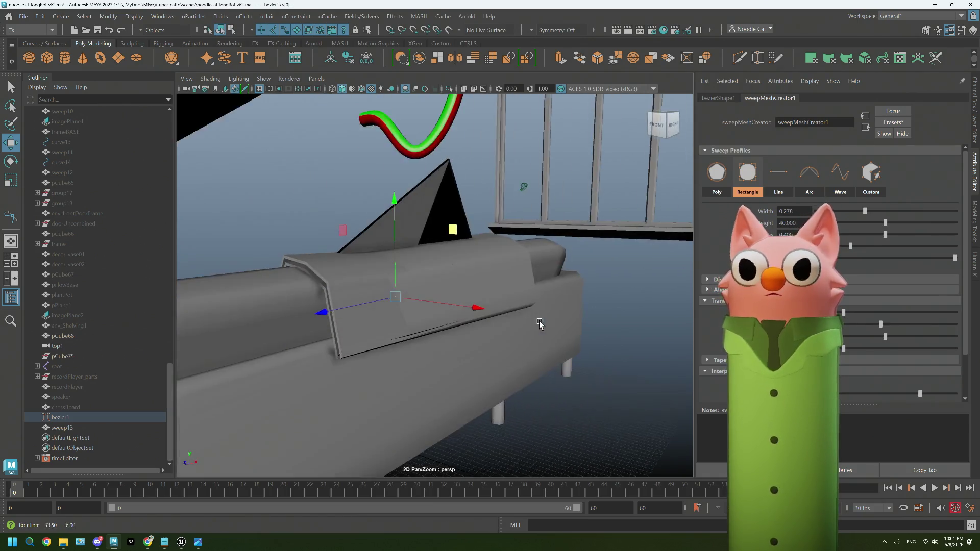
pyautogui.moveTo(879, 323); pyautogui.dragTo(879, 323)
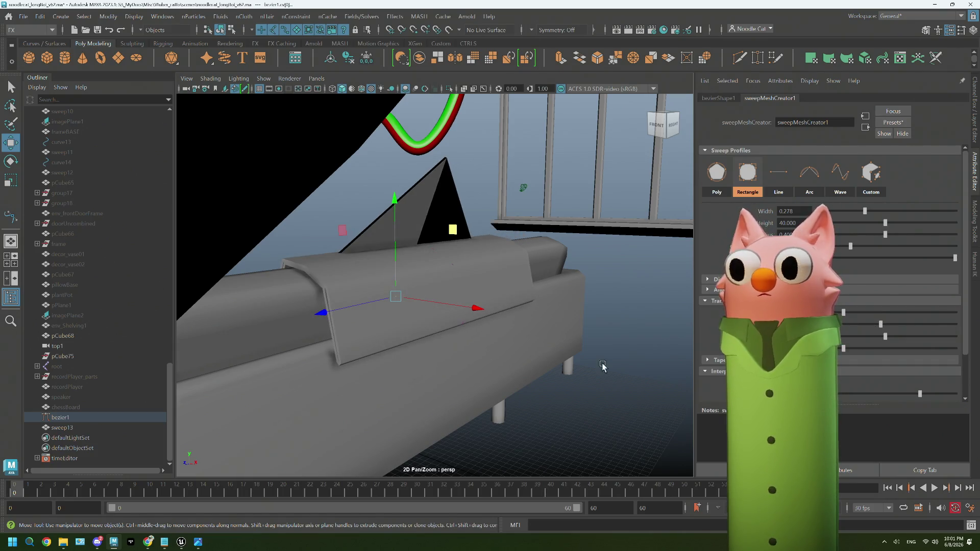
pyautogui.moveTo(536, 322)
pyautogui.keyDown('alt'); pyautogui.mouseDown()
pyautogui.moveTo(470, 322)
pyautogui.moveTo(563, 325)
pyautogui.mouseUp(); pyautogui.keyUp('alt')
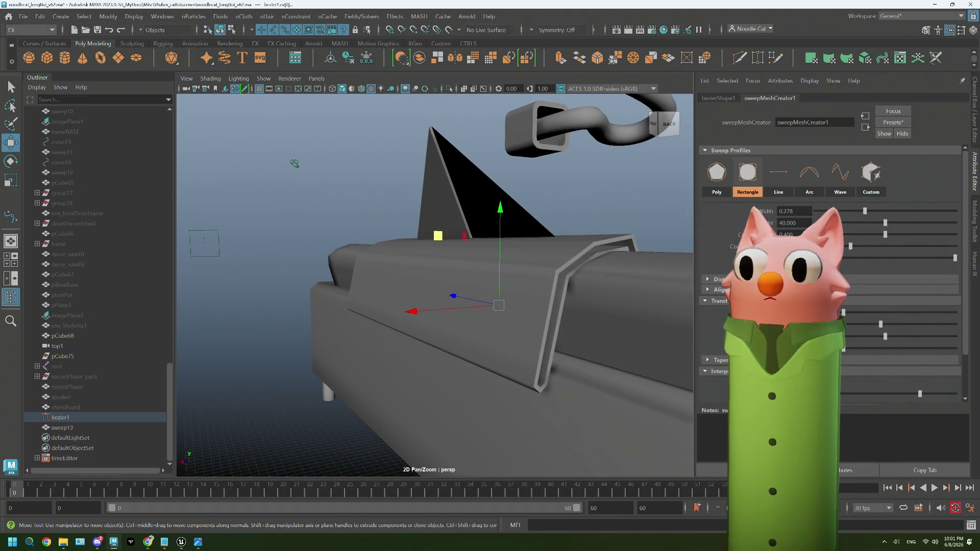
pyautogui.moveTo(527, 332)
pyautogui.keyDown('alt'); pyautogui.mouseDown()
pyautogui.moveTo(623, 329)
pyautogui.moveTo(530, 328)
pyautogui.moveTo(503, 352)
pyautogui.moveTo(513, 314)
pyautogui.moveTo(472, 356)
pyautogui.moveTo(431, 344)
pyautogui.moveTo(471, 353)
pyautogui.moveTo(419, 322)
pyautogui.moveTo(462, 340)
pyautogui.moveTo(512, 316)
pyautogui.moveTo(477, 328)
pyautogui.moveTo(442, 319)
pyautogui.moveTo(557, 320)
pyautogui.mouseUp(); pyautogui.keyUp('alt')
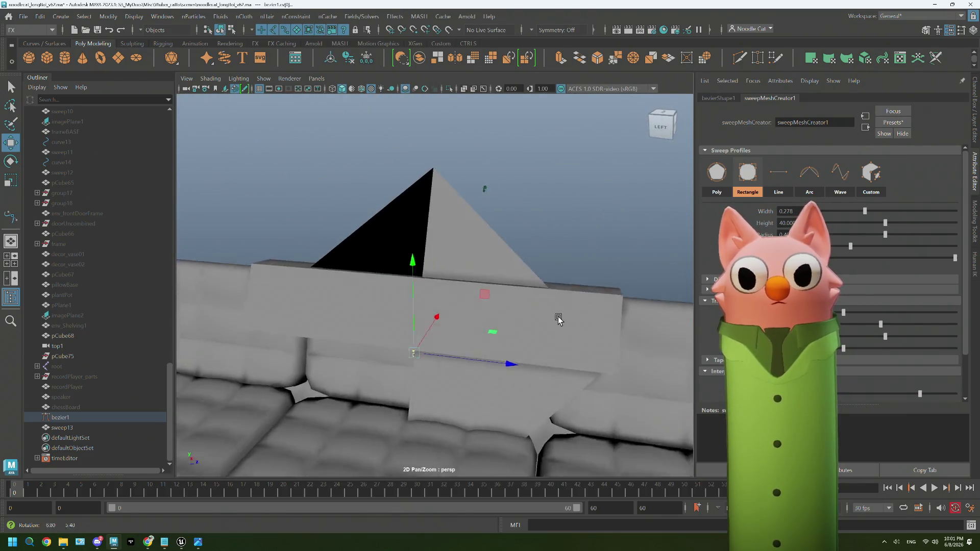
pyautogui.scroll(-2, 559, 315)
pyautogui.scroll(-2, 563, 313)
pyautogui.scroll(-2, 559, 313)
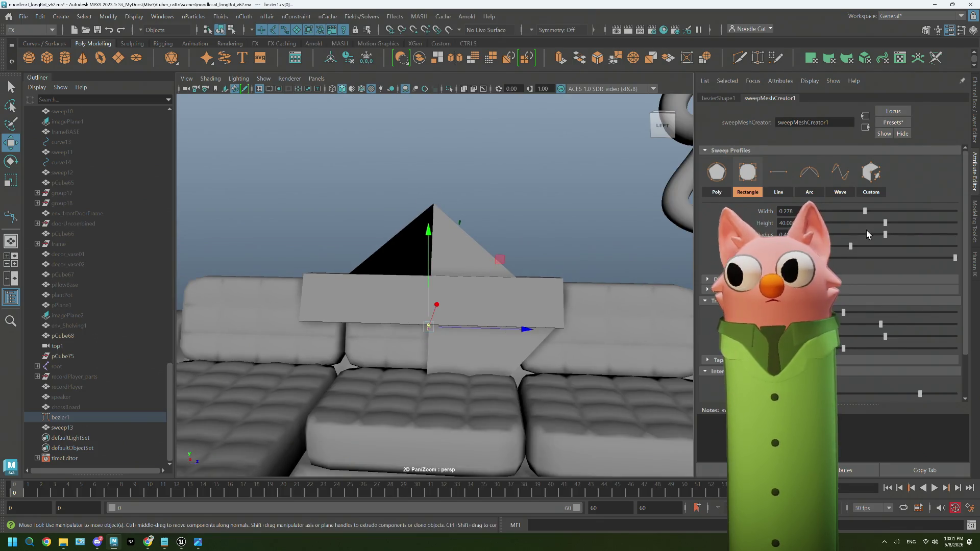
# Lower the Rectangle profile height from 40 to 37 and select the couch-back cover mesh.
pyautogui.click(785, 223)
pyautogui.write('37')
pyautogui.press('Return')
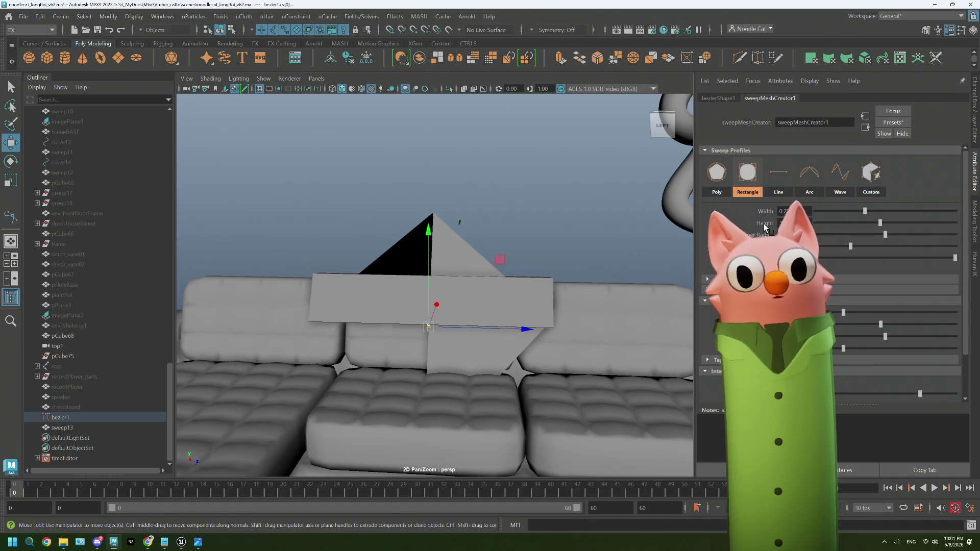
pyautogui.moveTo(473, 345)
pyautogui.keyDown('alt'); pyautogui.mouseDown()
pyautogui.moveTo(508, 245)
pyautogui.moveTo(459, 252)
pyautogui.mouseUp(); pyautogui.keyUp('alt')
pyautogui.click(61, 437)
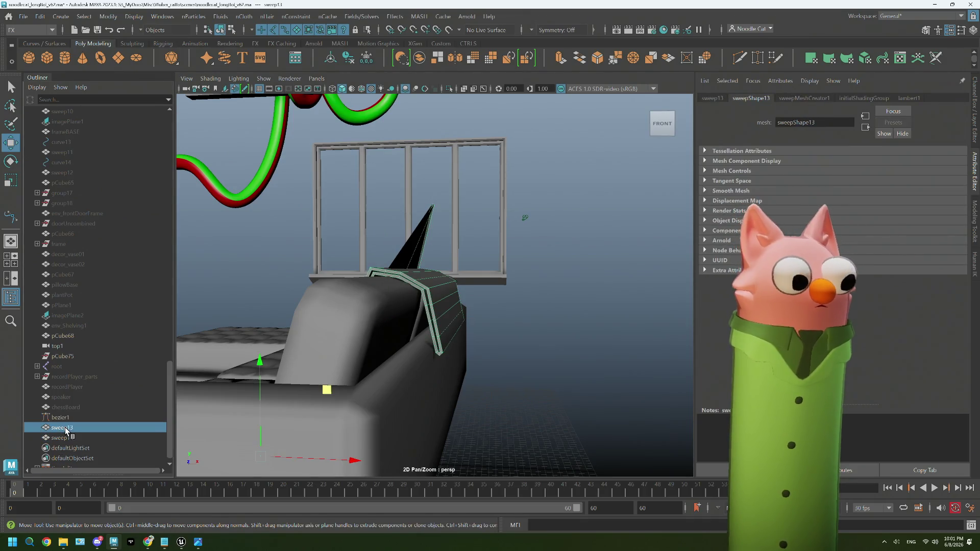
# In face mode, delete the stray black triangle faces and the leftover edge from the cover.
pyautogui.click(71, 417)
pyautogui.keyDown('alt'); pyautogui.moveTo(525, 214); pyautogui.dragTo(448, 230); pyautogui.keyUp('alt')
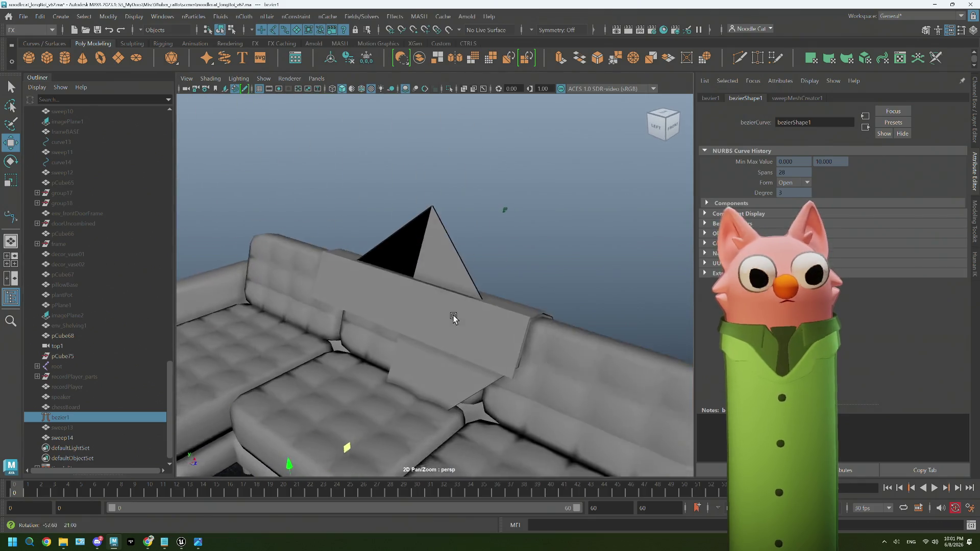
pyautogui.rightClick(451, 215)
pyautogui.click(450, 243)
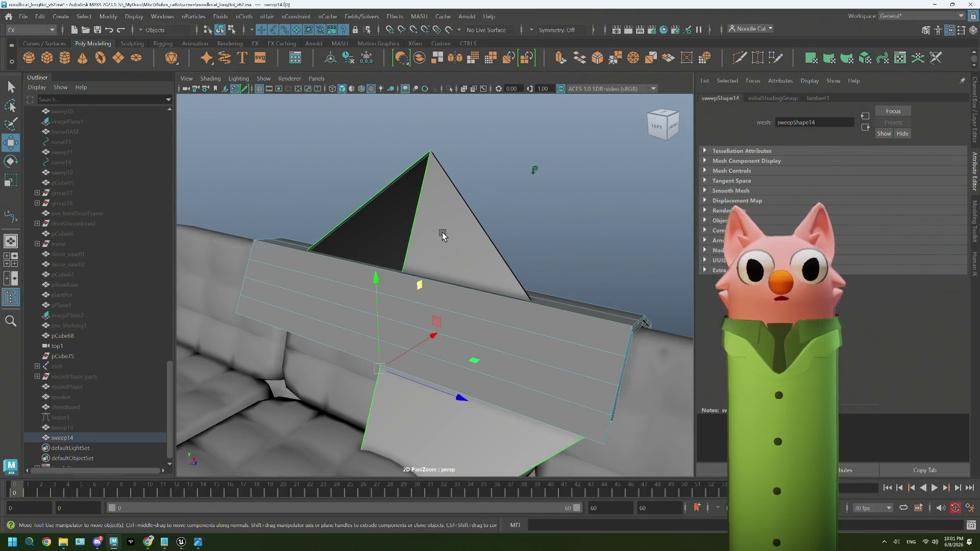
pyautogui.click(442, 235)
pyautogui.click(443, 235)
pyautogui.press('Delete')
pyautogui.click(413, 211)
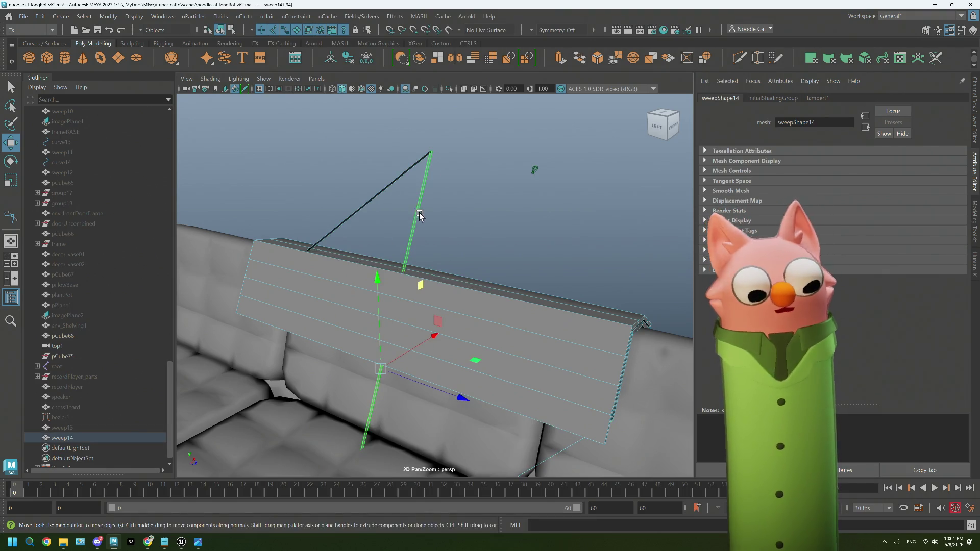
pyautogui.press('Delete')
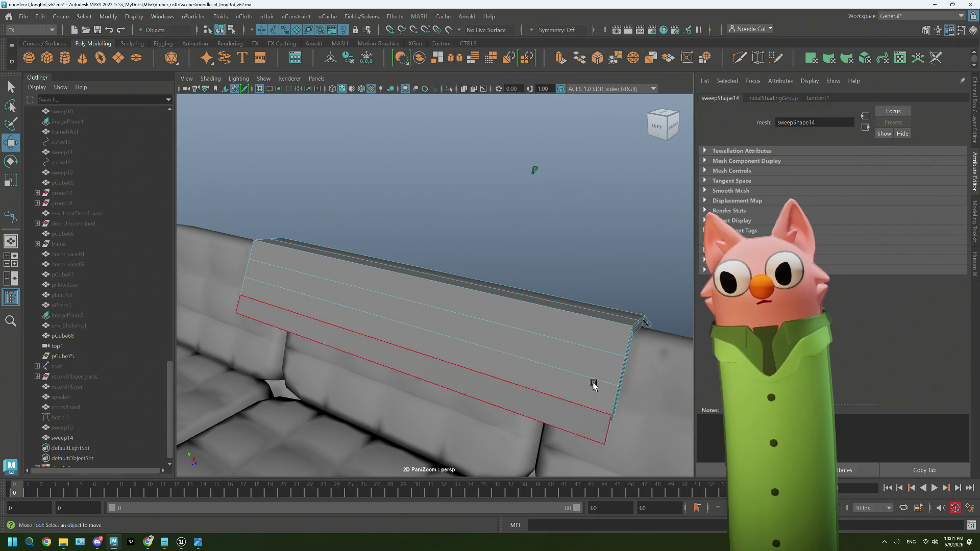
# Conform the cover mesh to the couch cushions via Mesh > Conform.
pyautogui.keyDown('alt'); pyautogui.moveTo(579, 376); pyautogui.dragTo(548, 363); pyautogui.keyUp('alt')
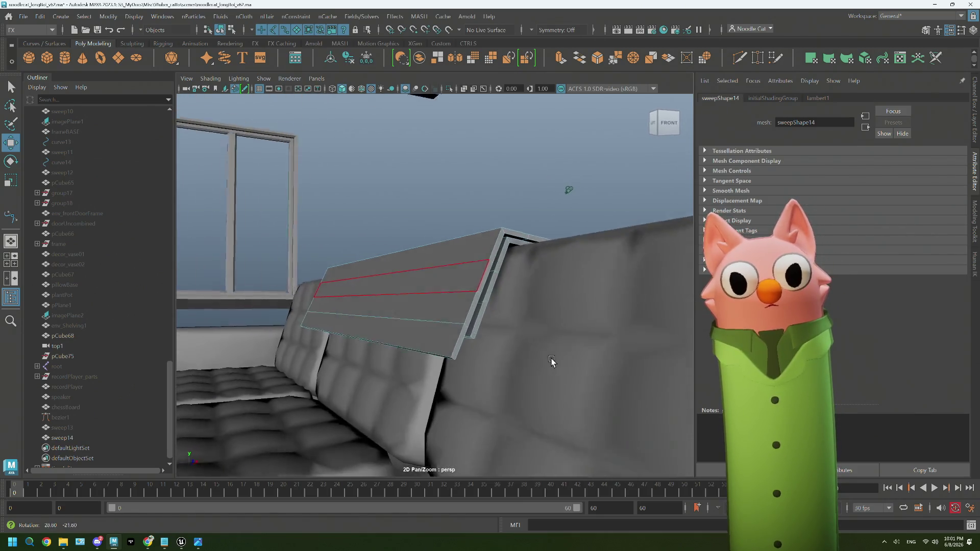
pyautogui.scroll(5, 564, 343)
pyautogui.keyDown('alt'); pyautogui.moveTo(604, 332); pyautogui.dragTo(467, 171); pyautogui.keyUp('alt')
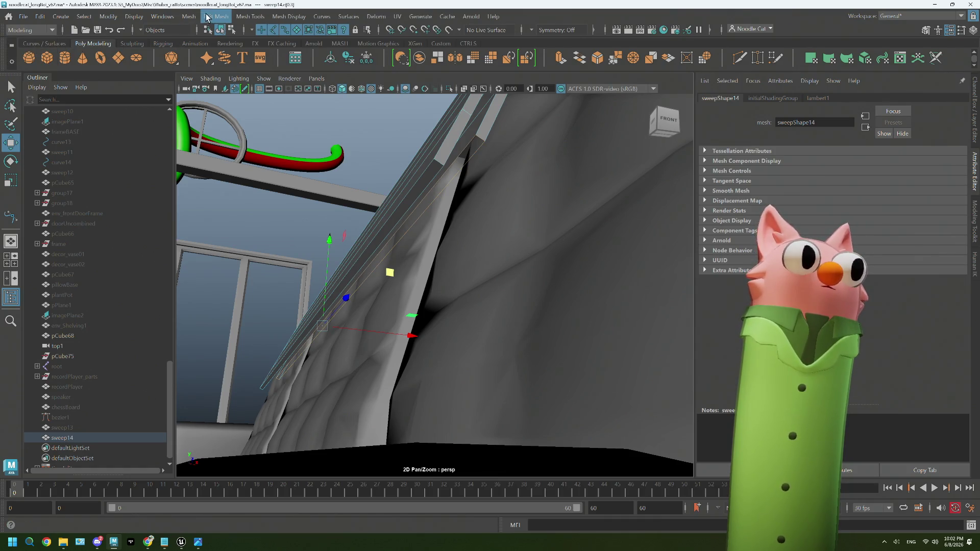
pyautogui.click(205, 17)
pyautogui.click(215, 85)
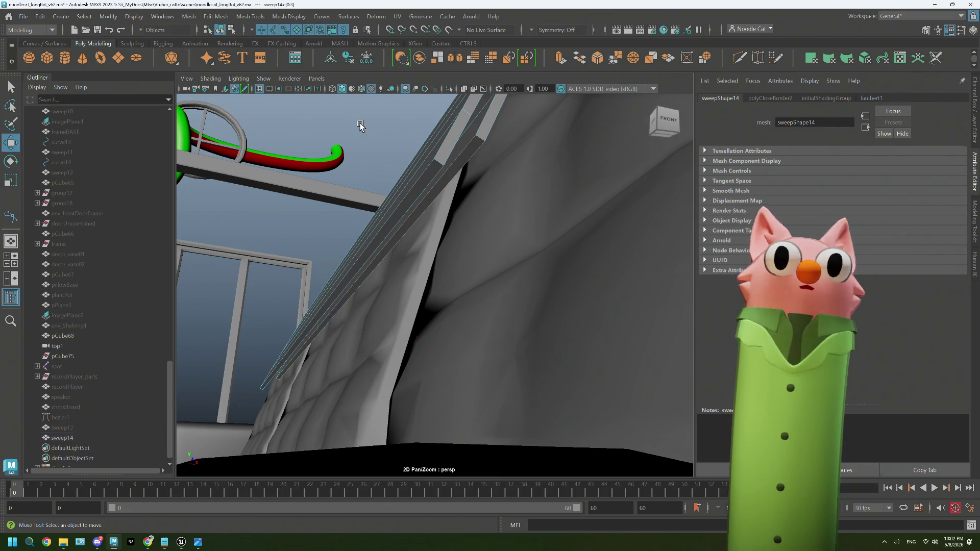
# Reselect the cover, preview it smoothed with 3, and inspect it around the sofa.
pyautogui.moveTo(357, 128); pyautogui.dragTo(398, 122, button='right')
pyautogui.moveTo(398, 122)
pyautogui.keyDown('alt'); pyautogui.mouseDown()
pyautogui.moveTo(419, 190)
pyautogui.moveTo(408, 284)
pyautogui.moveTo(369, 289)
pyautogui.moveTo(370, 298)
pyautogui.moveTo(397, 294)
pyautogui.mouseUp(); pyautogui.keyUp('alt')
pyautogui.click(425, 289)
pyautogui.press('3')
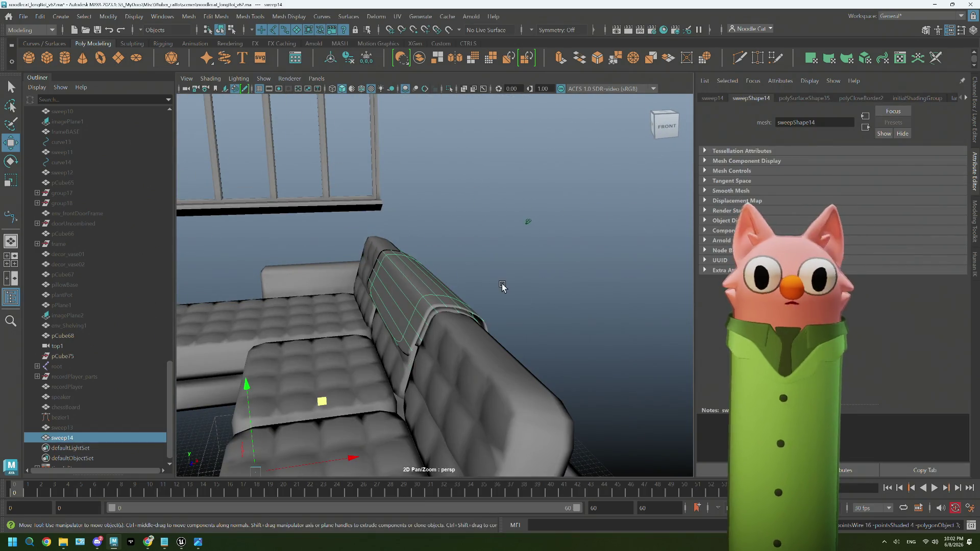
pyautogui.moveTo(496, 295)
pyautogui.keyDown('alt'); pyautogui.mouseDown()
pyautogui.moveTo(497, 314)
pyautogui.moveTo(525, 309)
pyautogui.moveTo(449, 311)
pyautogui.moveTo(485, 310)
pyautogui.moveTo(429, 329)
pyautogui.mouseUp(); pyautogui.keyUp('alt')
# Start Multi-Cut on the cover, toggling between low-poly and smoothed display while framing its flat face.
pyautogui.click(463, 286)
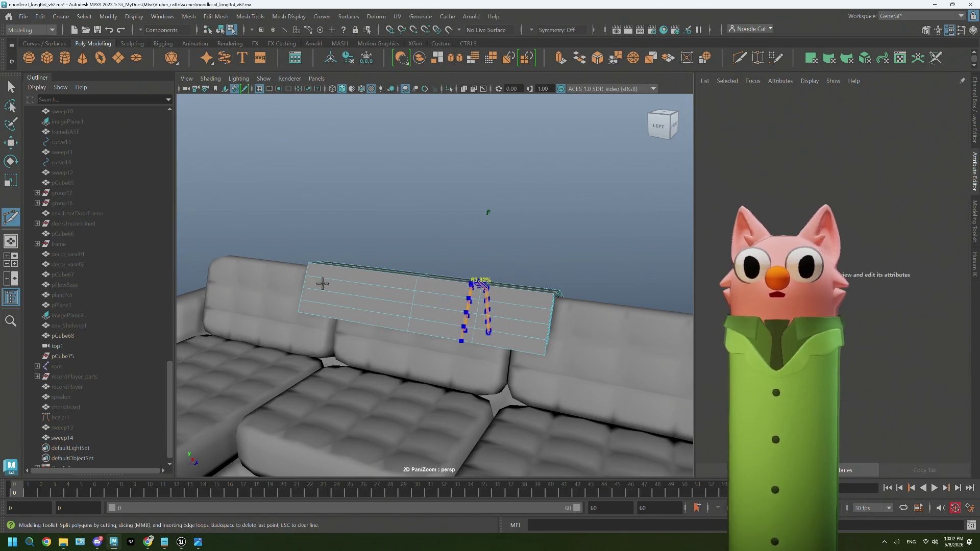
pyautogui.keyDown('alt'); pyautogui.moveTo(545, 287); pyautogui.dragTo(506, 295); pyautogui.keyUp('alt')
pyautogui.press('1')
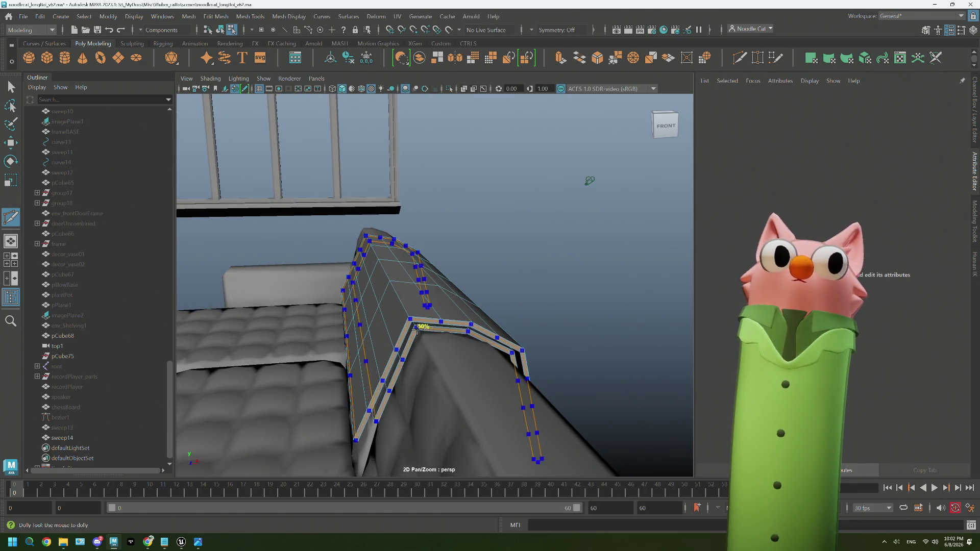
pyautogui.press('F8')
pyautogui.press('3')
pyautogui.keyDown('alt'); pyautogui.moveTo(507, 322); pyautogui.dragTo(507, 322); pyautogui.keyUp('alt')
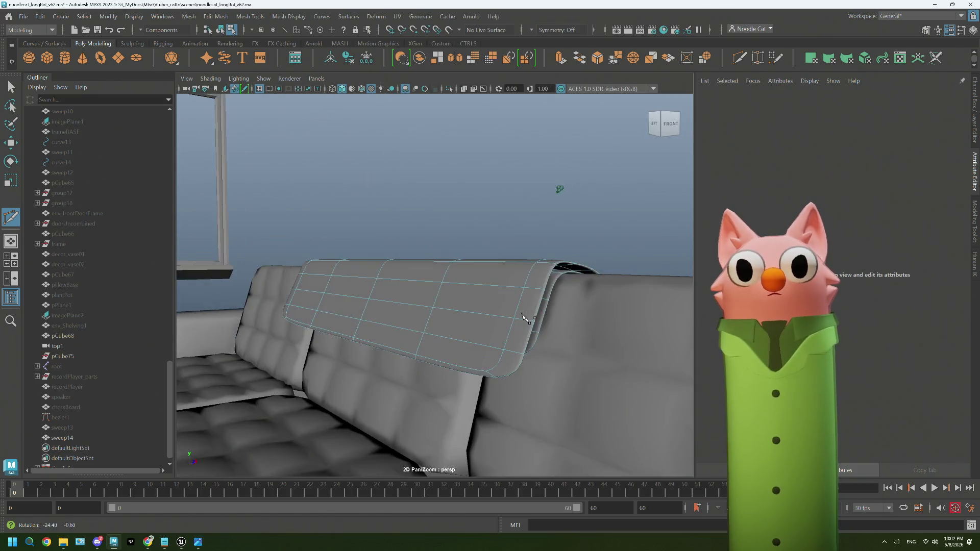
pyautogui.keyDown('alt'); pyautogui.moveTo(507, 321); pyautogui.dragTo(491, 325, button='right'); pyautogui.keyUp('alt')
pyautogui.keyDown('alt'); pyautogui.moveTo(490, 326); pyautogui.dragTo(494, 305); pyautogui.keyUp('alt')
# Place vertical cut points across the cover, checking the smooth preview, and return to the Select tool.
pyautogui.click(485, 328)
pyautogui.moveTo(494, 304)
pyautogui.keyDown('alt'); pyautogui.mouseDown(button='right')
pyautogui.moveTo(518, 309)
pyautogui.moveTo(487, 320)
pyautogui.mouseUp(button='right'); pyautogui.keyUp('alt')
pyautogui.moveTo(487, 320)
pyautogui.keyDown('alt'); pyautogui.mouseDown()
pyautogui.moveTo(370, 339)
pyautogui.moveTo(377, 336)
pyautogui.mouseUp(); pyautogui.keyUp('alt')
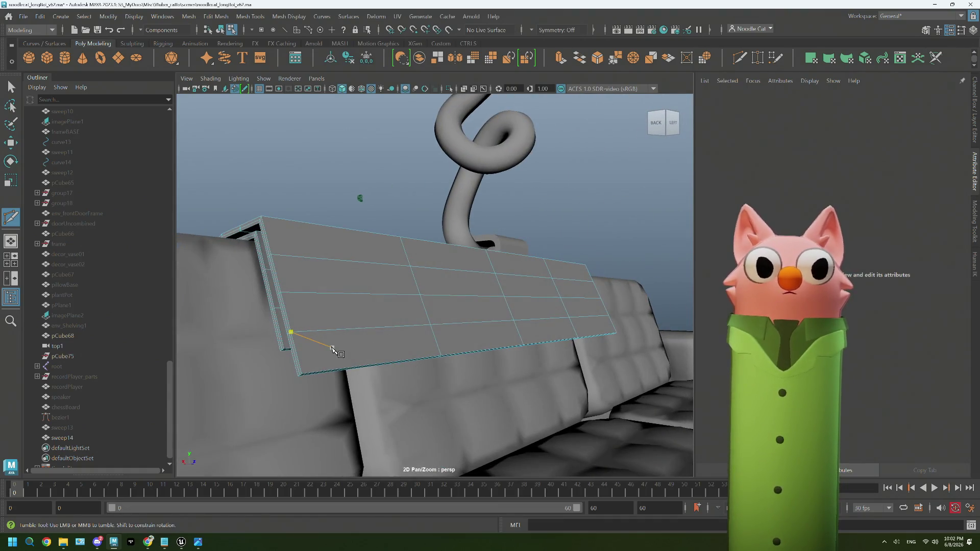
pyautogui.press('3')
pyautogui.press('1')
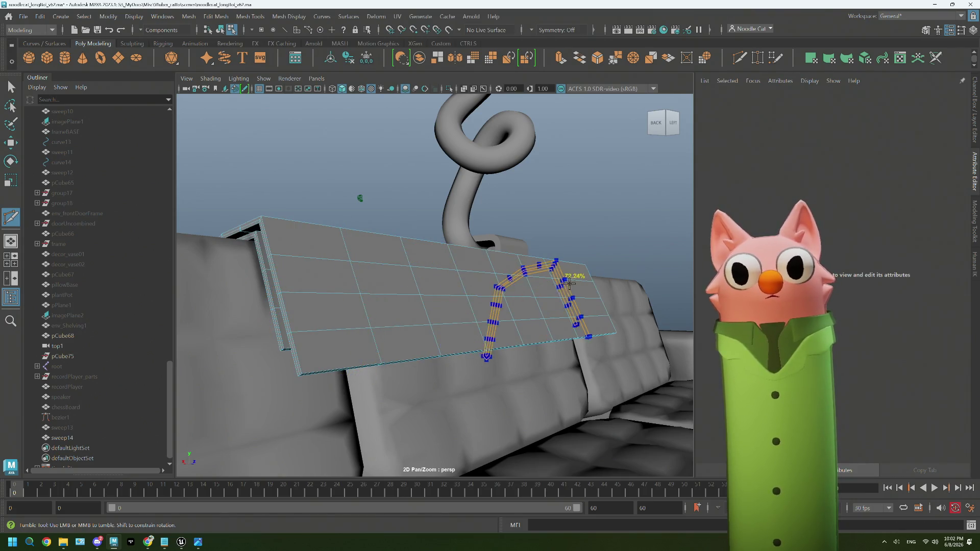
pyautogui.press('3')
pyautogui.moveTo(578, 286)
pyautogui.keyDown('alt'); pyautogui.mouseDown()
pyautogui.moveTo(573, 304)
pyautogui.moveTo(518, 315)
pyautogui.mouseUp(); pyautogui.keyUp('alt')
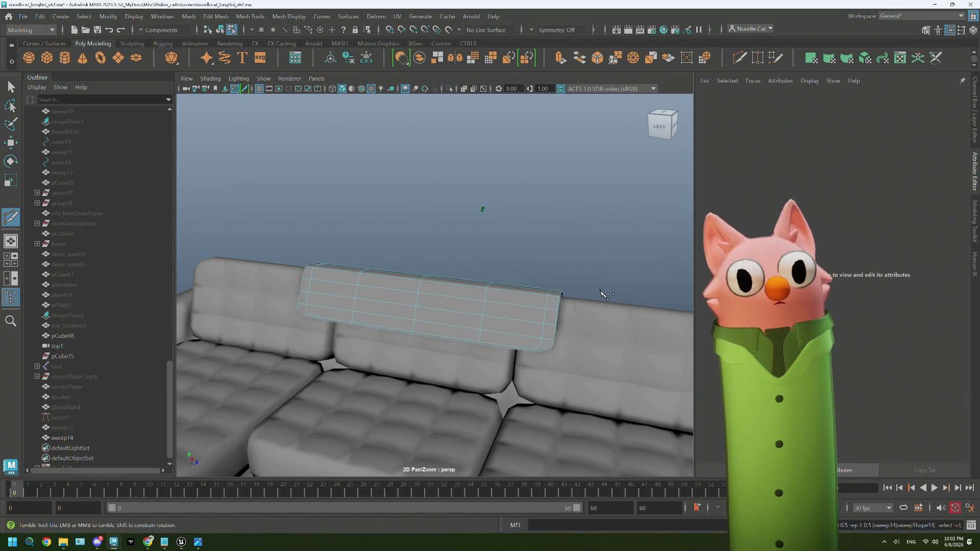
pyautogui.press('q')
pyautogui.moveTo(574, 278)
pyautogui.keyDown('alt'); pyautogui.mouseDown()
pyautogui.moveTo(554, 292)
pyautogui.moveTo(528, 266)
pyautogui.mouseUp(); pyautogui.keyUp('alt')
pyautogui.moveTo(527, 265); pyautogui.dragTo(567, 244, button='right')
pyautogui.click(568, 244)
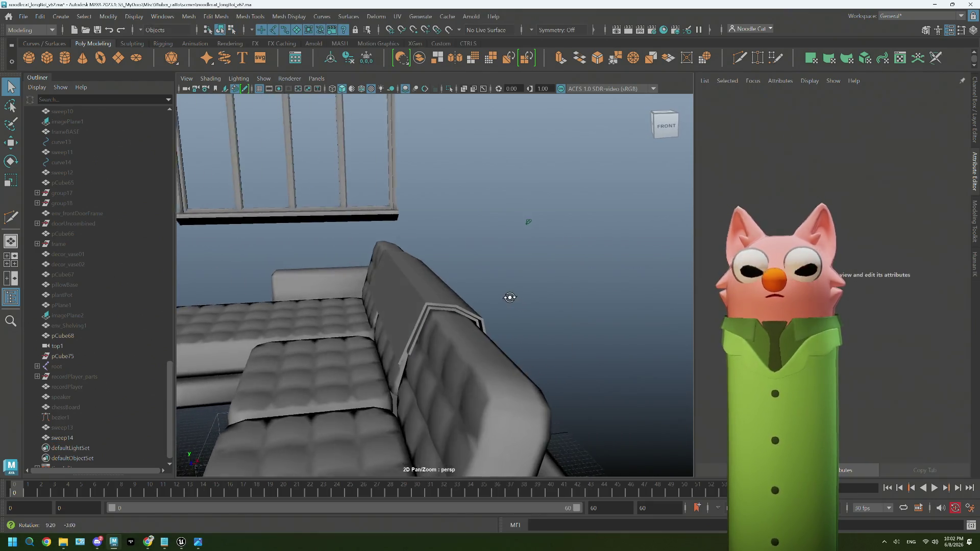
pyautogui.keyDown('alt'); pyautogui.moveTo(567, 244); pyautogui.dragTo(436, 306); pyautogui.keyUp('alt')
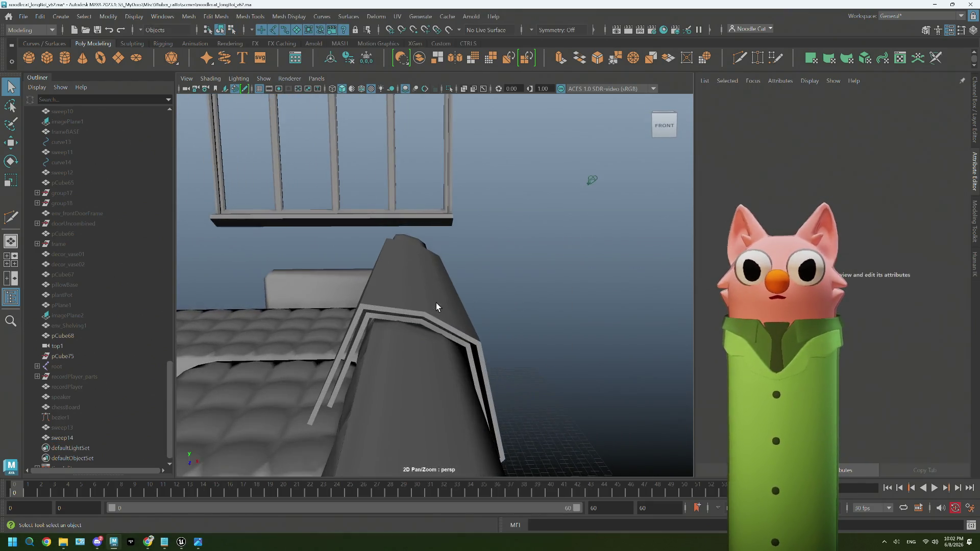
pyautogui.click(737, 60)
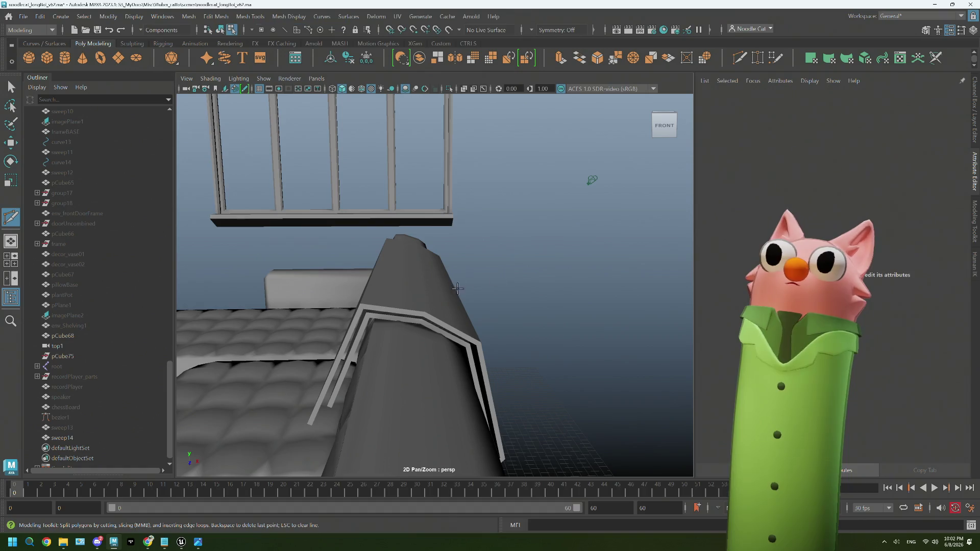
pyautogui.click(416, 287)
pyautogui.keyDown('alt'); pyautogui.moveTo(465, 268); pyautogui.dragTo(487, 272); pyautogui.keyUp('alt')
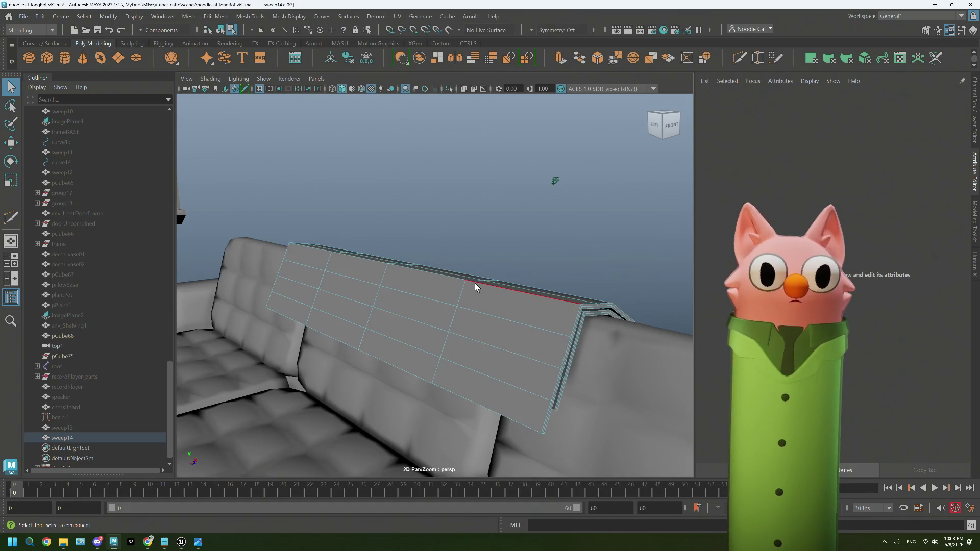
pyautogui.moveTo(474, 281); pyautogui.dragTo(535, 237, button='right')
pyautogui.keyDown('alt'); pyautogui.moveTo(535, 237); pyautogui.dragTo(535, 268); pyautogui.keyUp('alt')
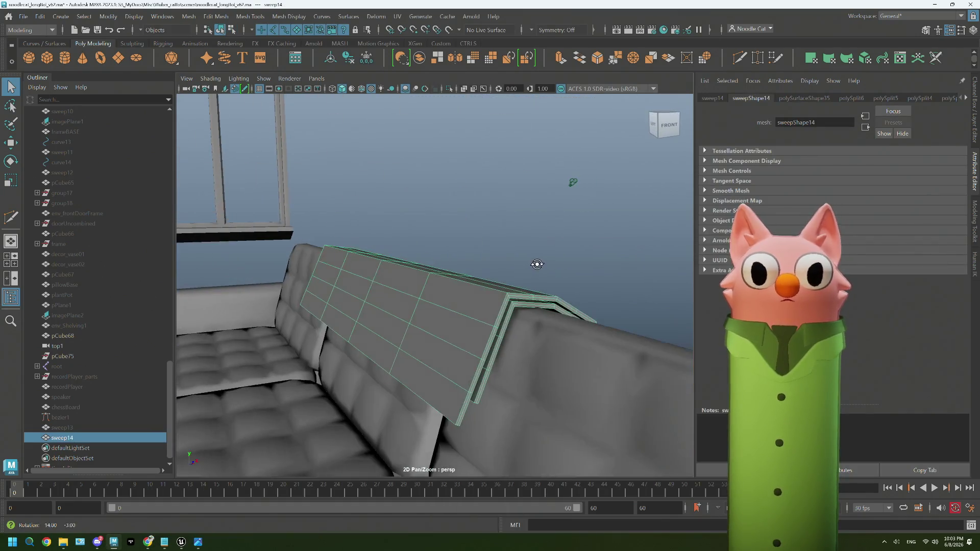
pyautogui.press('F8')
pyautogui.click(537, 264)
pyautogui.click(491, 286)
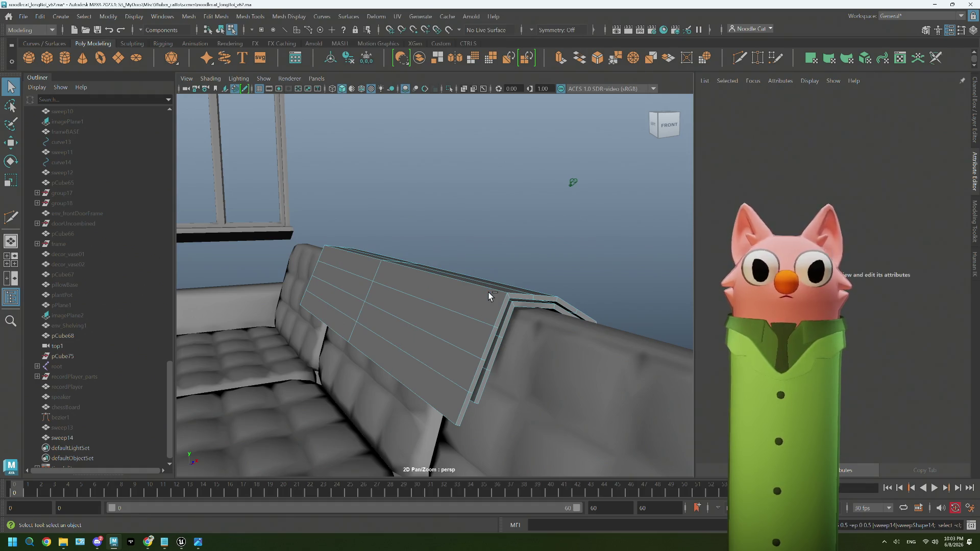
pyautogui.moveTo(488, 296)
pyautogui.keyDown('alt'); pyautogui.mouseDown()
pyautogui.moveTo(441, 304)
pyautogui.moveTo(470, 302)
pyautogui.mouseUp(); pyautogui.keyUp('alt')
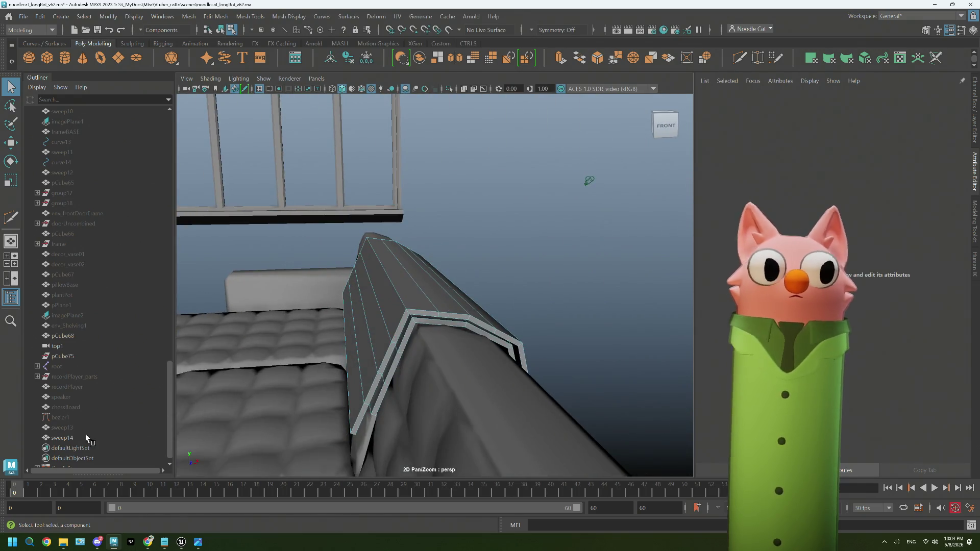
# Unhide sweep13, discard the extra mesh and show its sweepMeshCreator1 profile settings.
pyautogui.click(58, 428)
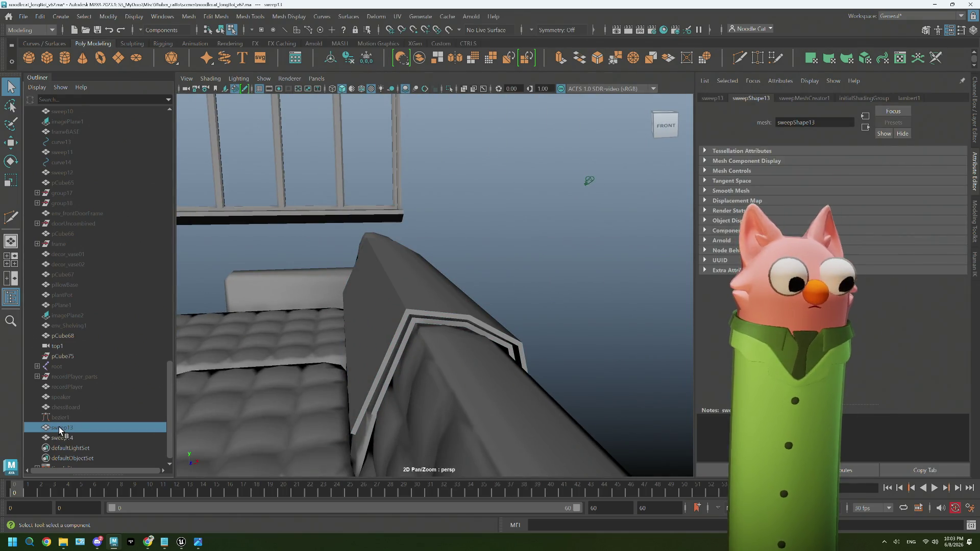
pyautogui.press('h')
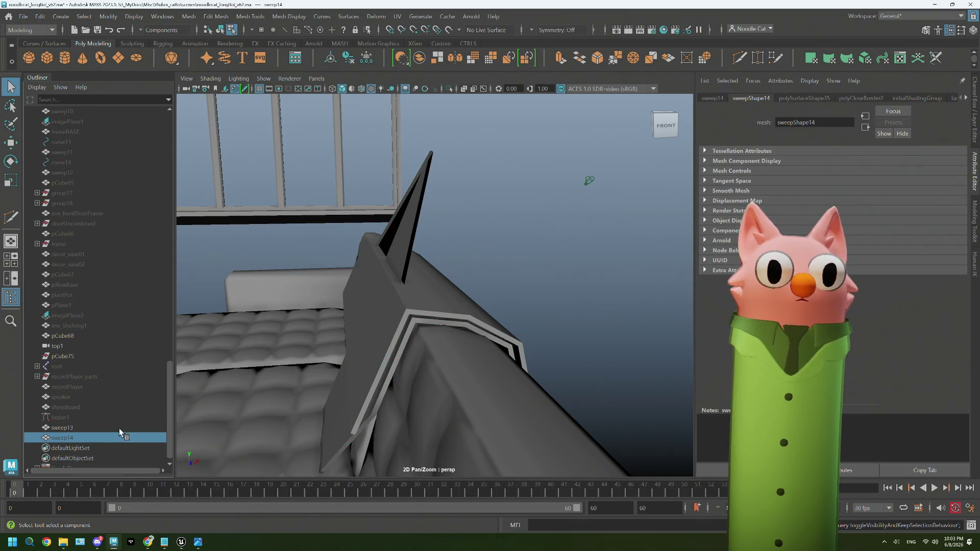
pyautogui.moveTo(372, 369)
pyautogui.keyDown('alt'); pyautogui.mouseDown()
pyautogui.moveTo(379, 376)
pyautogui.moveTo(365, 383)
pyautogui.mouseUp(); pyautogui.keyUp('alt')
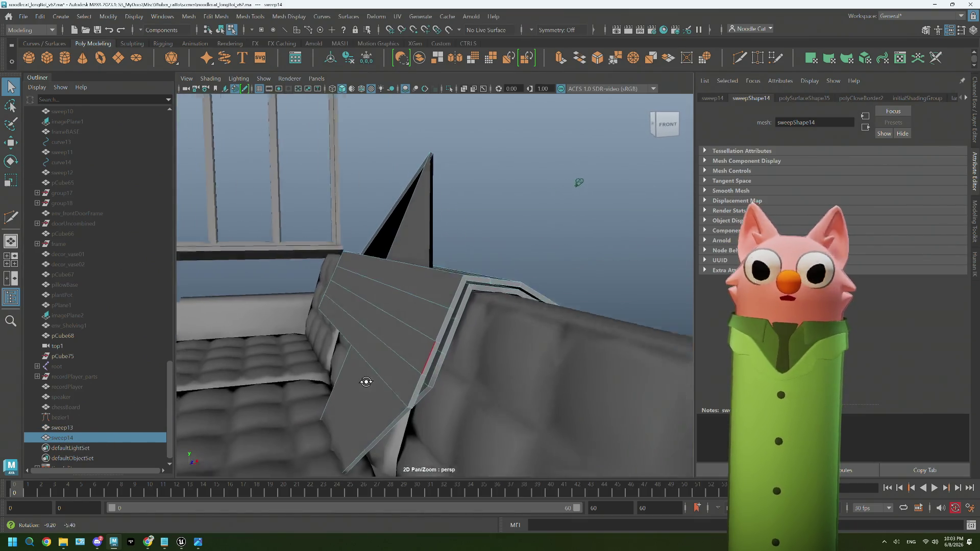
pyautogui.press('Delete')
pyautogui.click(82, 428)
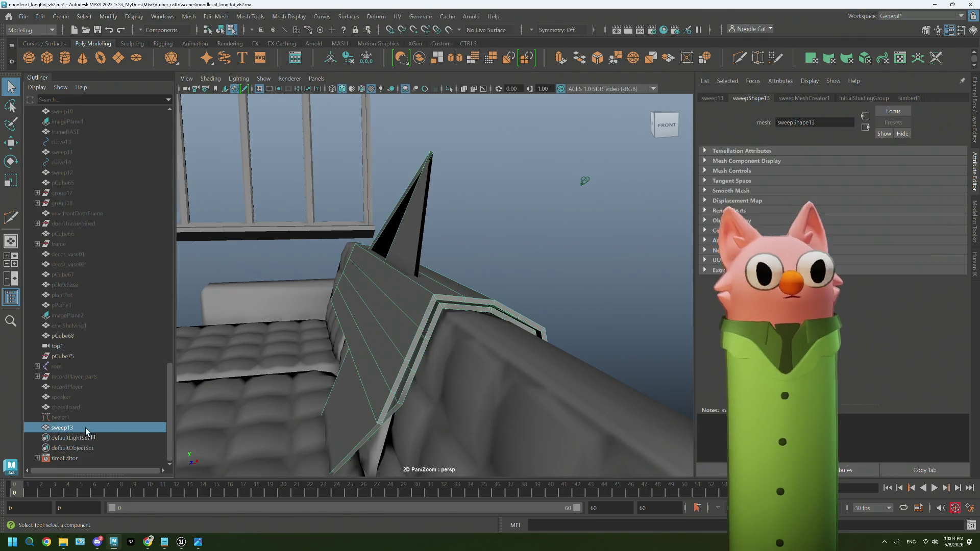
pyautogui.click(819, 101)
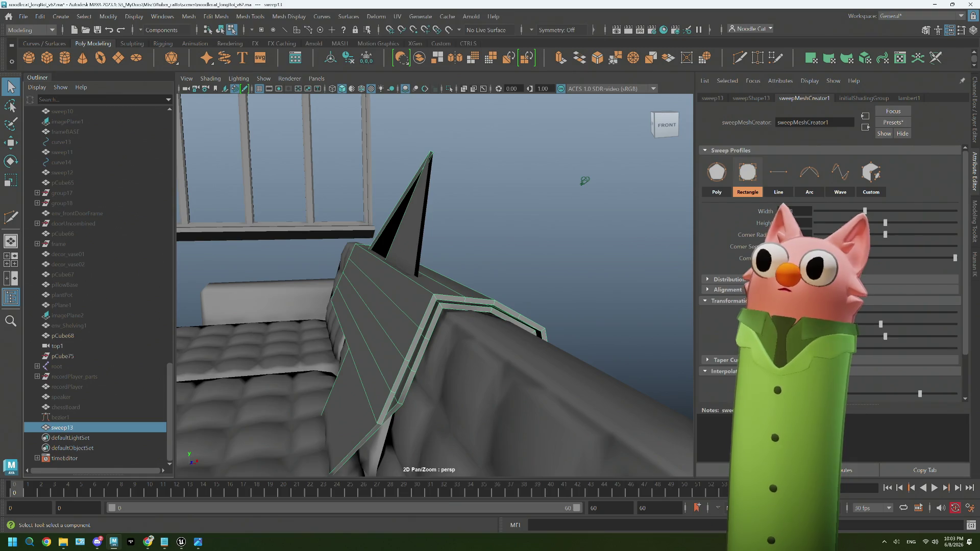
# Give the sweep profile a 0.400 corner radius and switch back to whole-object selection.
pyautogui.moveTo(885, 236)
pyautogui.mouseDown()
pyautogui.moveTo(825, 235)
pyautogui.moveTo(832, 235)
pyautogui.mouseUp()
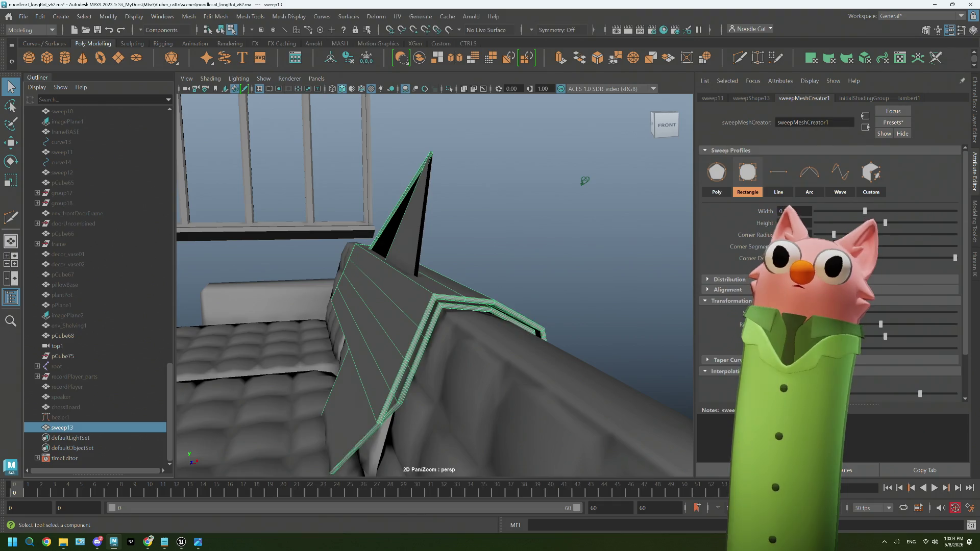
pyautogui.hotkey('ctrl', 'z')
pyautogui.scroll(-1, 723, 310)
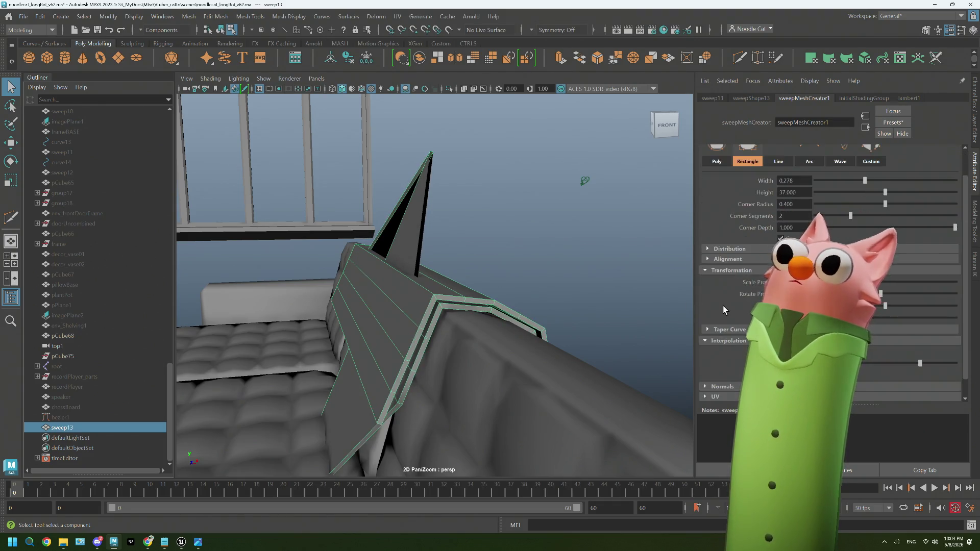
pyautogui.scroll(-1, 723, 306)
pyautogui.moveTo(921, 341); pyautogui.dragTo(909, 338)
pyautogui.keyDown('alt'); pyautogui.moveTo(499, 348); pyautogui.dragTo(491, 345); pyautogui.keyUp('alt')
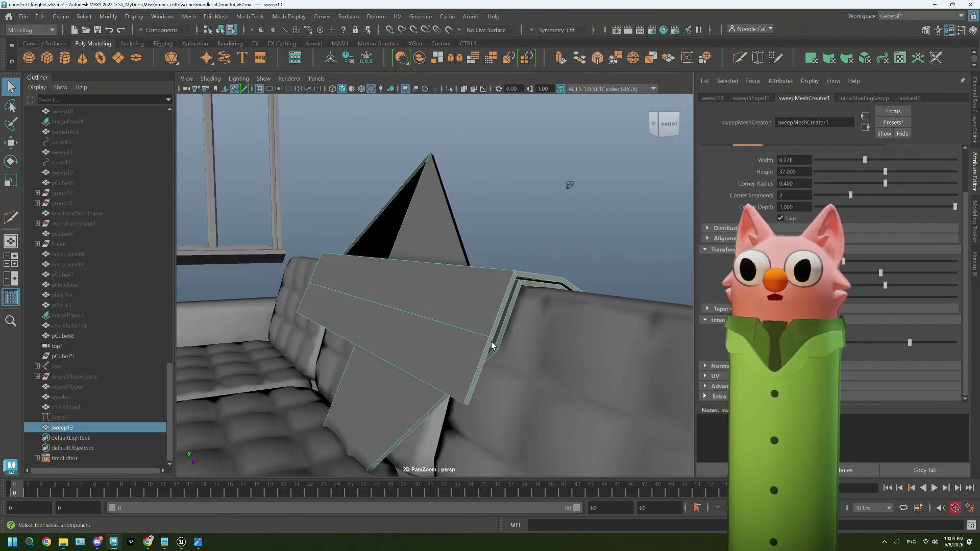
pyautogui.moveTo(375, 249); pyautogui.dragTo(377, 382, button='right')
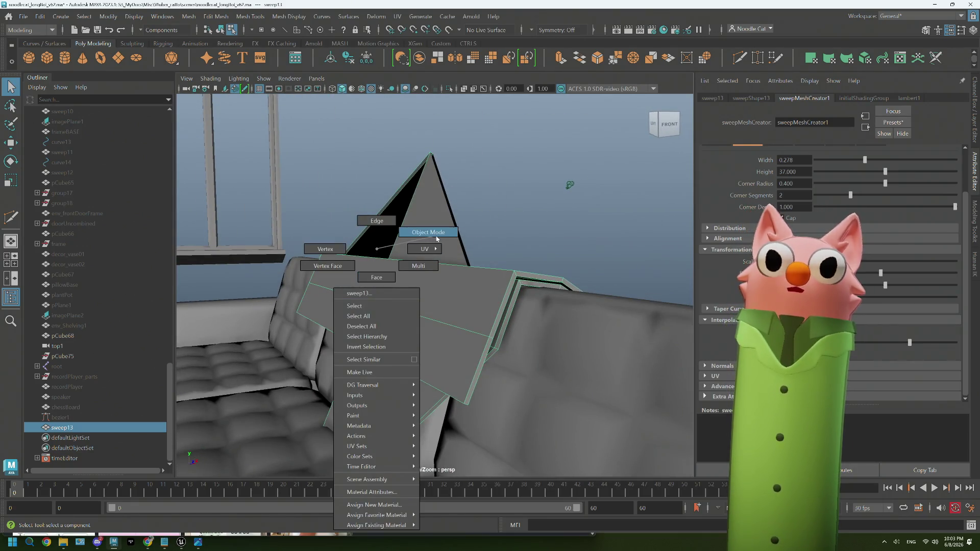
pyautogui.moveTo(437, 238); pyautogui.dragTo(436, 238, button='right')
pyautogui.click(60, 428)
# Duplicate the sweep as a standalone mesh and hide the original triangular panel and leftover curve line.
pyautogui.hotkey('ctrl', 'd')
pyautogui.click(66, 428)
pyautogui.moveTo(448, 341); pyautogui.dragTo(448, 275, button='right')
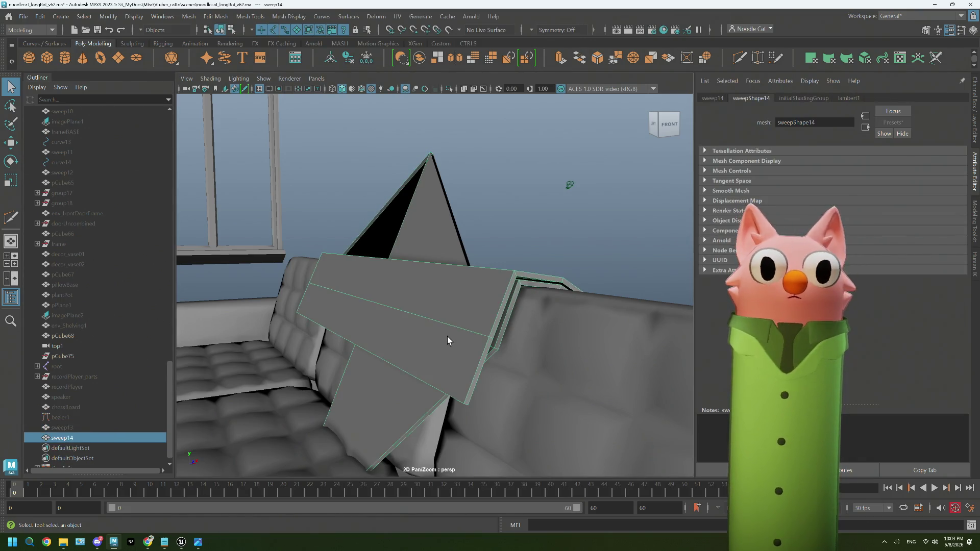
pyautogui.doubleClick(396, 365)
pyautogui.press('F8')
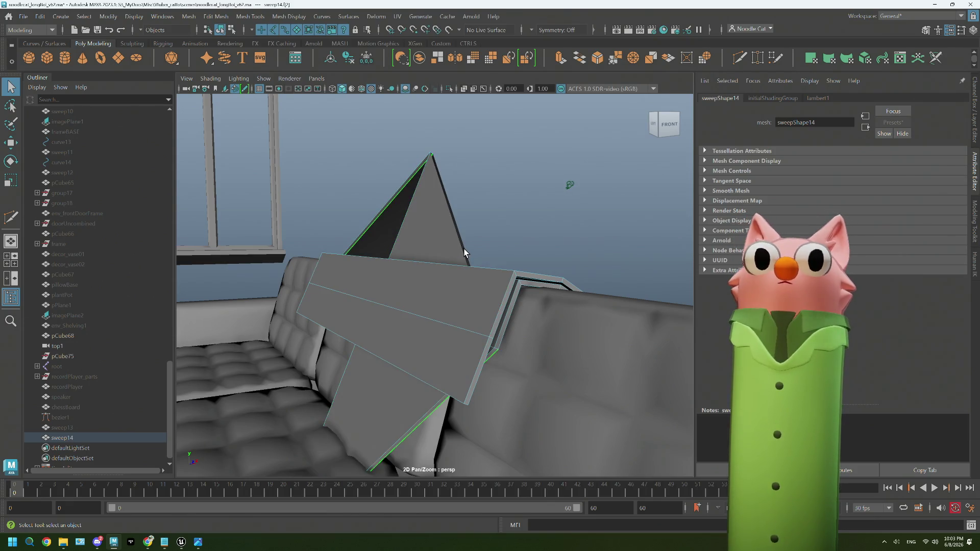
pyautogui.hotkey('ctrl', 'h')
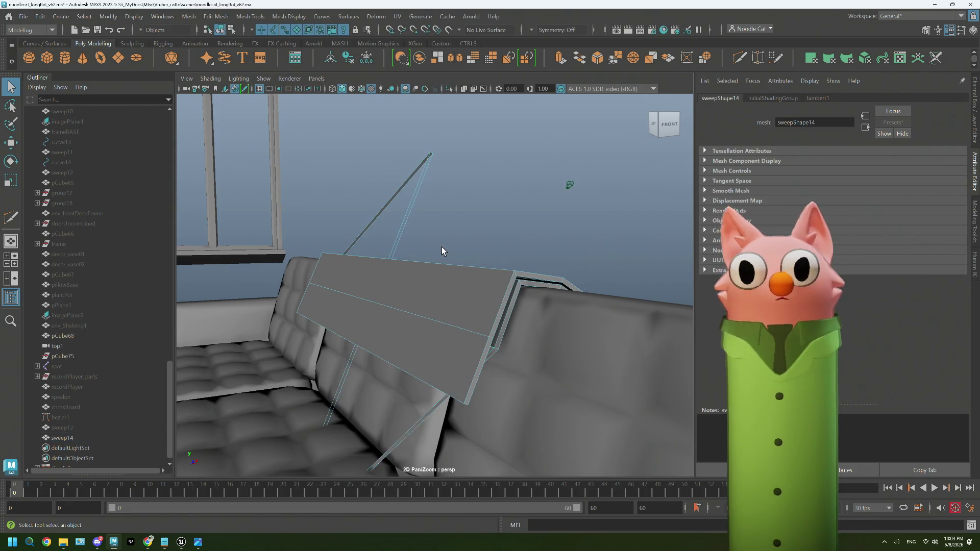
pyautogui.hotkey('ctrl', 'z')
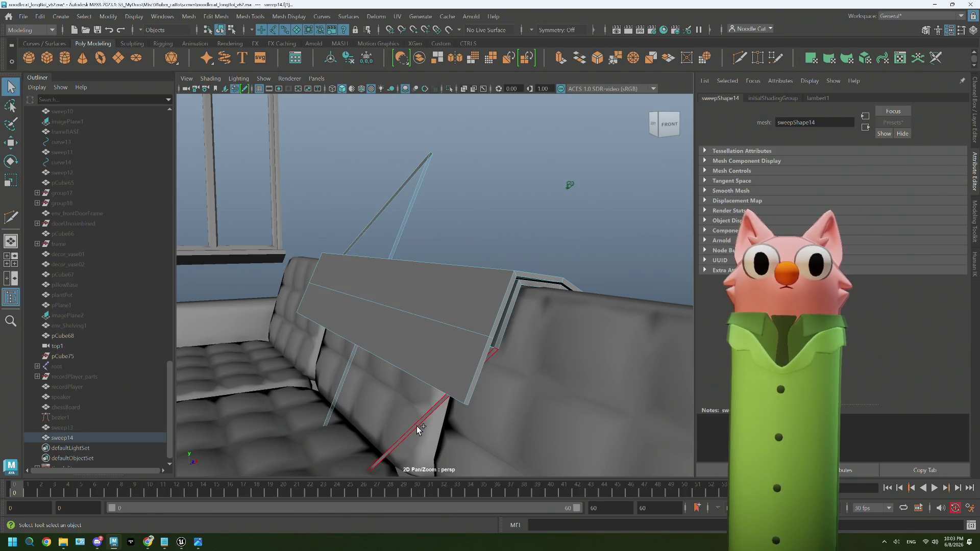
pyautogui.hotkey('ctrl', 'h')
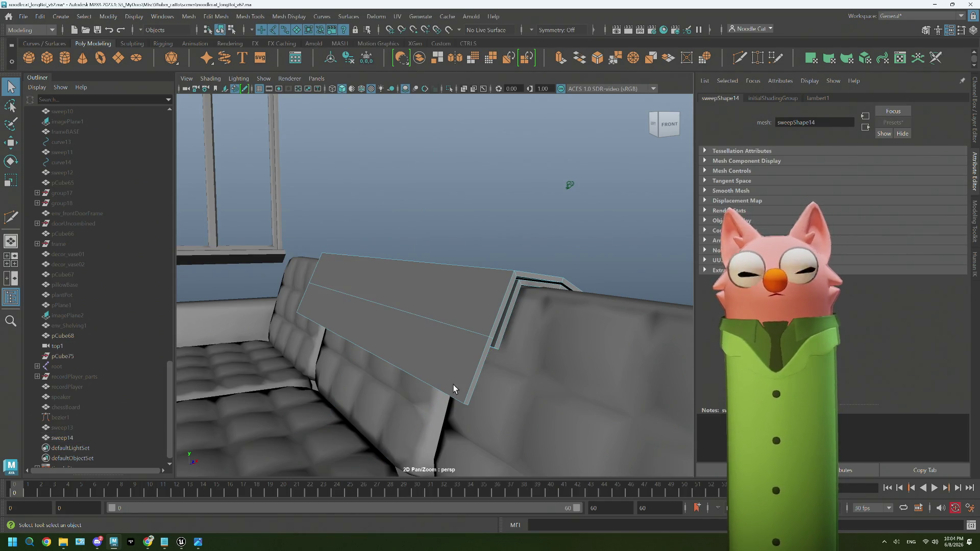
# Select the board's open border edge loop from below and bring up the Mesh operations.
pyautogui.keyDown('alt'); pyautogui.moveTo(452, 388); pyautogui.dragTo(477, 362, button='right'); pyautogui.keyUp('alt')
pyautogui.moveTo(507, 276); pyautogui.dragTo(507, 223, button='right')
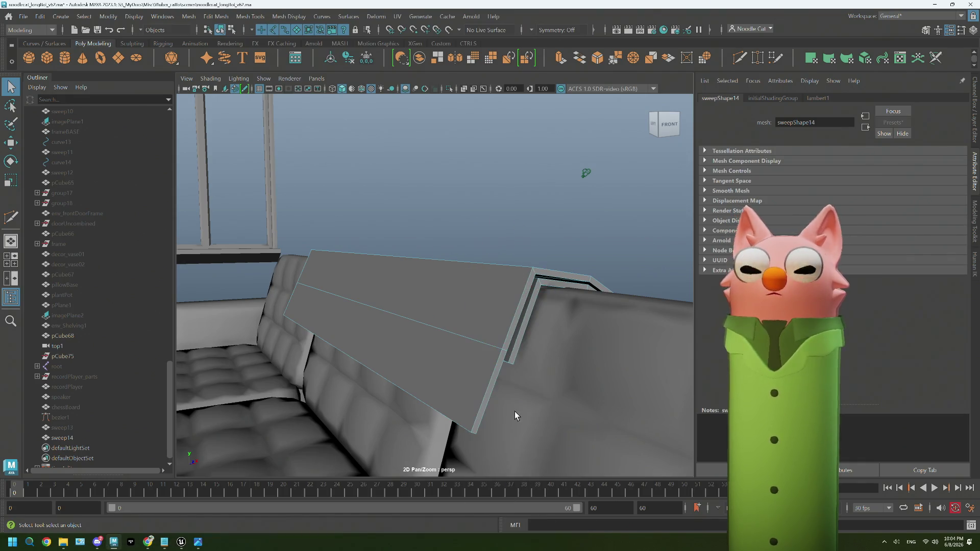
pyautogui.keyDown('alt'); pyautogui.moveTo(517, 411); pyautogui.dragTo(505, 259); pyautogui.keyUp('alt')
pyautogui.doubleClick(505, 259)
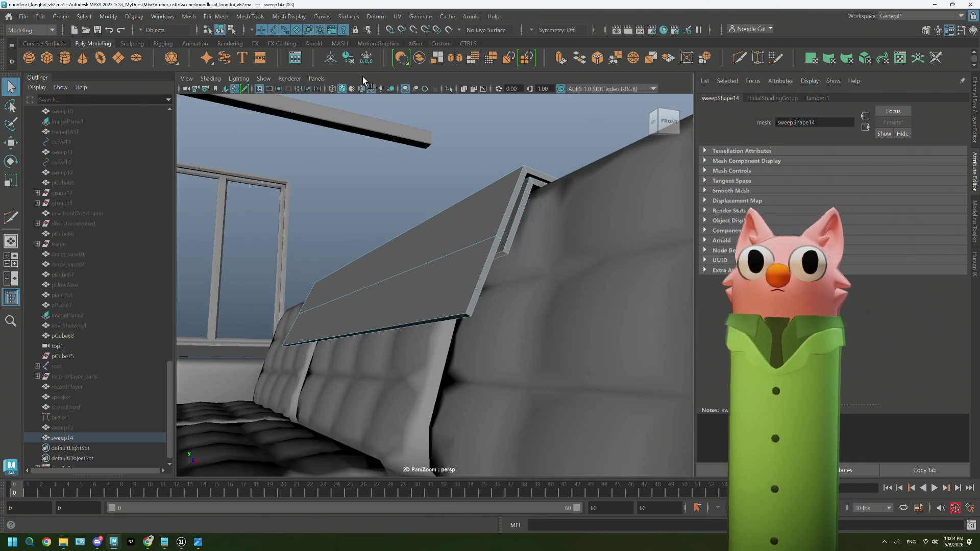
pyautogui.click(188, 16)
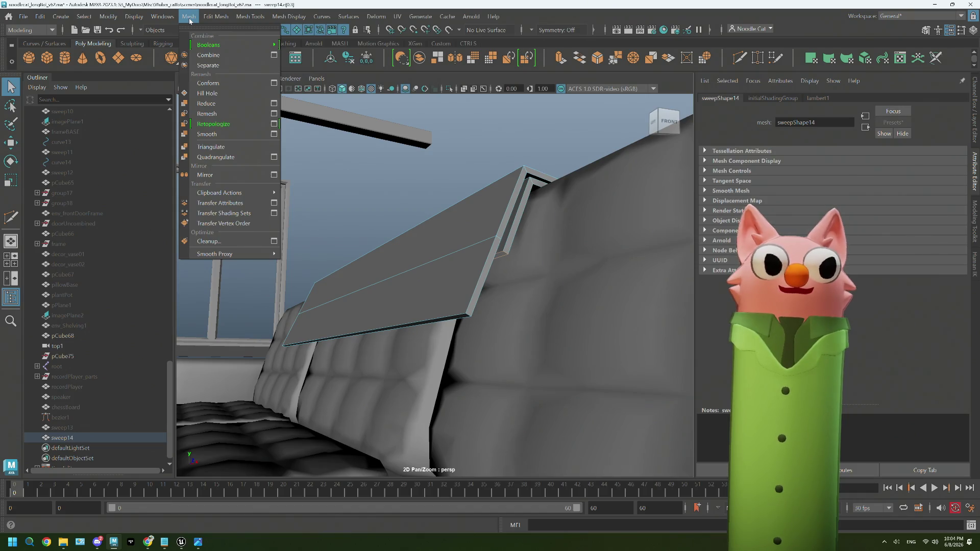
# Fill the hole along the selected border, then reselect sweep14 as an object and frame it.
pyautogui.click(453, 148)
pyautogui.click(495, 130)
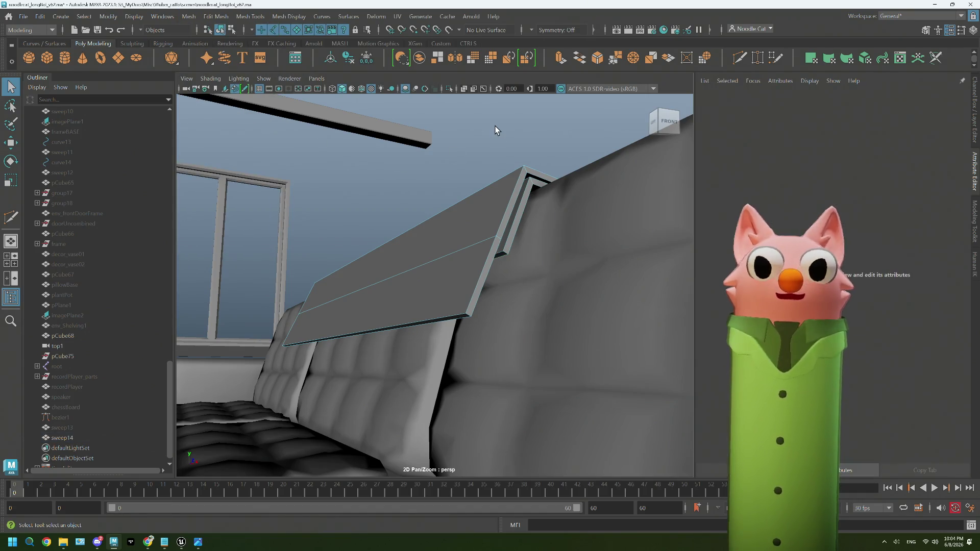
pyautogui.rightClick(495, 153)
pyautogui.click(493, 158)
pyautogui.press('f')
pyautogui.moveTo(493, 159)
pyautogui.keyDown('alt'); pyautogui.mouseDown()
pyautogui.moveTo(422, 258)
pyautogui.moveTo(452, 261)
pyautogui.mouseUp(); pyautogui.keyUp('alt')
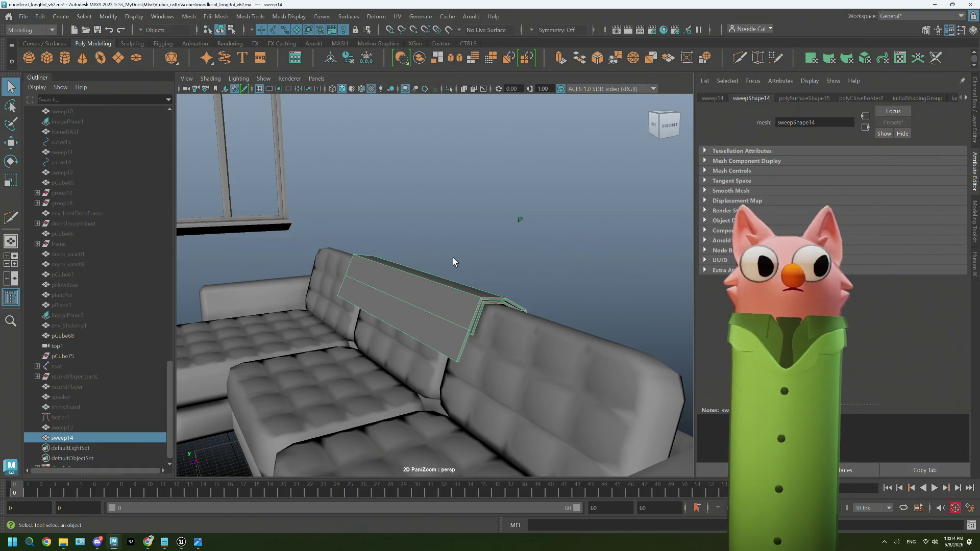
# Inspect the board around the sofa and switch to editing its vertices.
pyautogui.moveTo(448, 296); pyautogui.dragTo(450, 293, button='right')
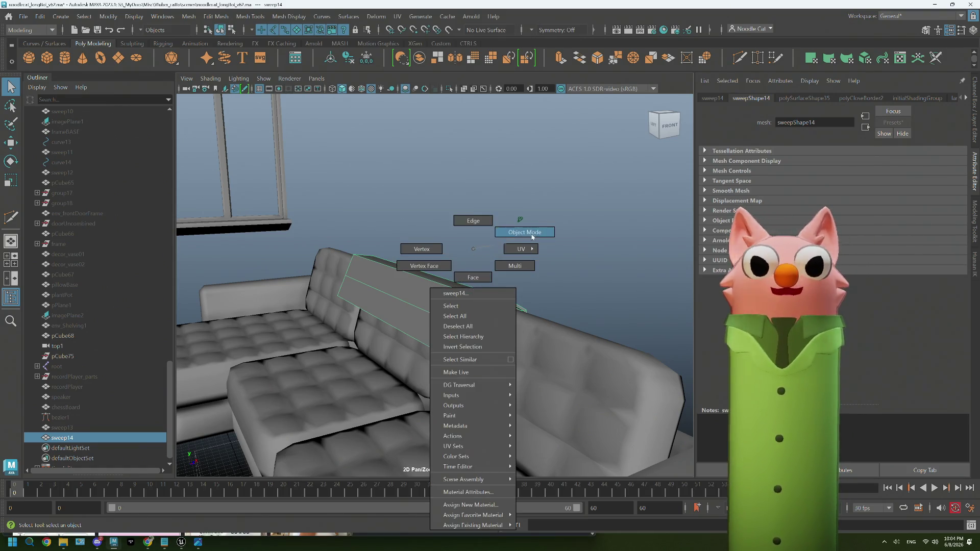
pyautogui.keyDown('alt'); pyautogui.moveTo(451, 298); pyautogui.dragTo(435, 303); pyautogui.keyUp('alt')
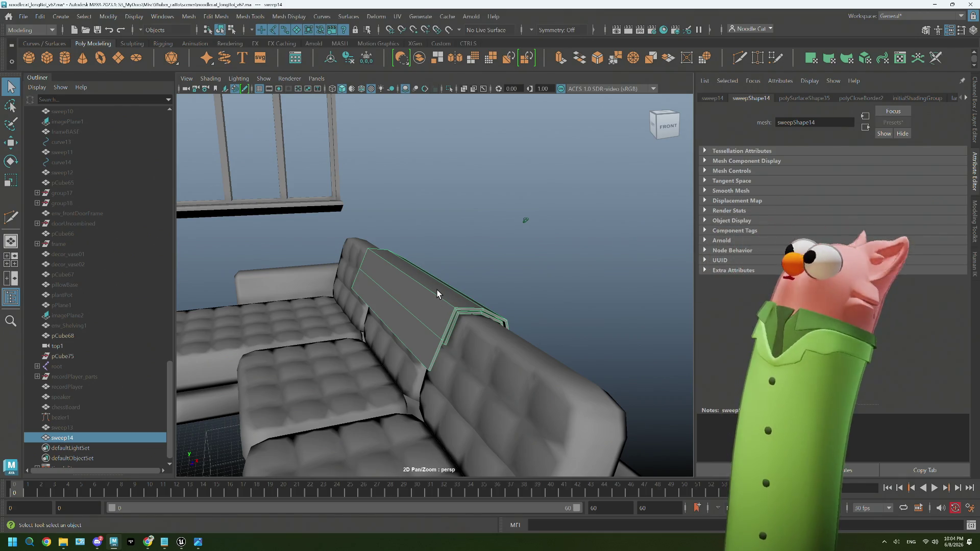
pyautogui.keyDown('alt'); pyautogui.moveTo(438, 293); pyautogui.dragTo(455, 336); pyautogui.keyUp('alt')
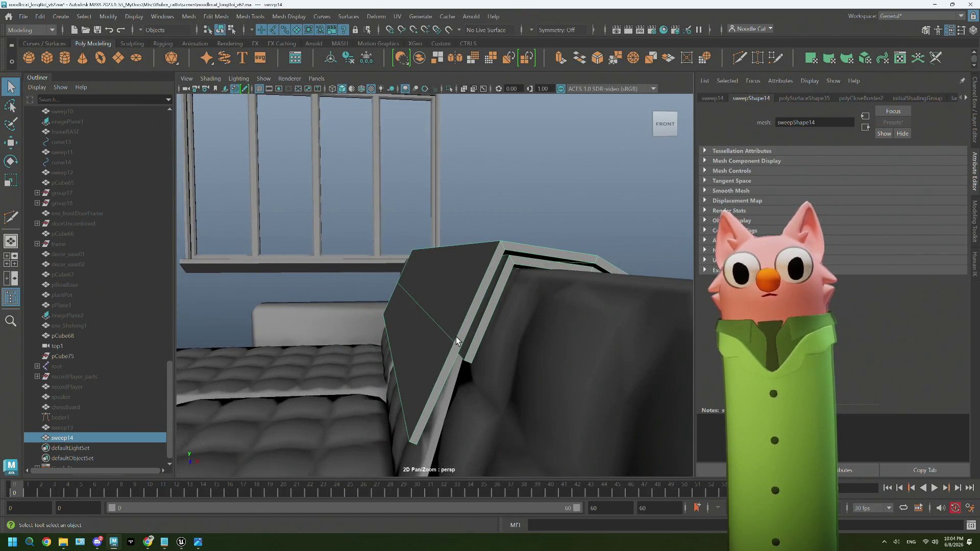
pyautogui.moveTo(455, 249); pyautogui.dragTo(455, 328, button='right')
pyautogui.click(414, 247)
# Move the board's rail vertices up toward the top corner of the backrest in perspective.
pyautogui.keyDown('alt'); pyautogui.moveTo(453, 340); pyautogui.dragTo(423, 336); pyautogui.keyUp('alt')
pyautogui.press('w')
pyautogui.moveTo(485, 215); pyautogui.dragTo(485, 209, button='middle')
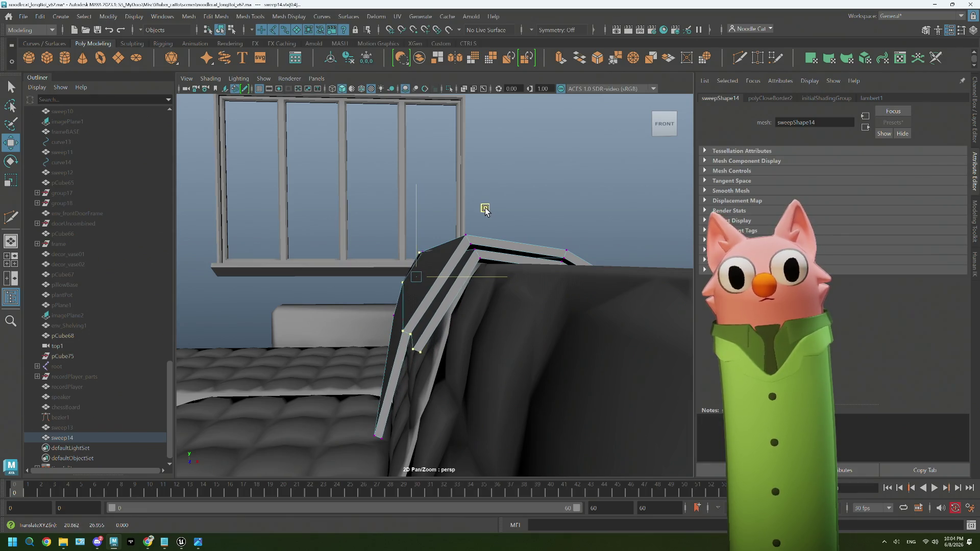
pyautogui.moveTo(449, 269)
pyautogui.keyDown('alt'); pyautogui.mouseDown()
pyautogui.moveTo(356, 260)
pyautogui.moveTo(464, 277)
pyautogui.moveTo(349, 266)
pyautogui.mouseUp(); pyautogui.keyUp('alt')
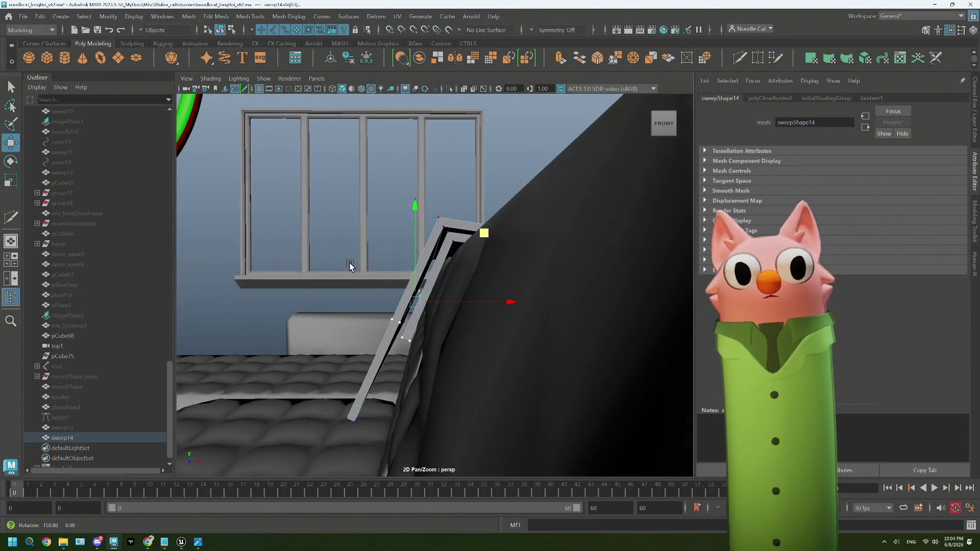
pyautogui.moveTo(349, 265); pyautogui.dragTo(475, 234, button='middle')
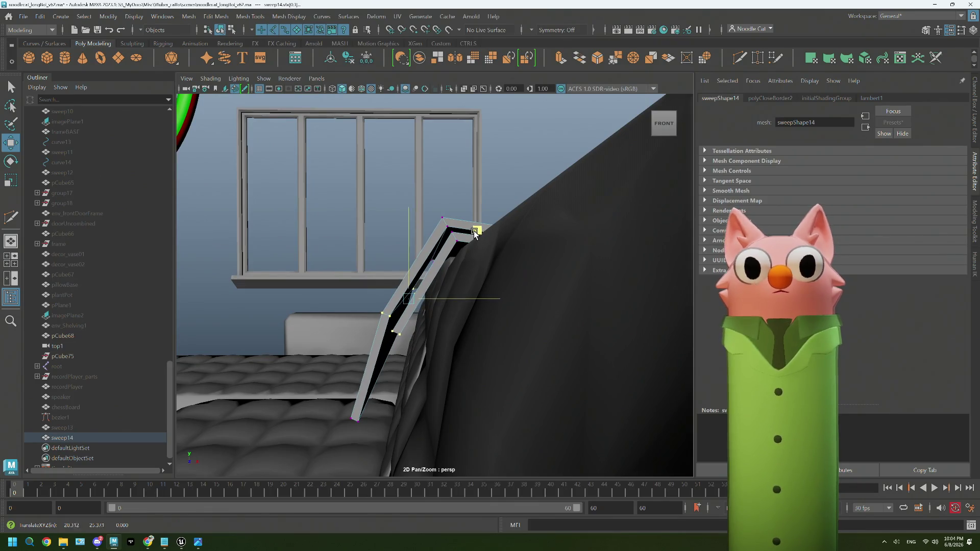
pyautogui.keyDown('alt'); pyautogui.moveTo(440, 283); pyautogui.dragTo(434, 310); pyautogui.keyUp('alt')
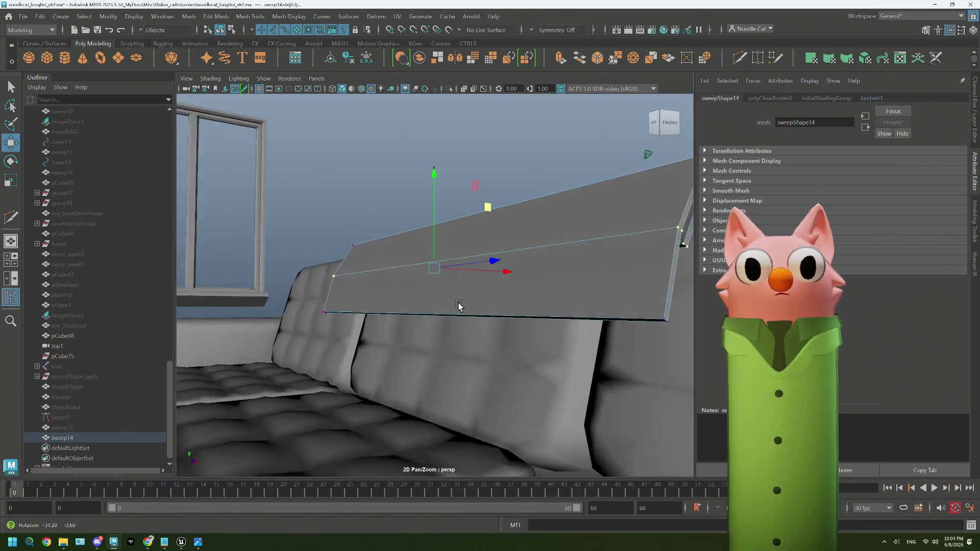
pyautogui.scroll(3, 509, 288)
pyautogui.scroll(3, 509, 288)
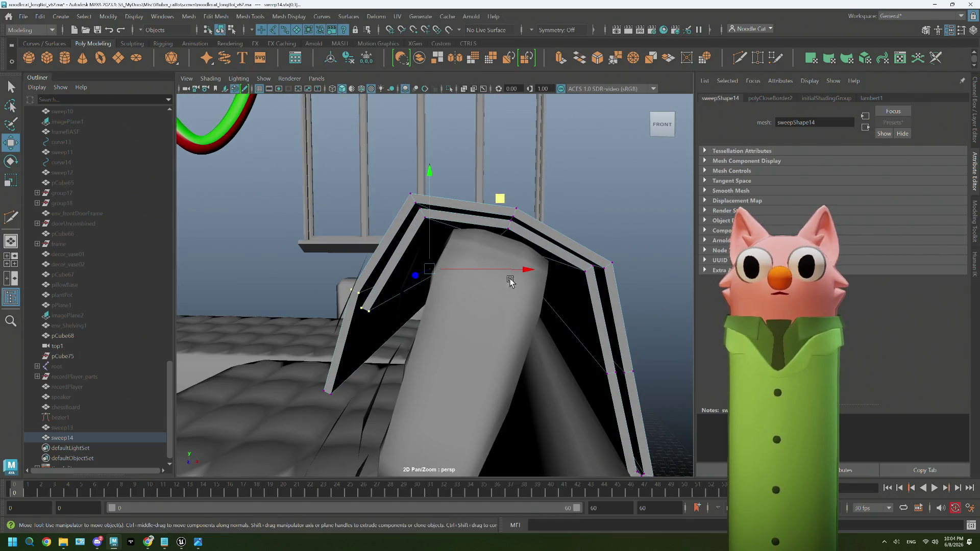
pyautogui.moveTo(598, 172); pyautogui.dragTo(598, 168, button='middle')
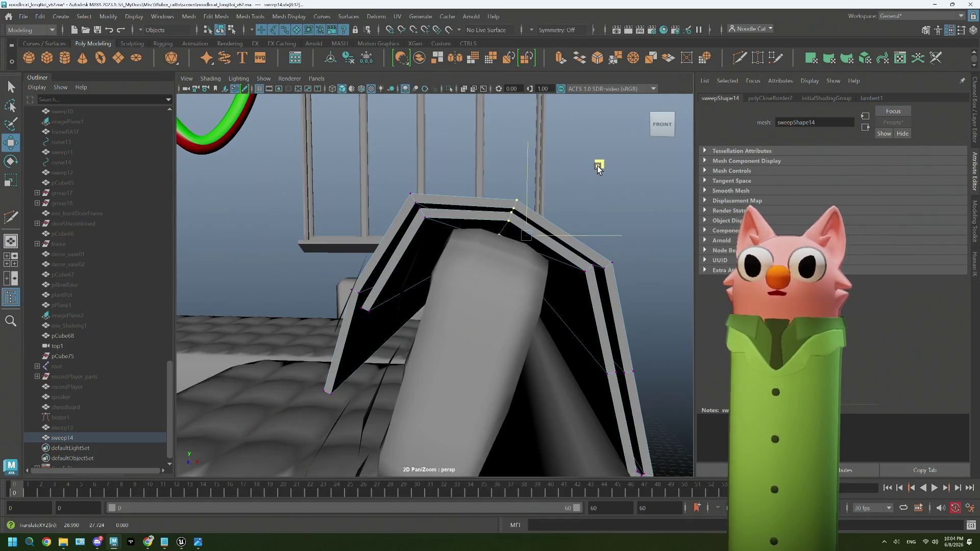
pyautogui.keyDown('alt'); pyautogui.moveTo(598, 168); pyautogui.dragTo(547, 262); pyautogui.keyUp('alt')
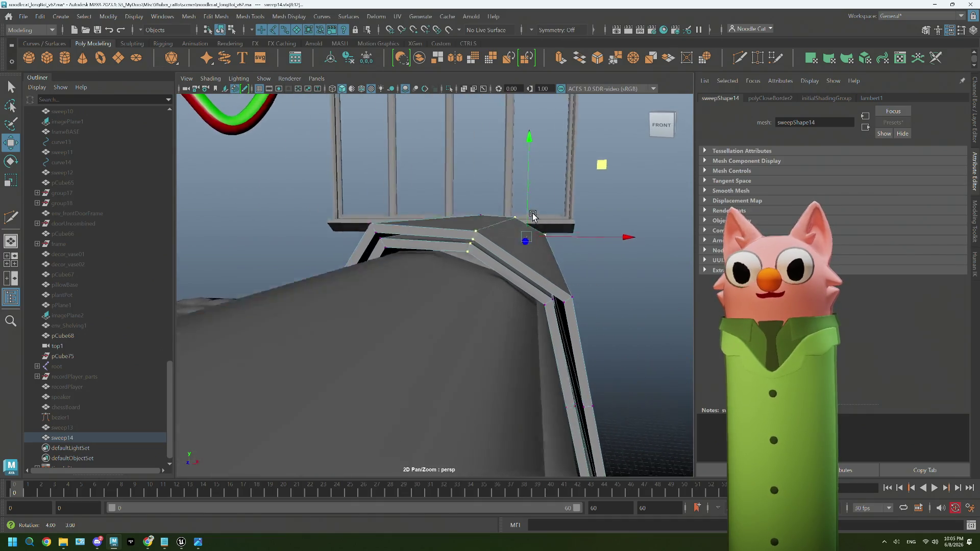
pyautogui.scroll(2, 543, 293)
pyautogui.scroll(2, 536, 290)
pyautogui.scroll(3, 511, 285)
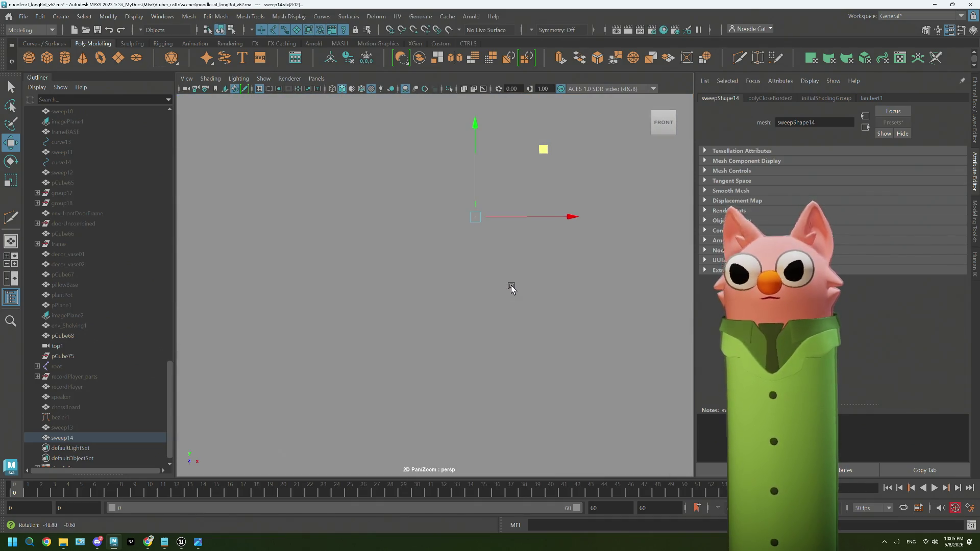
# Slide the vertices left in the front view, then return to perspective and object selection.
pyautogui.press('space')
pyautogui.press('space')
pyautogui.scroll(-1, 383, 396)
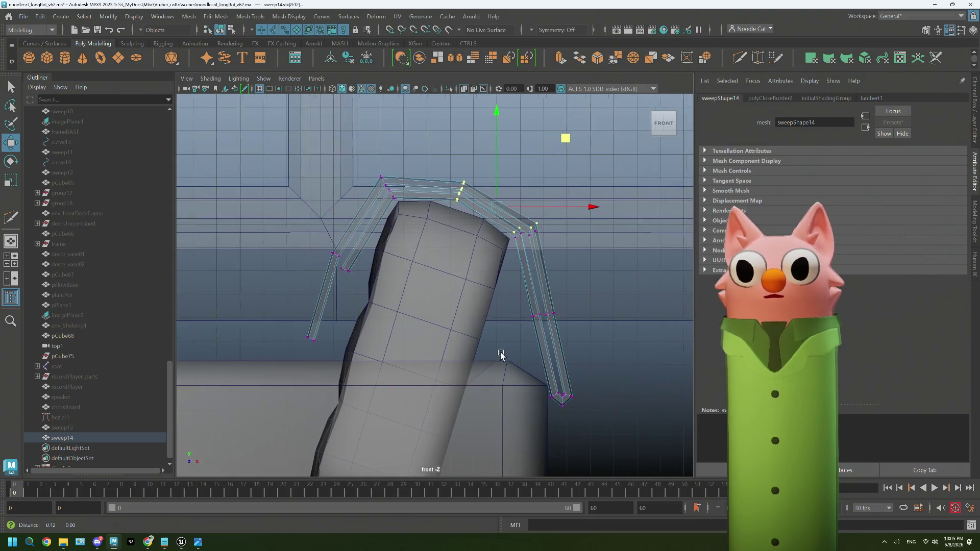
pyautogui.scroll(-2, 503, 355)
pyautogui.moveTo(527, 282); pyautogui.dragTo(525, 276, button='middle')
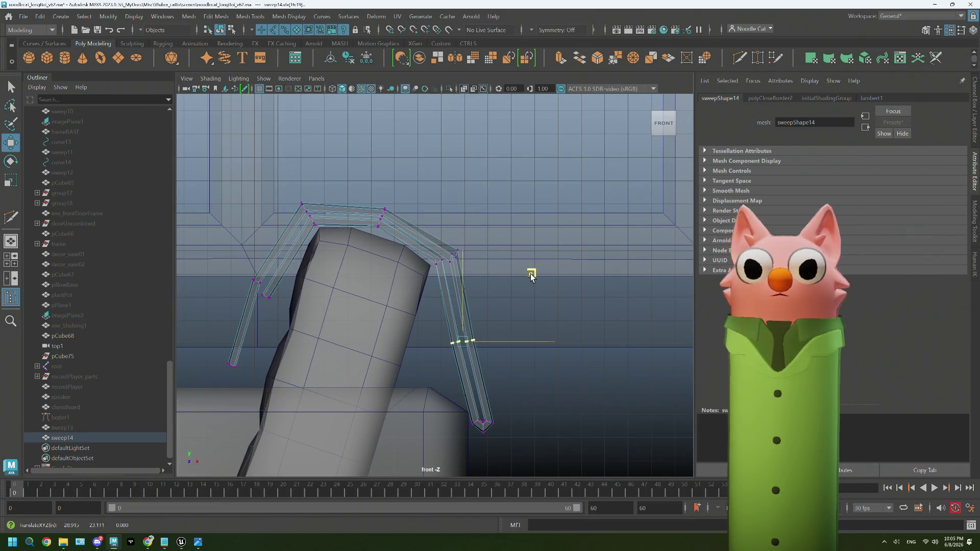
pyautogui.rightClick(560, 248)
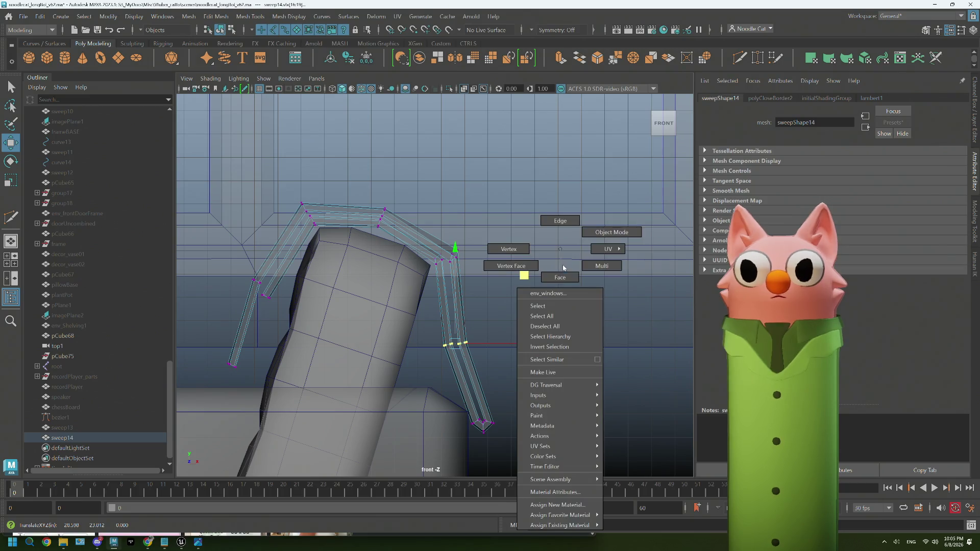
pyautogui.moveTo(602, 242); pyautogui.dragTo(603, 238, button='right')
pyautogui.press('space')
pyautogui.press('space')
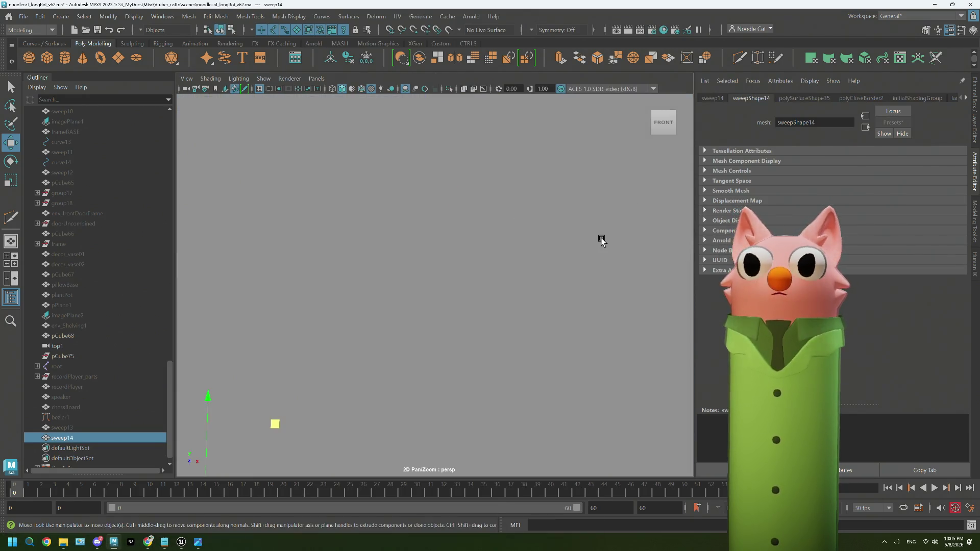
pyautogui.scroll(5, 519, 309)
pyautogui.scroll(-5, 520, 309)
pyautogui.keyDown('alt'); pyautogui.moveTo(520, 309); pyautogui.dragTo(564, 245); pyautogui.keyUp('alt')
pyautogui.rightClick(564, 245)
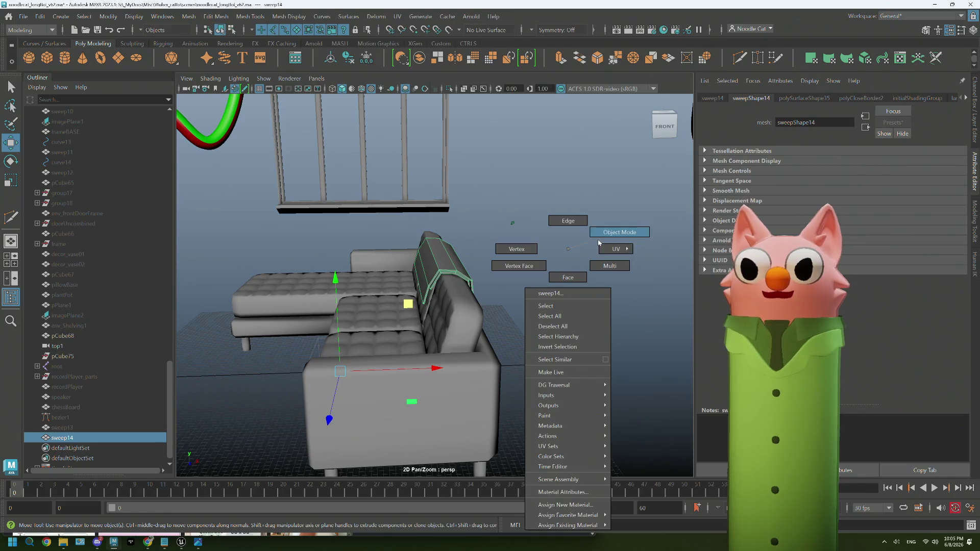
pyautogui.click(572, 300)
pyautogui.moveTo(571, 301)
pyautogui.keyDown('alt'); pyautogui.mouseDown()
pyautogui.moveTo(488, 340)
pyautogui.moveTo(475, 334)
pyautogui.moveTo(533, 335)
pyautogui.mouseUp(); pyautogui.keyUp('alt')
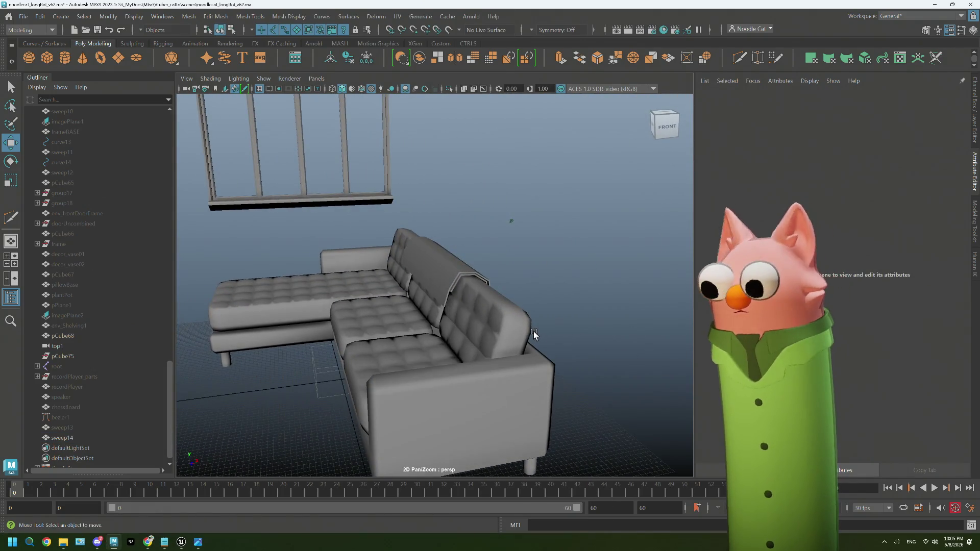
pyautogui.scroll(2, 460, 349)
pyautogui.scroll(2, 417, 362)
# View the sofa straight from the left, select the flat backrest panel and start Multi-Cut on it.
pyautogui.moveTo(416, 361)
pyautogui.keyDown('alt'); pyautogui.mouseDown()
pyautogui.moveTo(389, 367)
pyautogui.moveTo(470, 332)
pyautogui.moveTo(430, 351)
pyautogui.mouseUp(); pyautogui.keyUp('alt')
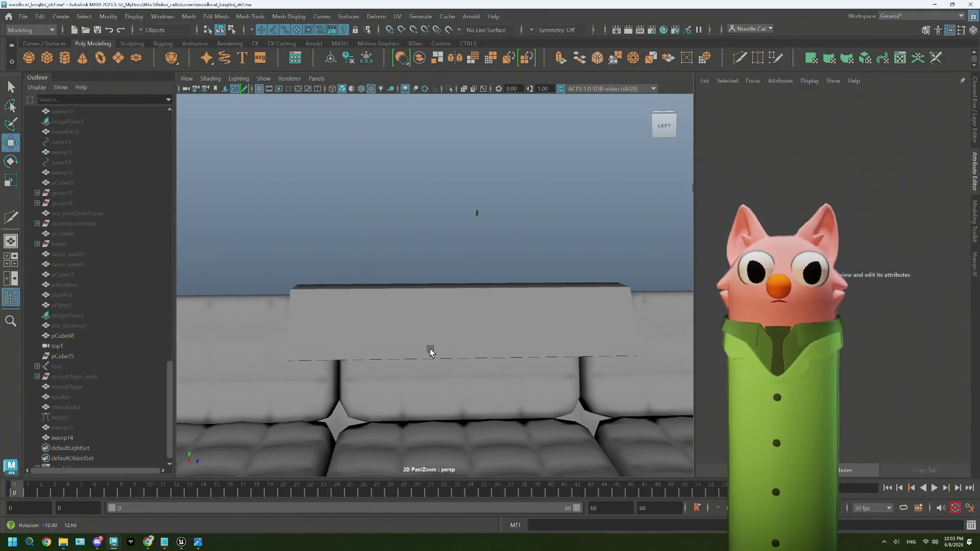
pyautogui.click(430, 351)
pyautogui.keyDown('alt'); pyautogui.moveTo(467, 349); pyautogui.dragTo(431, 347, button='middle'); pyautogui.keyUp('alt')
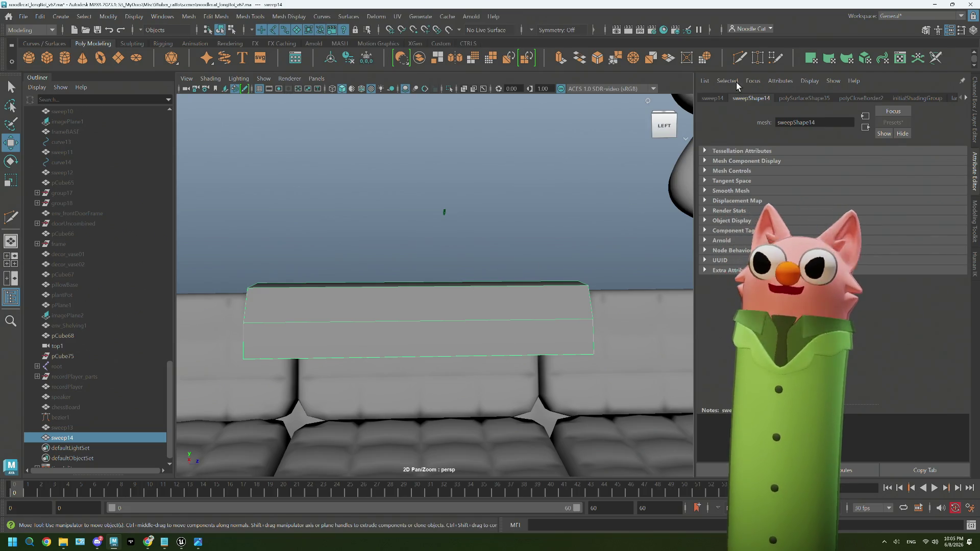
pyautogui.click(739, 60)
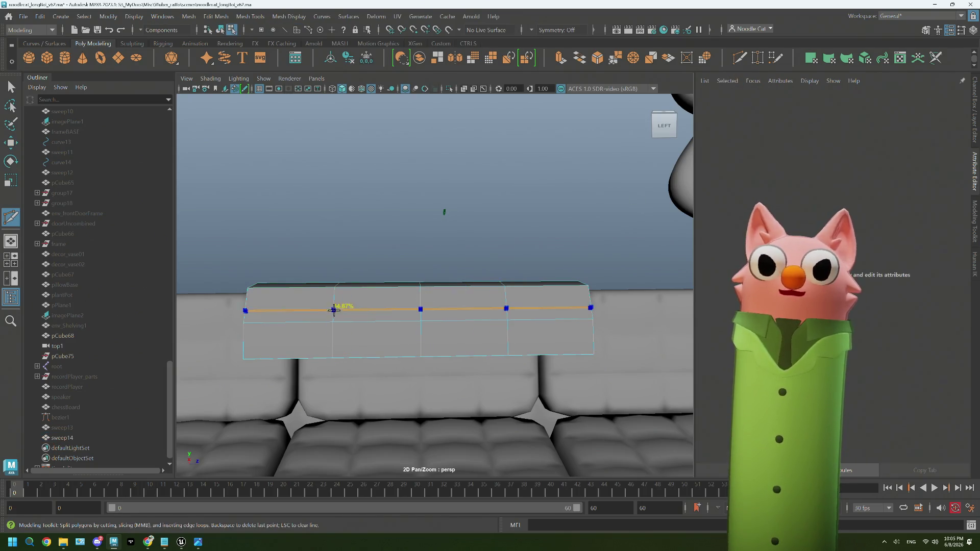
# Cut vertical and horizontal edge loops across sweep14 in unsmoothed display, then return to object selection.
pyautogui.keyDown('alt'); pyautogui.moveTo(470, 319); pyautogui.dragTo(423, 358); pyautogui.keyUp('alt')
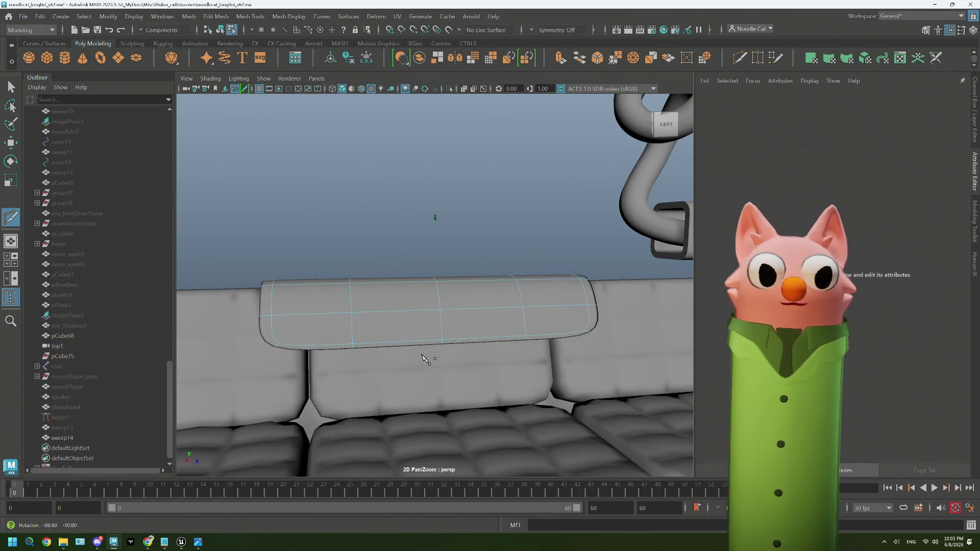
pyautogui.press('1')
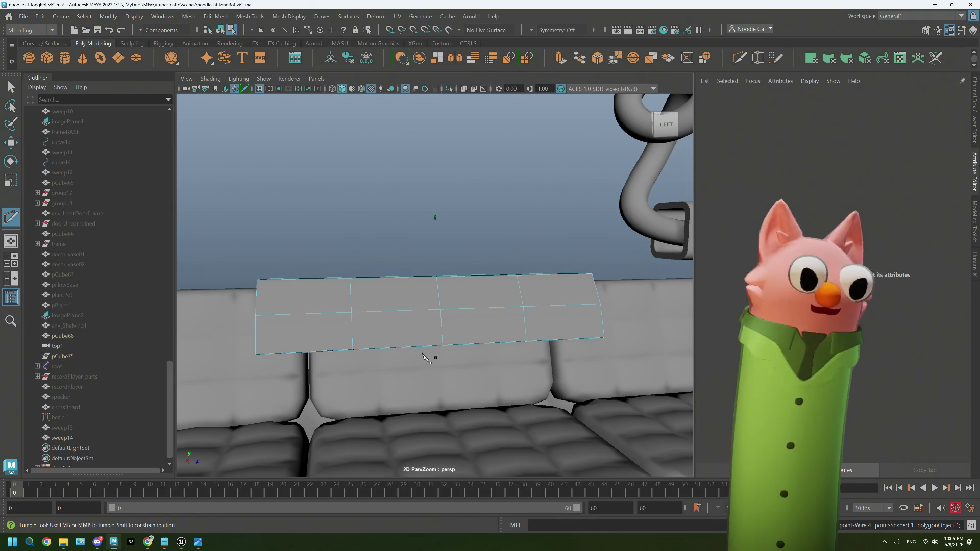
pyautogui.press('q')
pyautogui.moveTo(507, 324)
pyautogui.keyDown('alt'); pyautogui.mouseDown()
pyautogui.moveTo(482, 313)
pyautogui.moveTo(432, 324)
pyautogui.moveTo(486, 318)
pyautogui.mouseUp(); pyautogui.keyUp('alt')
pyautogui.press('F8')
pyautogui.moveTo(481, 221); pyautogui.dragTo(532, 225, button='right')
pyautogui.moveTo(532, 224)
pyautogui.keyDown('alt'); pyautogui.mouseDown()
pyautogui.moveTo(514, 290)
pyautogui.moveTo(482, 311)
pyautogui.moveTo(533, 308)
pyautogui.moveTo(514, 309)
pyautogui.mouseUp(); pyautogui.keyUp('alt')
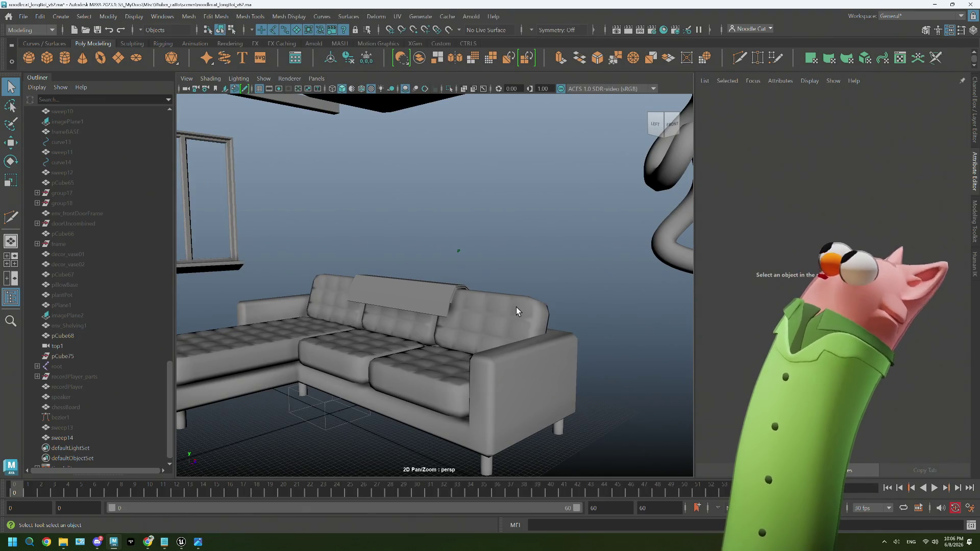
# Select the gridded panel on the couch back and bring up the menu-set list.
pyautogui.moveTo(516, 308)
pyautogui.keyDown('alt'); pyautogui.mouseDown()
pyautogui.moveTo(542, 311)
pyautogui.moveTo(531, 304)
pyautogui.moveTo(509, 317)
pyautogui.mouseUp(); pyautogui.keyUp('alt')
pyautogui.scroll(5, 396, 299)
pyautogui.keyDown('alt'); pyautogui.moveTo(396, 299); pyautogui.dragTo(416, 313); pyautogui.keyUp('alt')
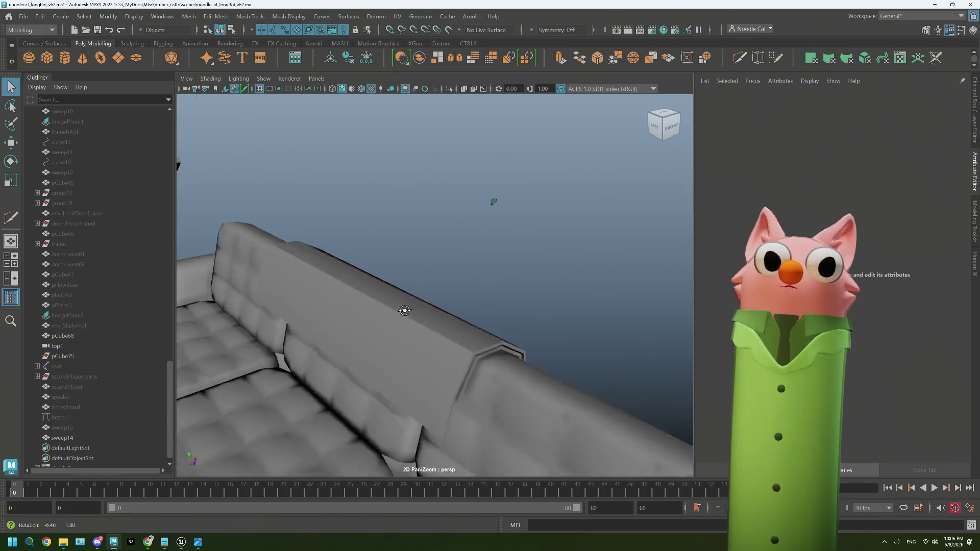
pyautogui.click(415, 312)
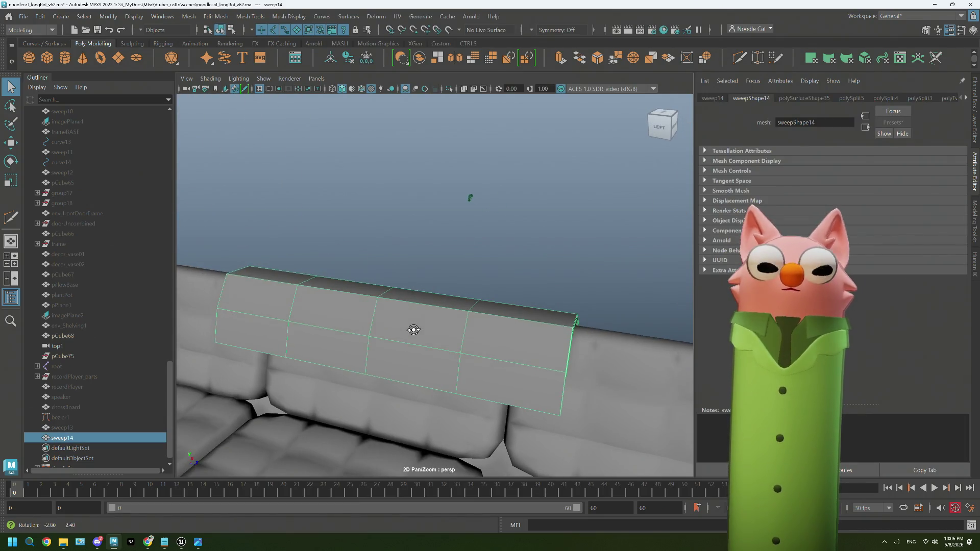
pyautogui.moveTo(409, 329)
pyautogui.keyDown('alt'); pyautogui.mouseDown()
pyautogui.moveTo(444, 310)
pyautogui.moveTo(430, 316)
pyautogui.mouseUp(); pyautogui.keyUp('alt')
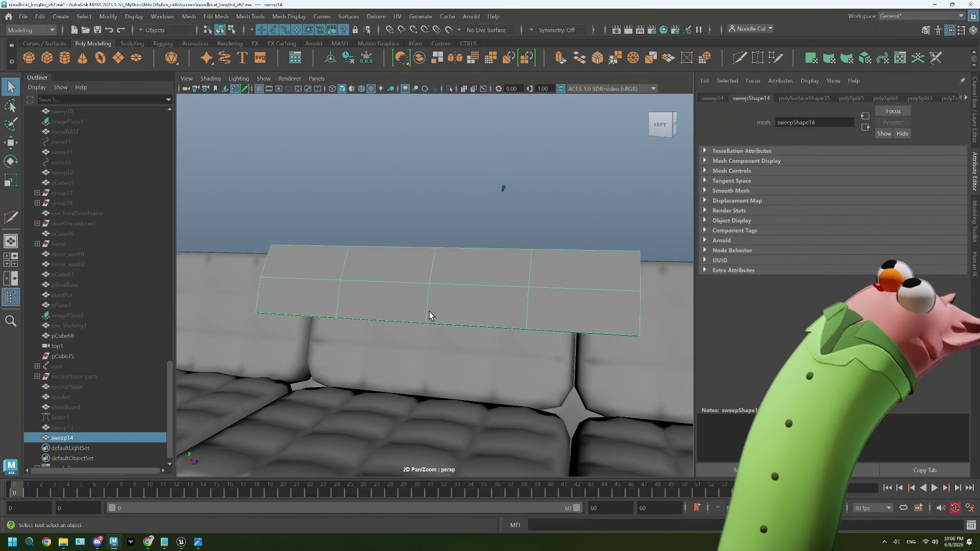
pyautogui.click(34, 35)
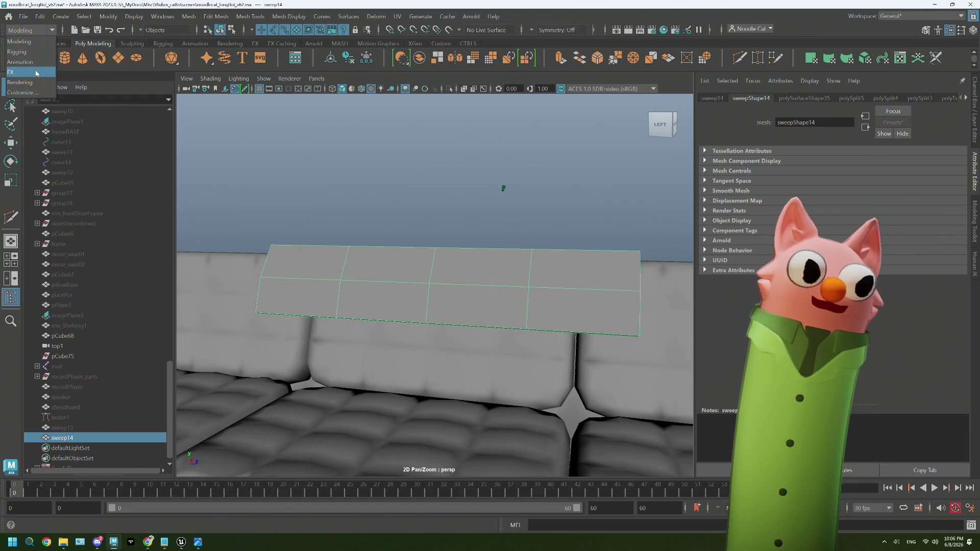
# Switch to the FX menu set and make the couch an nCloth passive collider.
pyautogui.click(36, 71)
pyautogui.click(328, 373)
pyautogui.press('f')
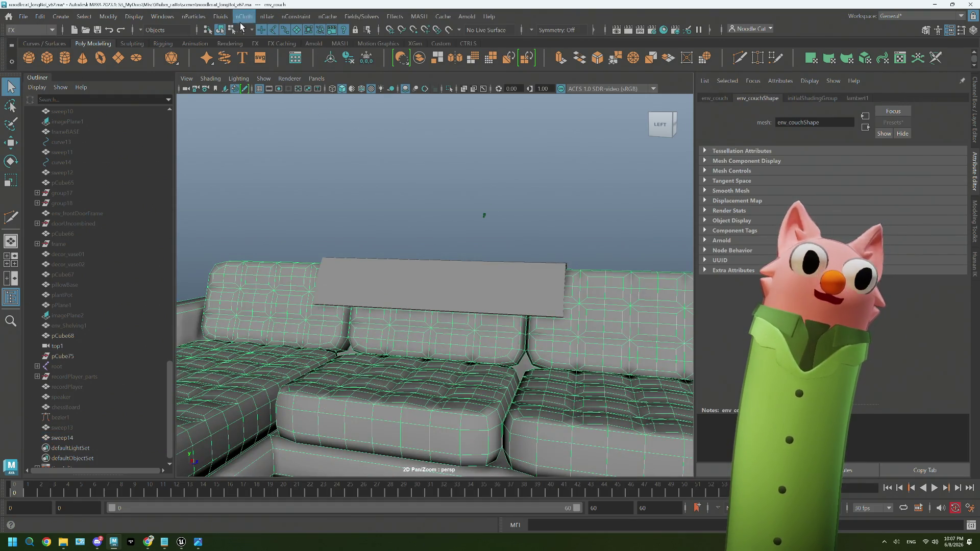
pyautogui.click(245, 18)
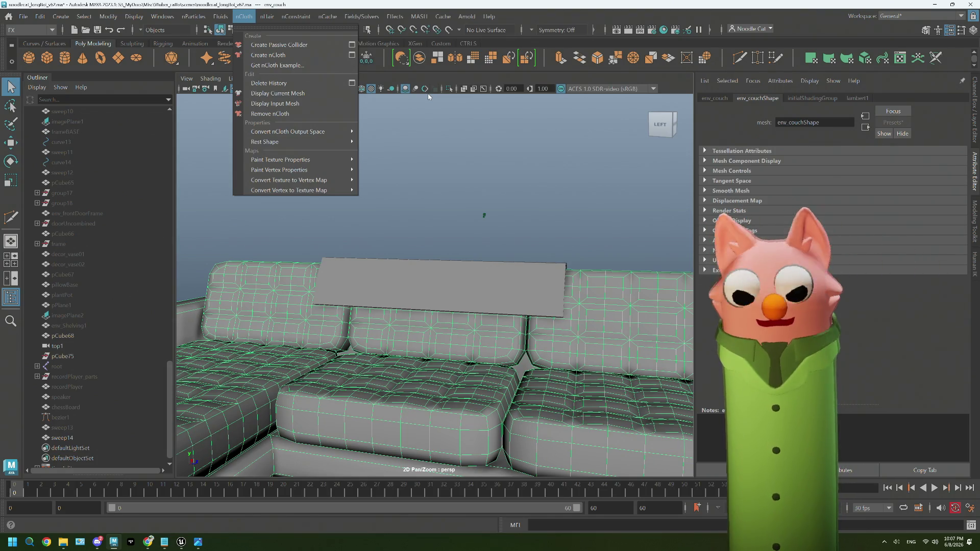
pyautogui.click(244, 16)
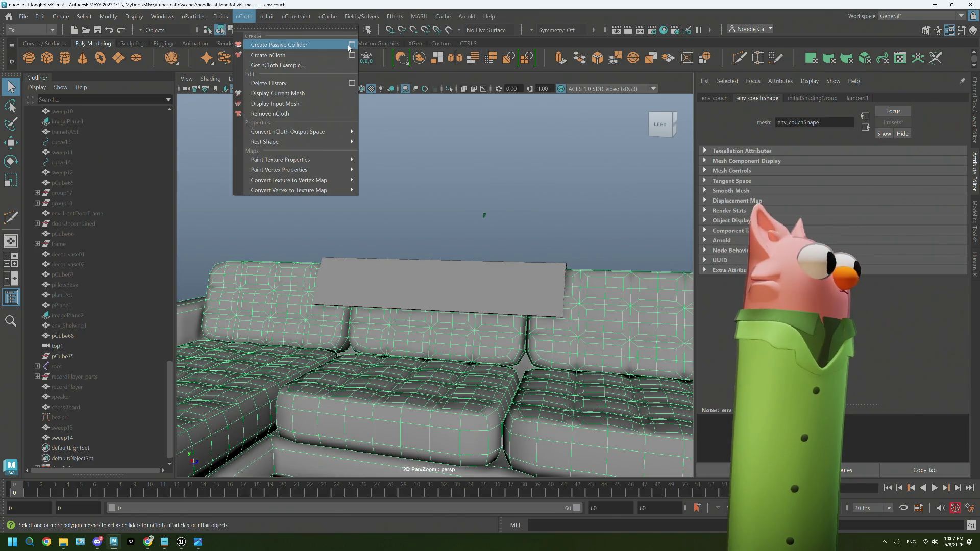
pyautogui.click(310, 48)
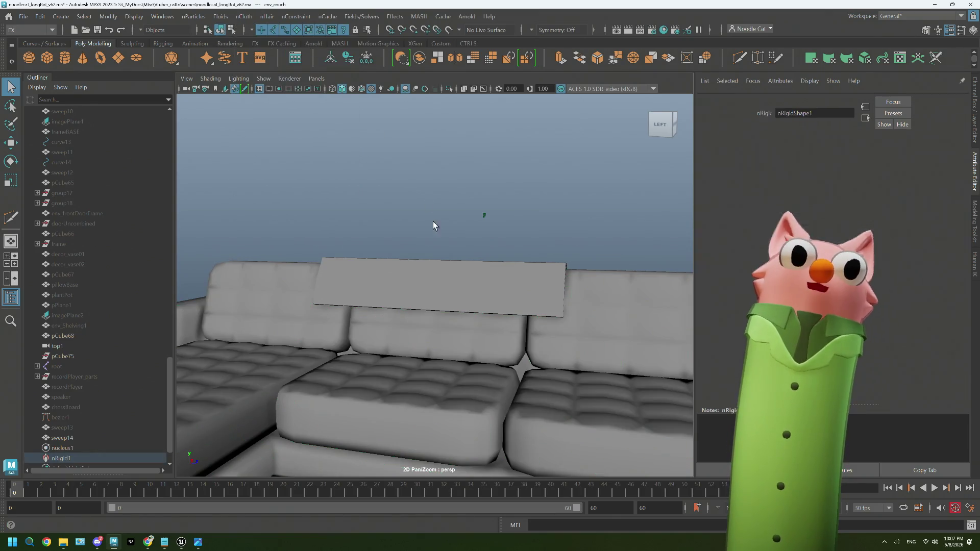
# Create nCloth from the panel, then retopologize it into a denser mesh from the Modeling menus.
pyautogui.click(441, 283)
pyautogui.click(244, 16)
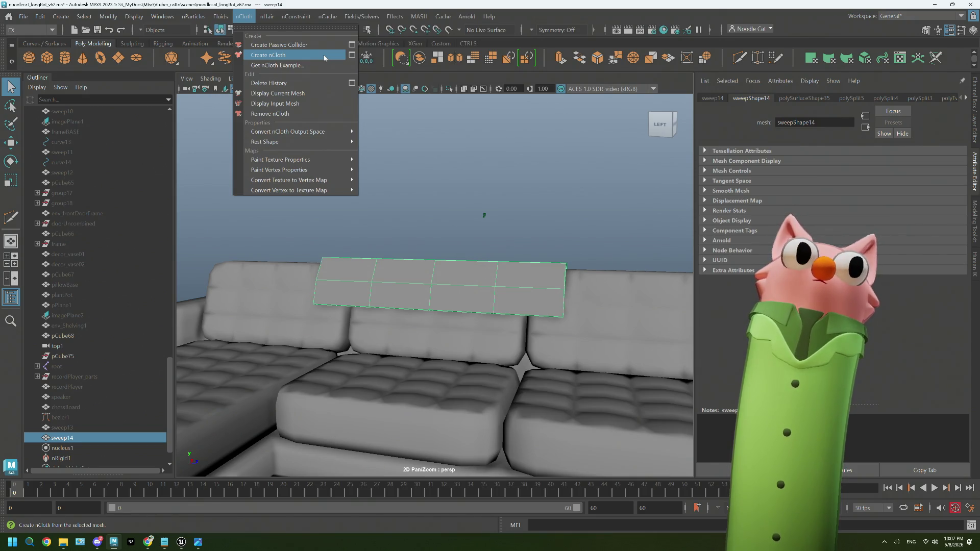
pyautogui.click(440, 153)
pyautogui.click(429, 271)
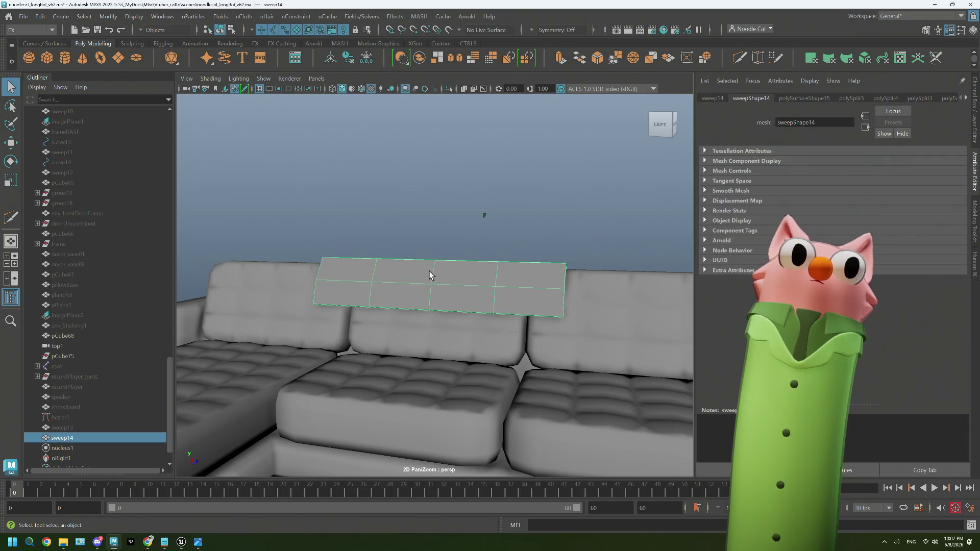
pyautogui.click(48, 33)
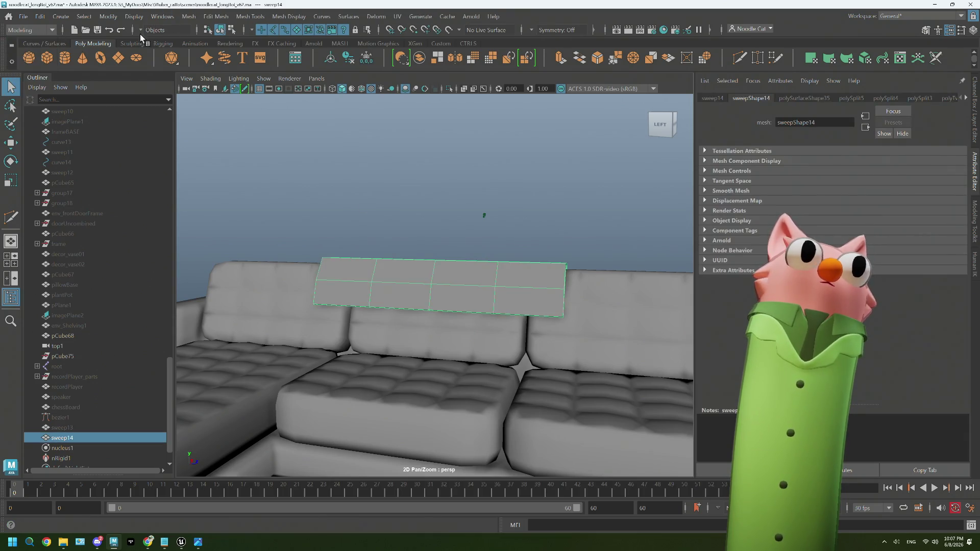
pyautogui.click(188, 16)
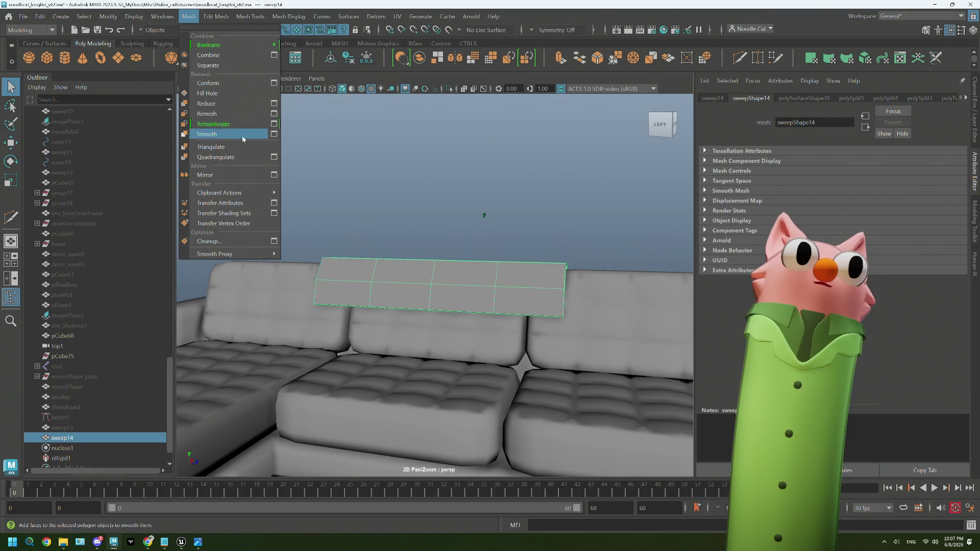
pyautogui.click(220, 124)
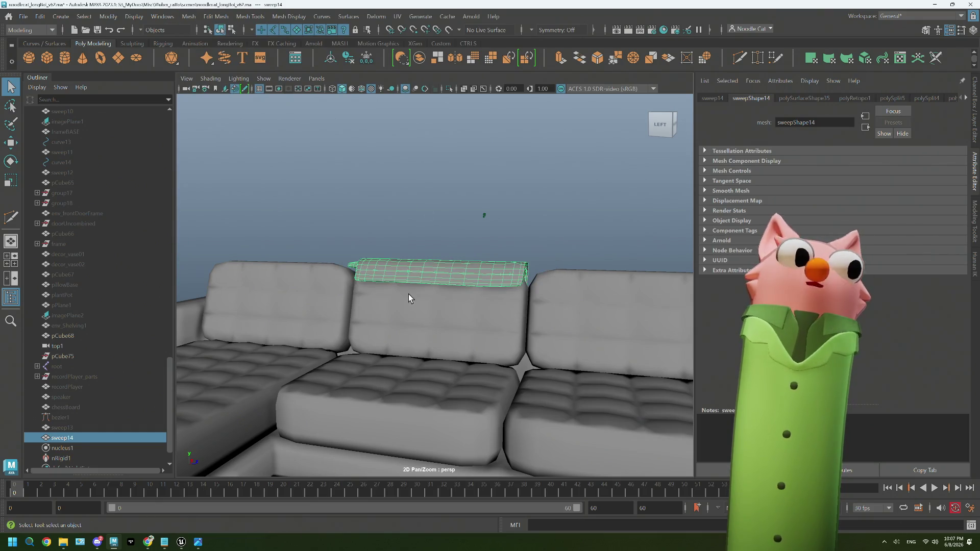
# Inspect the denser panel over the sofa back, then undo back to its low-poly grid.
pyautogui.moveTo(410, 292)
pyautogui.keyDown('alt'); pyautogui.mouseDown()
pyautogui.moveTo(423, 308)
pyautogui.moveTo(409, 299)
pyautogui.moveTo(414, 308)
pyautogui.mouseUp(); pyautogui.keyUp('alt')
pyautogui.moveTo(501, 248); pyautogui.dragTo(553, 235, button='right')
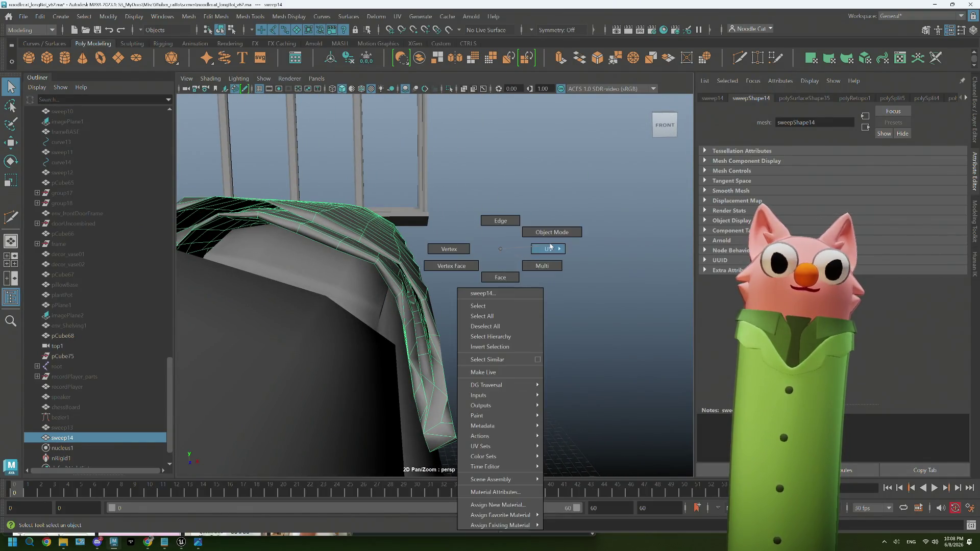
pyautogui.click(488, 297)
pyautogui.moveTo(487, 297)
pyautogui.keyDown('alt'); pyautogui.mouseDown()
pyautogui.moveTo(486, 313)
pyautogui.moveTo(615, 307)
pyautogui.mouseUp(); pyautogui.keyUp('alt')
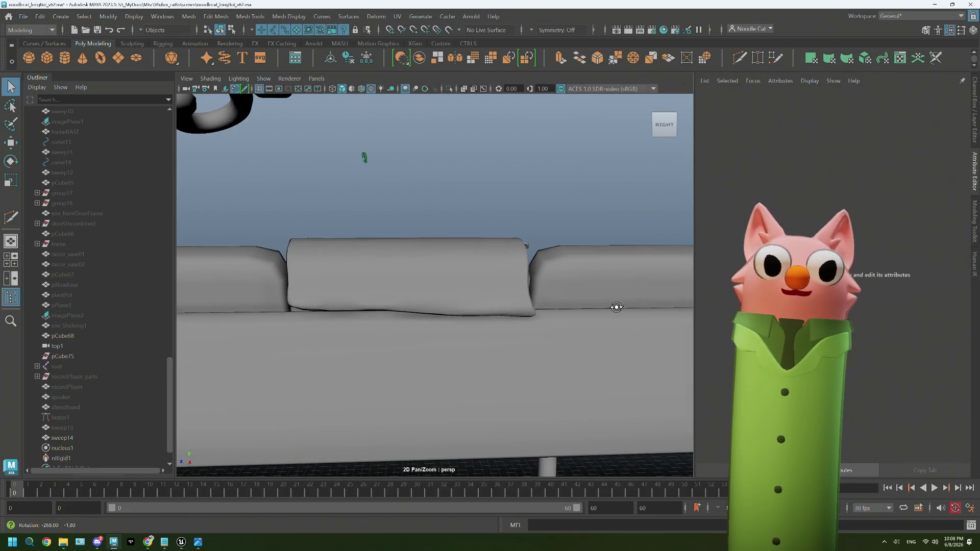
pyautogui.click(525, 313)
pyautogui.keyDown('alt'); pyautogui.moveTo(529, 318); pyautogui.dragTo(448, 312); pyautogui.keyUp('alt')
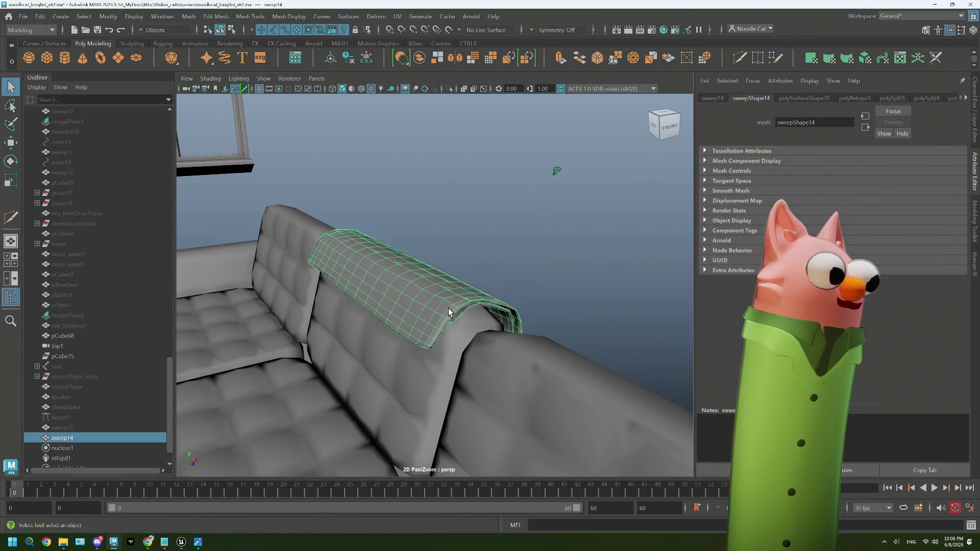
pyautogui.keyDown('ctrl'); pyautogui.click(448, 308); pyautogui.keyUp('ctrl')
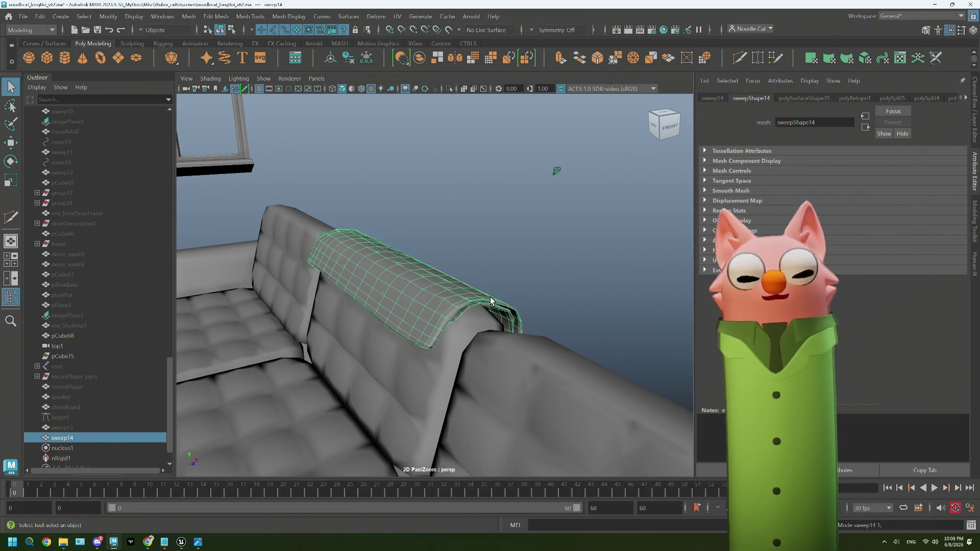
pyautogui.hotkey('ctrl', 'z')
pyautogui.hotkey('ctrl', 'z')
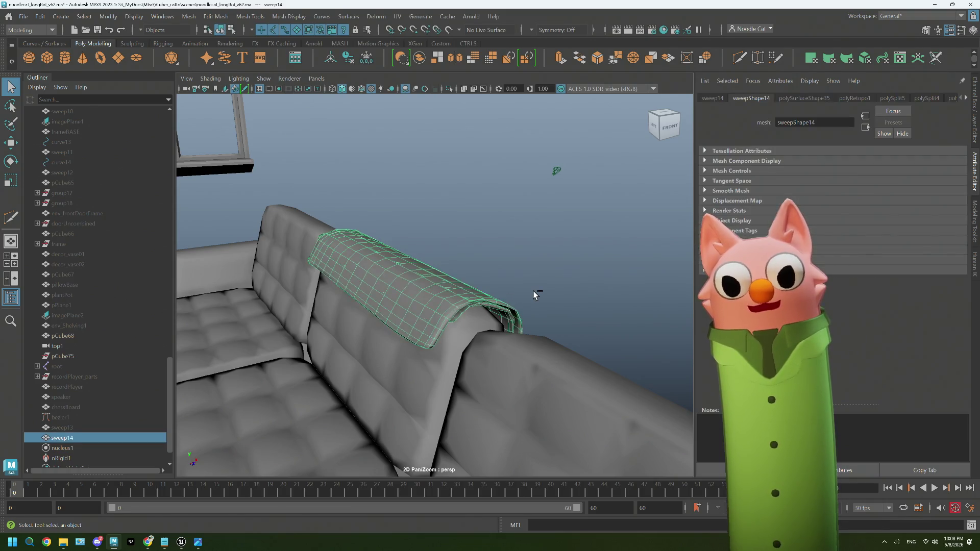
pyautogui.hotkey('ctrl', 'z')
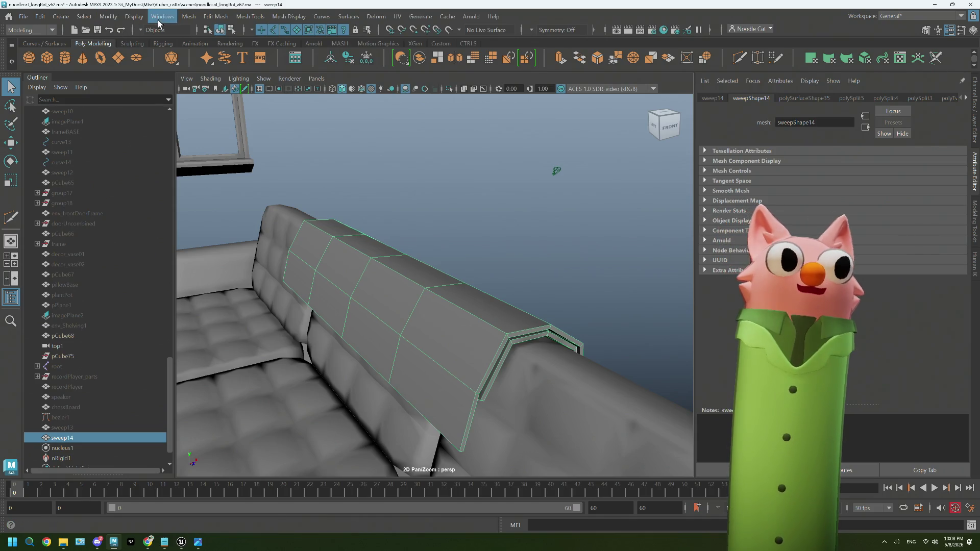
# Apply Mesh > Smooth to the sweep14 blanket panel to subdivide it.
pyautogui.click(189, 17)
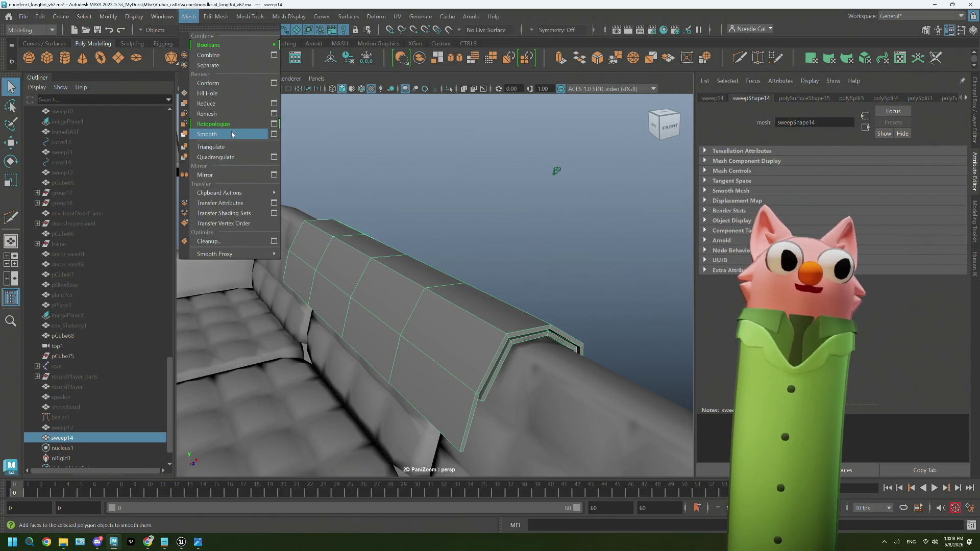
pyautogui.click(206, 135)
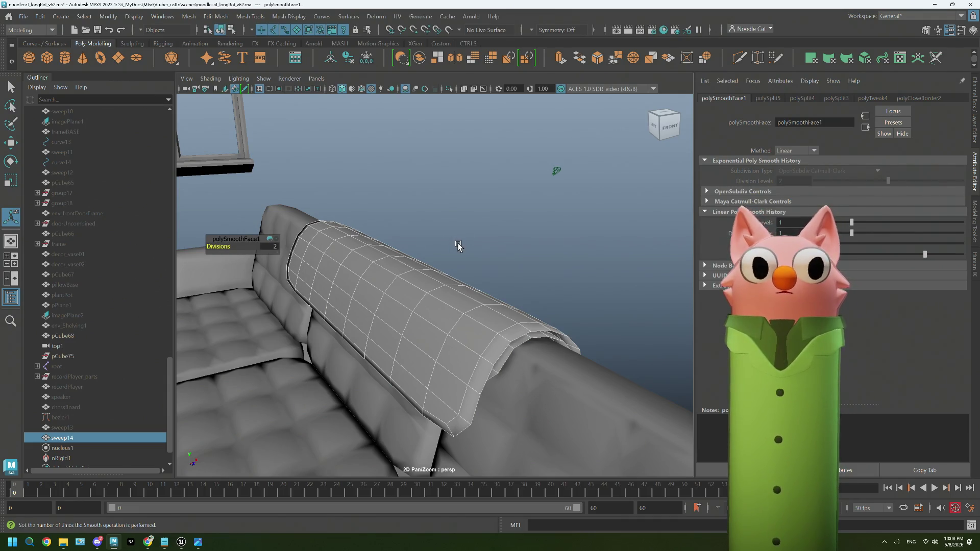
pyautogui.keyDown('alt'); pyautogui.moveTo(458, 242); pyautogui.dragTo(479, 243); pyautogui.keyUp('alt')
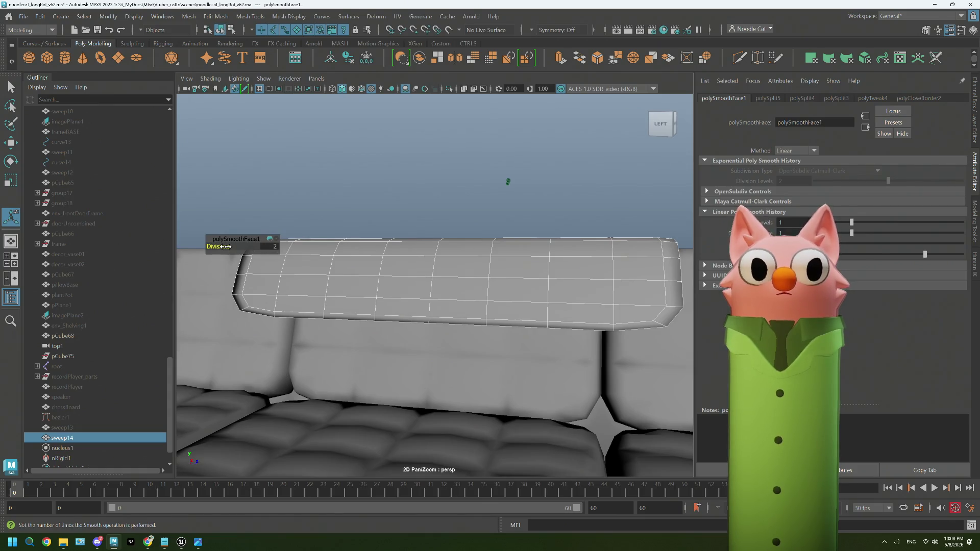
pyautogui.click(328, 207)
pyautogui.keyDown('alt'); pyautogui.moveTo(328, 207); pyautogui.dragTo(438, 274); pyautogui.keyUp('alt')
# Reselect the panel and add another level of smoothing, then inspect the denser mesh.
pyautogui.click(465, 288)
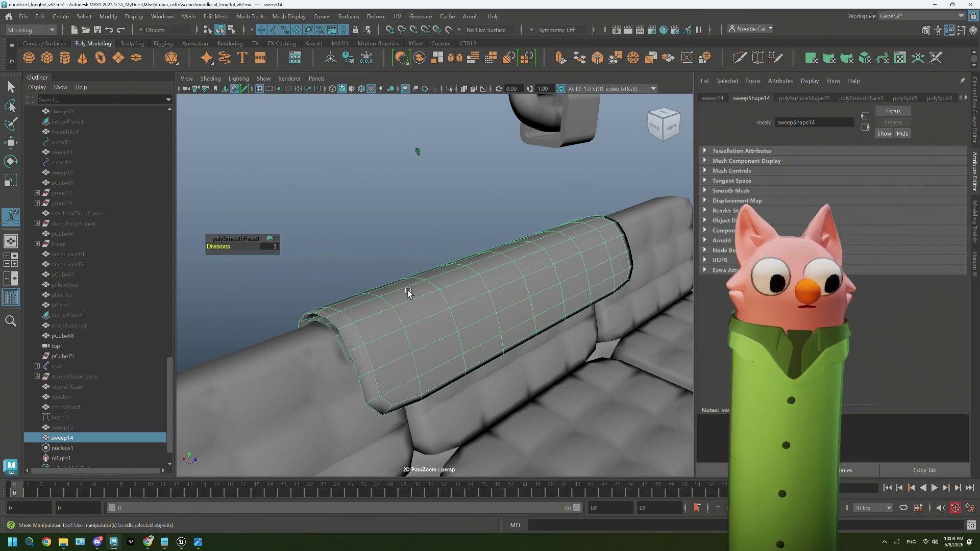
pyautogui.moveTo(407, 292); pyautogui.dragTo(406, 291, button='middle')
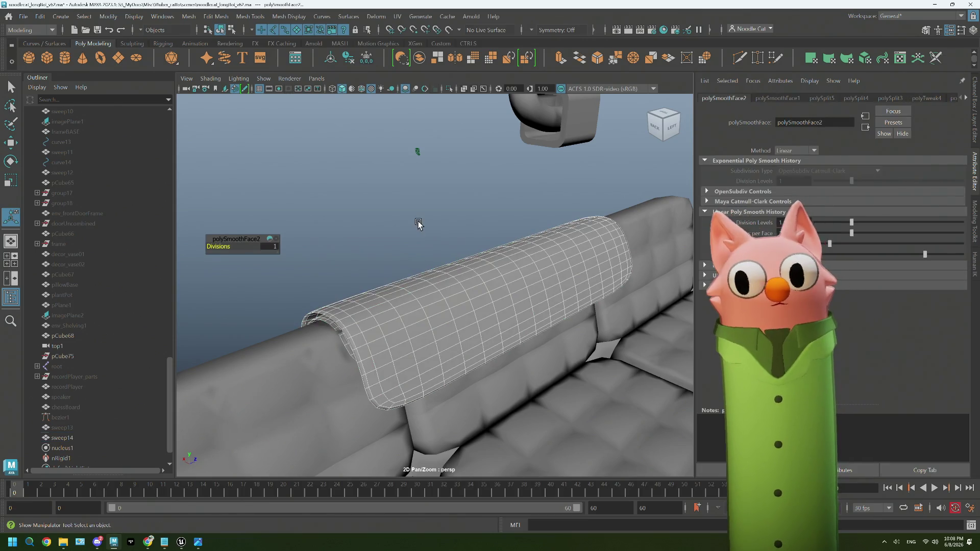
pyautogui.click(418, 223)
pyautogui.keyDown('alt'); pyautogui.moveTo(425, 269); pyautogui.dragTo(469, 279); pyautogui.keyUp('alt')
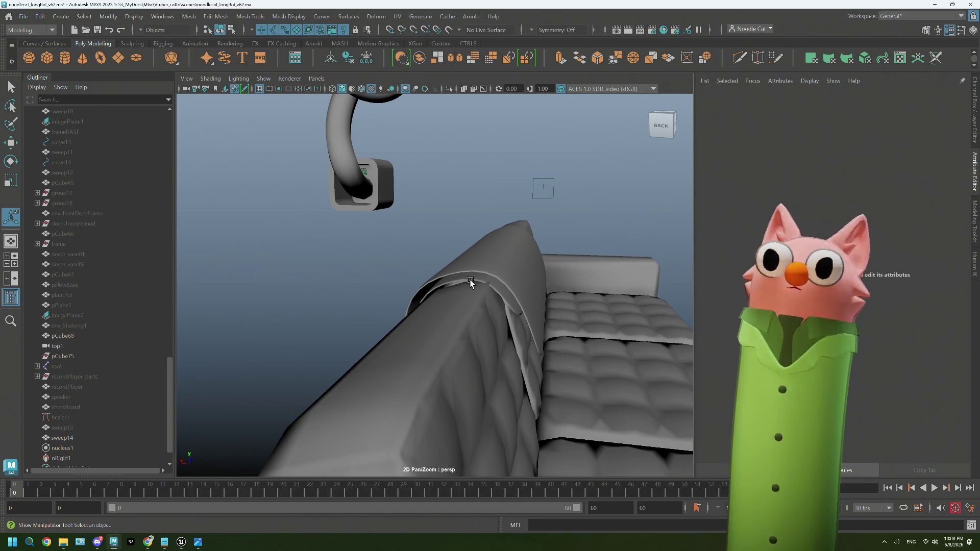
# Select the sweep14 blanket mesh with the Move tool and view it from a low side angle.
pyautogui.keyDown('alt'); pyautogui.moveTo(469, 279); pyautogui.dragTo(494, 291); pyautogui.keyUp('alt')
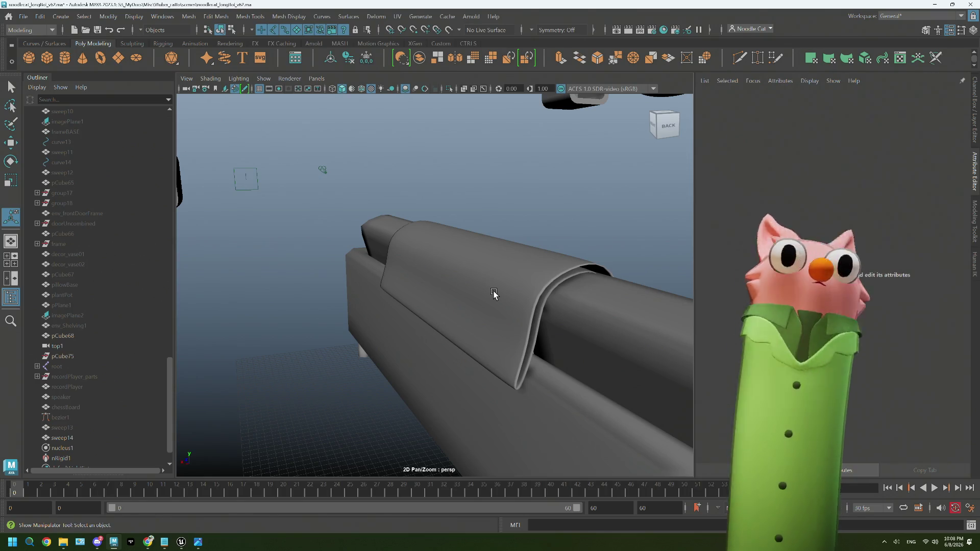
pyautogui.click(493, 292)
pyautogui.keyDown('alt'); pyautogui.moveTo(494, 290); pyautogui.dragTo(522, 311); pyautogui.keyUp('alt')
pyautogui.press('w')
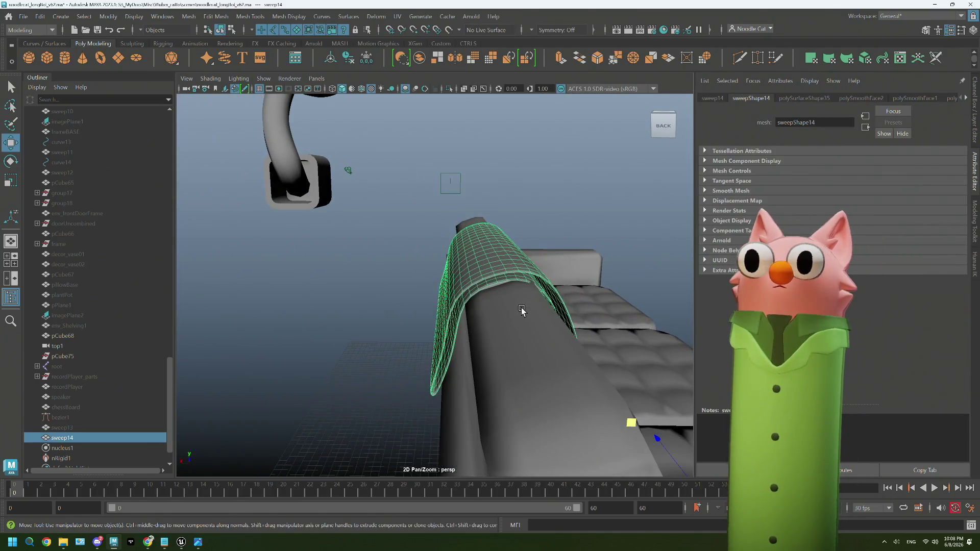
pyautogui.keyDown('alt'); pyautogui.moveTo(584, 326); pyautogui.dragTo(584, 323); pyautogui.keyUp('alt')
pyautogui.moveTo(631, 349)
pyautogui.keyDown('alt'); pyautogui.mouseDown()
pyautogui.moveTo(597, 307)
pyautogui.moveTo(465, 307)
pyautogui.moveTo(479, 338)
pyautogui.mouseUp(); pyautogui.keyUp('alt')
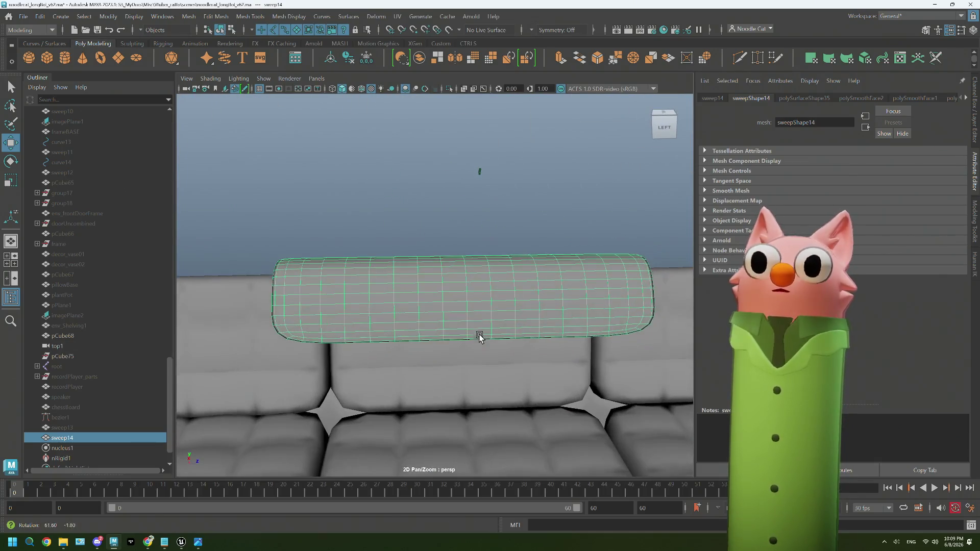
pyautogui.click(30, 30)
# Switch to the FX menu set and create an nCloth object from the blanket under nucleus1.
pyautogui.click(14, 71)
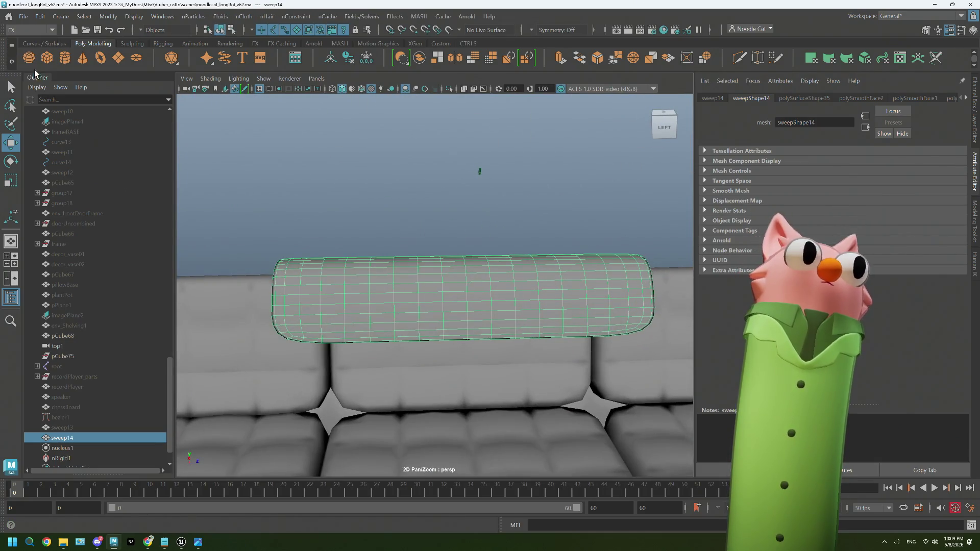
pyautogui.click(250, 21)
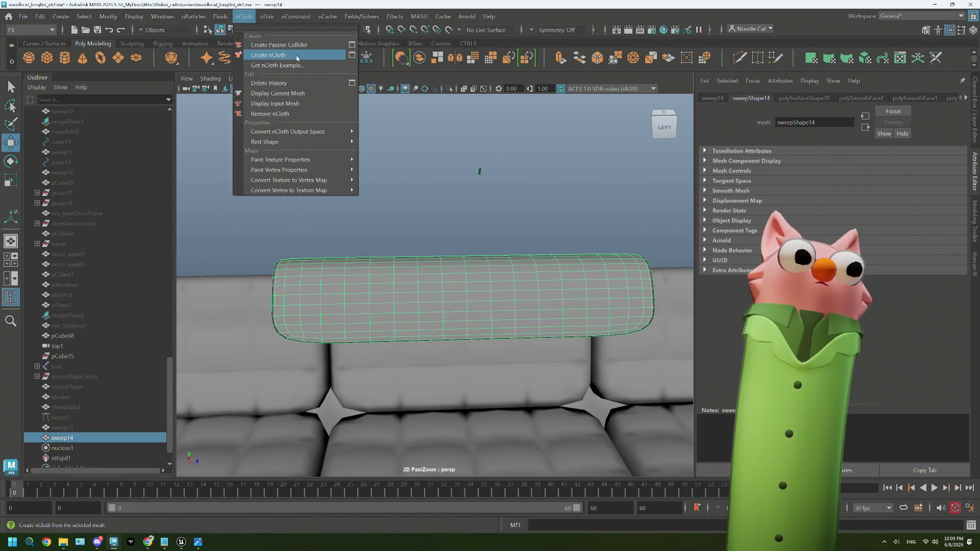
pyautogui.click(329, 57)
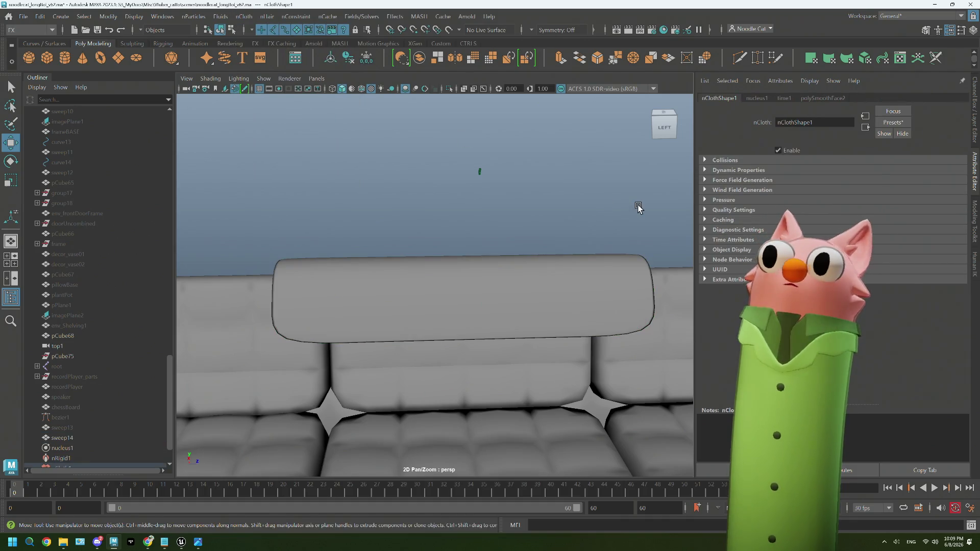
pyautogui.click(757, 98)
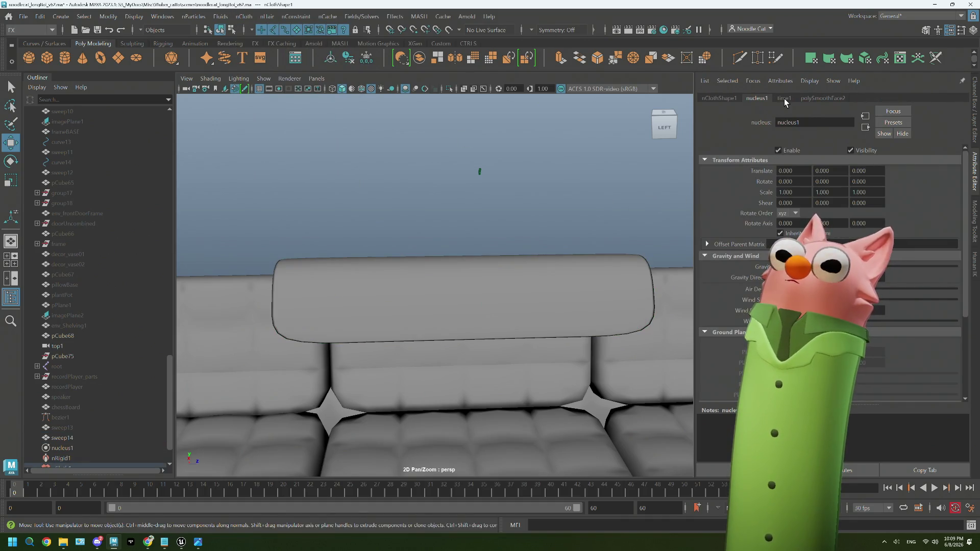
pyautogui.scroll(-3, 613, 278)
pyautogui.scroll(-2, 612, 278)
pyautogui.scroll(2, 580, 280)
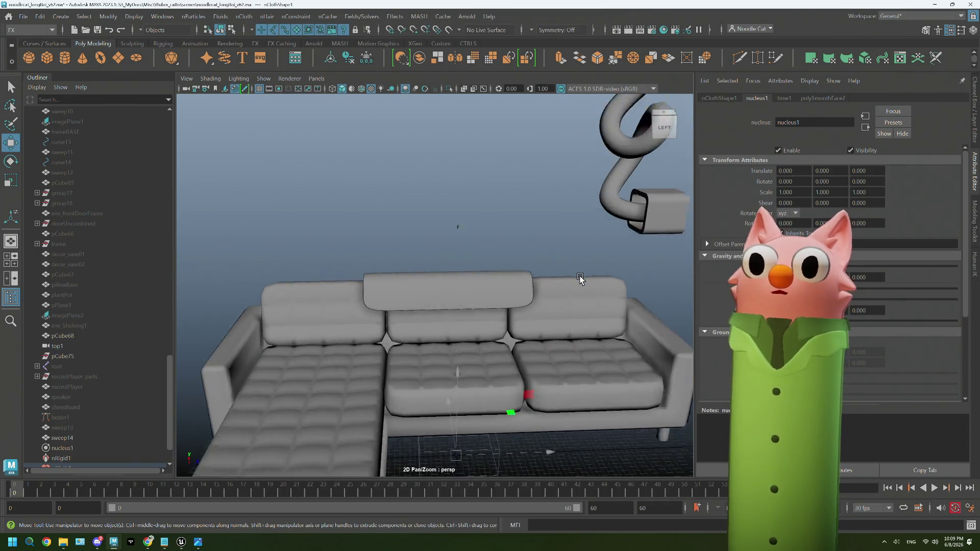
pyautogui.scroll(3, 580, 279)
# Run a first short playback test of the cloth simulation and stop it.
pyautogui.keyDown('alt'); pyautogui.moveTo(540, 299); pyautogui.dragTo(321, 194); pyautogui.keyUp('alt')
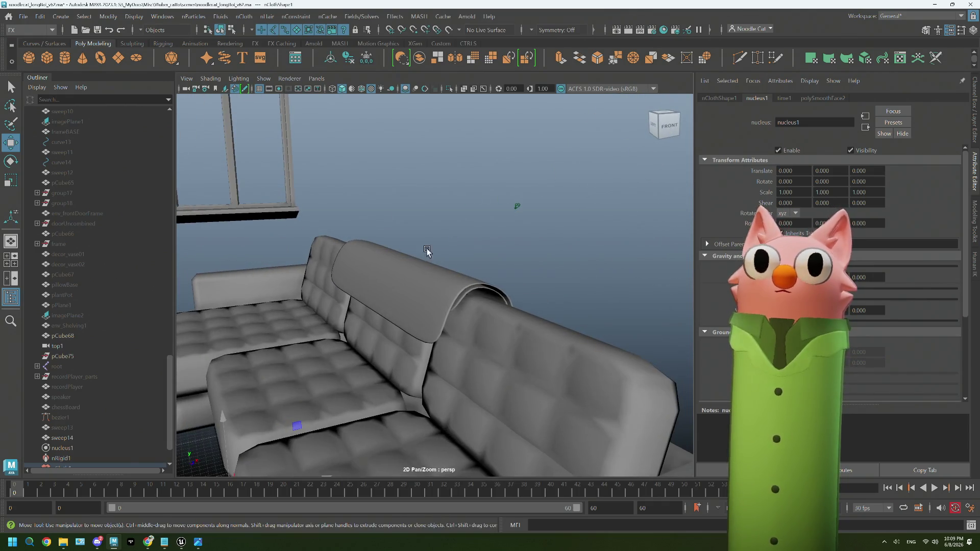
pyautogui.click(243, 16)
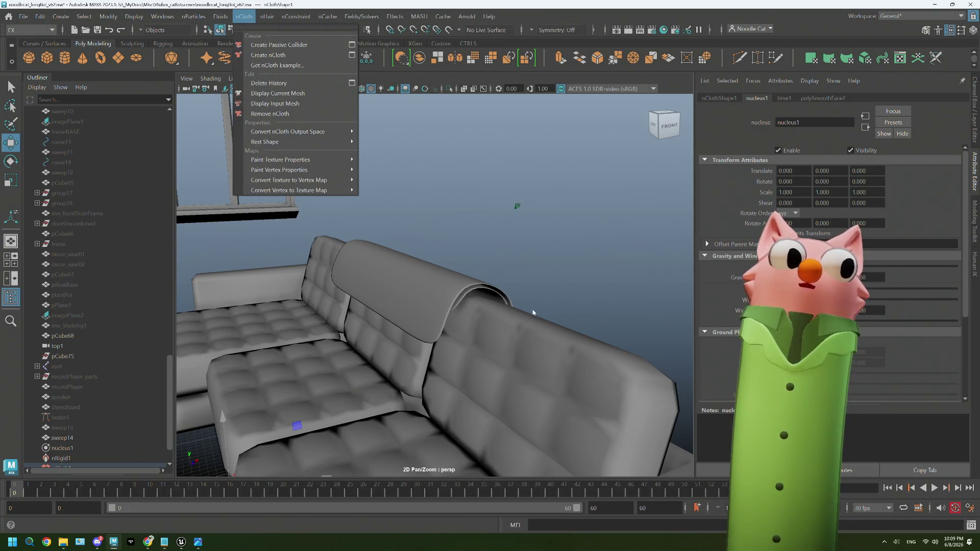
pyautogui.click(933, 487)
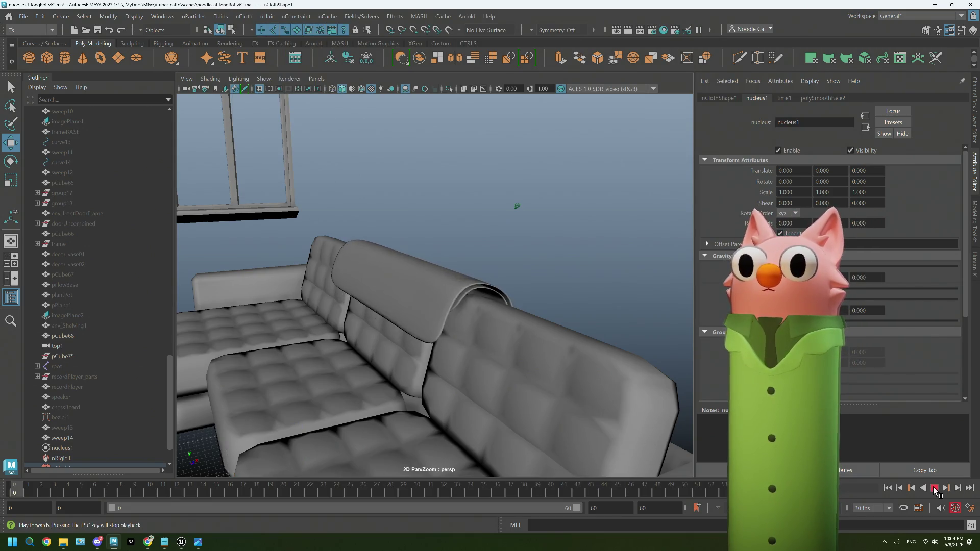
pyautogui.click(935, 489)
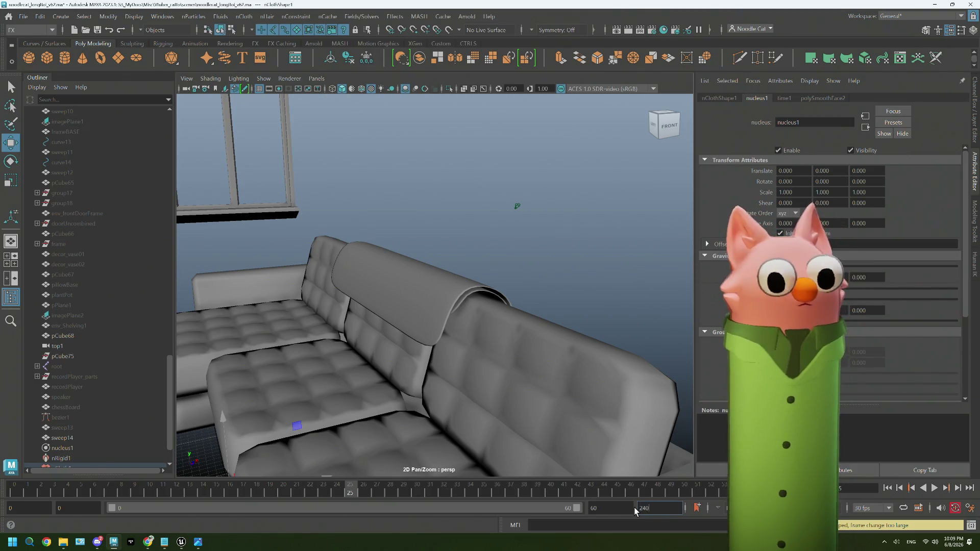
pyautogui.write('240')
# Set the playback end to frame 240, extend the range slider, and replay the simulation from the start.
pyautogui.press('Return')
pyautogui.moveTo(234, 507); pyautogui.dragTo(612, 507)
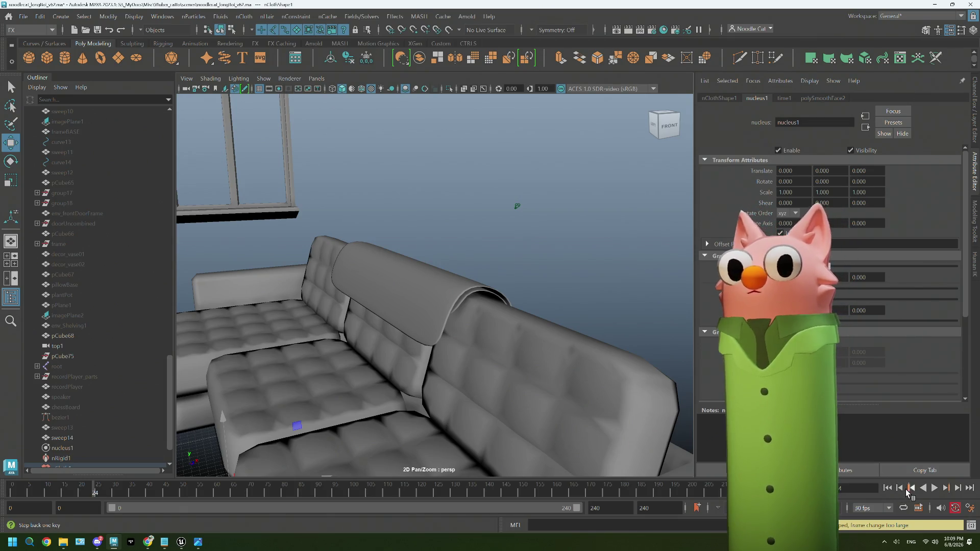
pyautogui.click(888, 489)
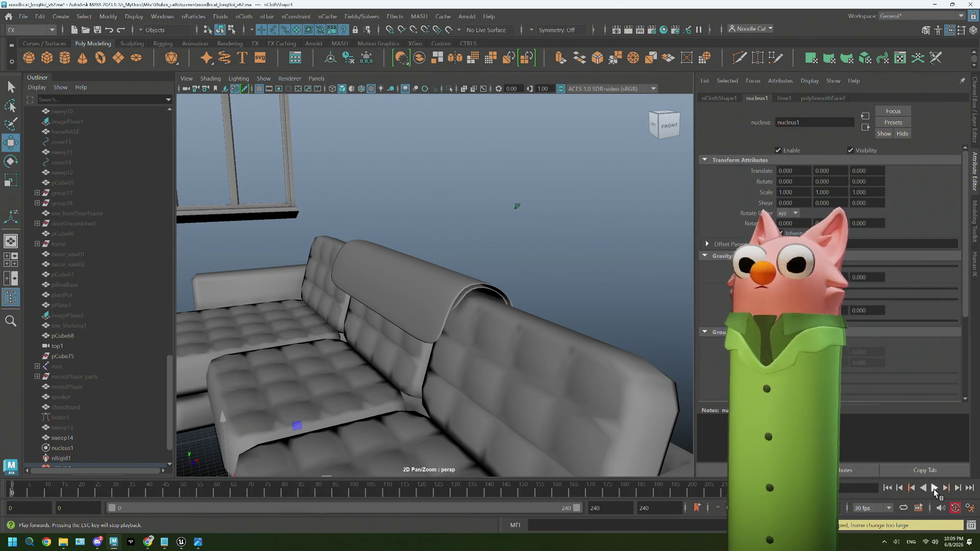
pyautogui.click(935, 489)
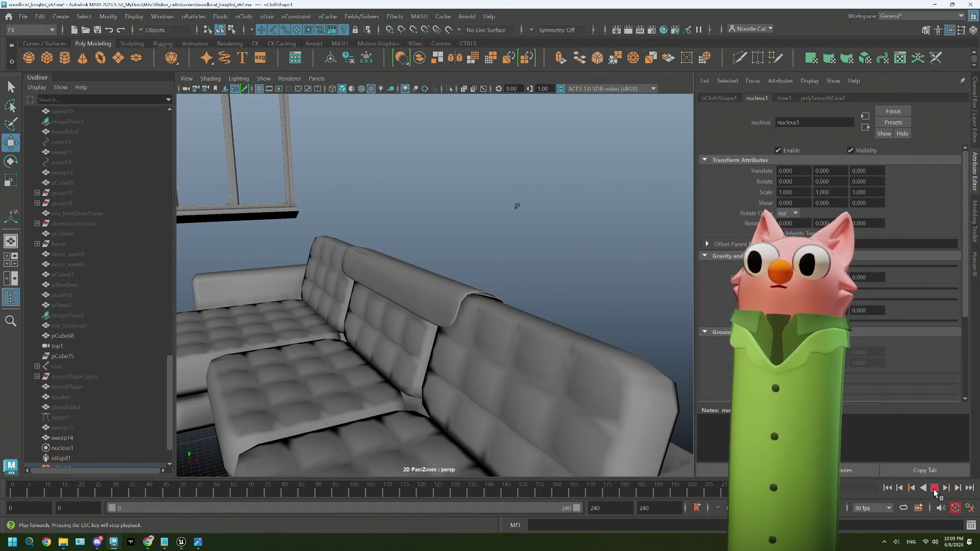
pyautogui.keyDown('alt'); pyautogui.moveTo(606, 396); pyautogui.dragTo(555, 384); pyautogui.keyUp('alt')
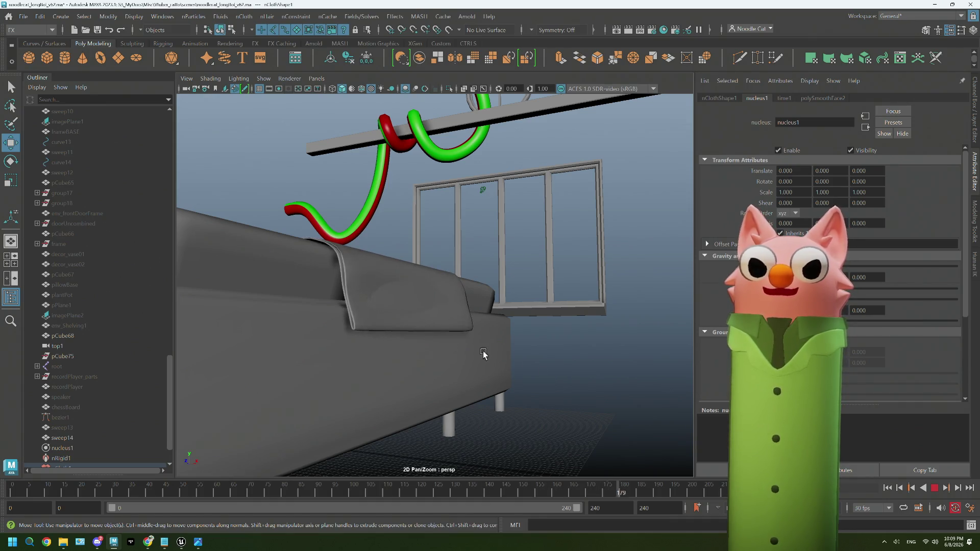
pyautogui.click(432, 327)
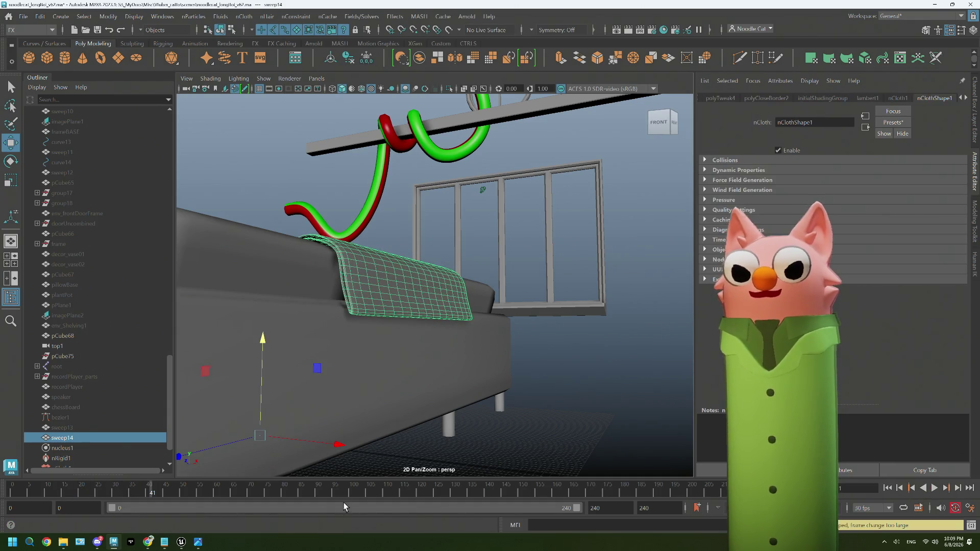
# Reselect the draped cloth blanket and view its outputCloth1 attributes.
pyautogui.keyDown('alt'); pyautogui.moveTo(398, 322); pyautogui.dragTo(452, 335); pyautogui.keyUp('alt')
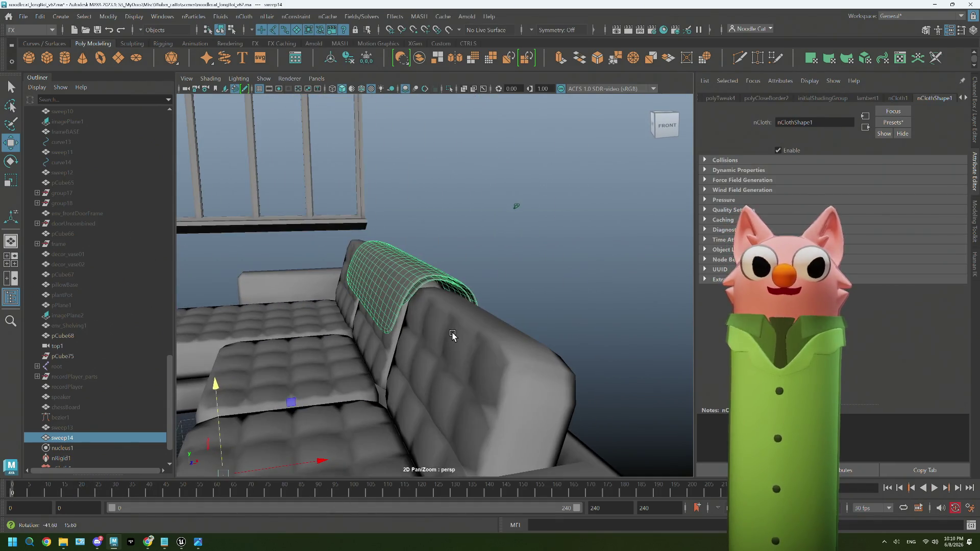
pyautogui.click(488, 245)
pyautogui.click(400, 265)
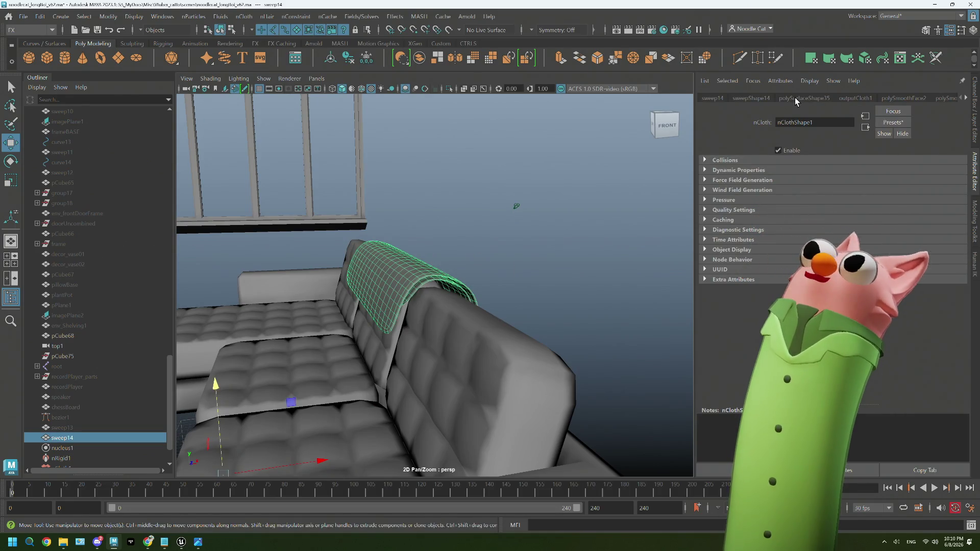
pyautogui.click(853, 99)
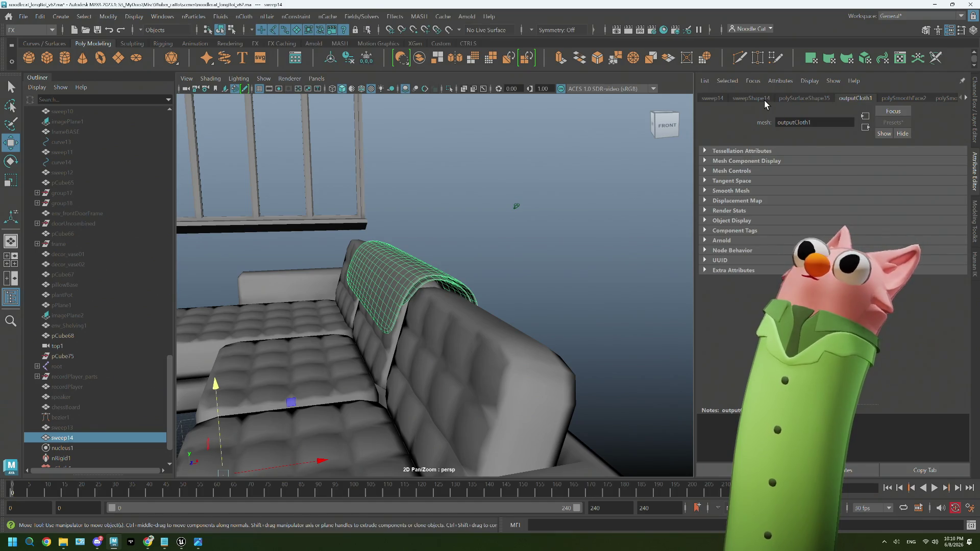
# Scroll the Attribute Editor tabs to nClothShape1 and expand its Collisions section.
pyautogui.click(967, 99)
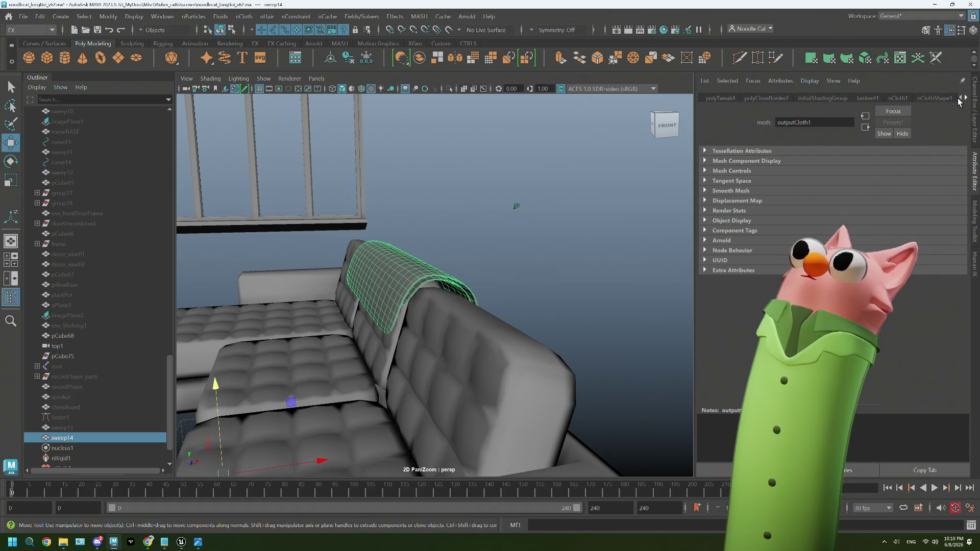
pyautogui.click(896, 98)
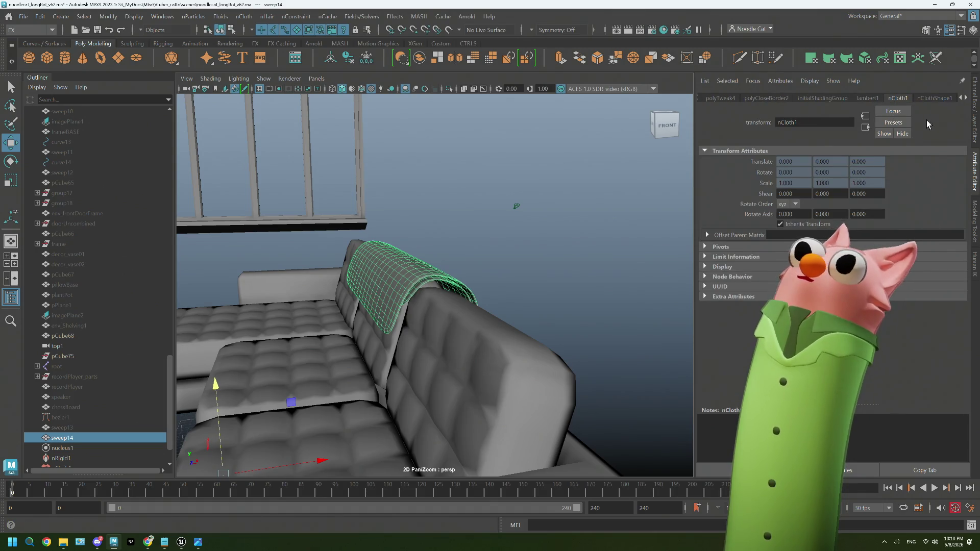
pyautogui.click(930, 99)
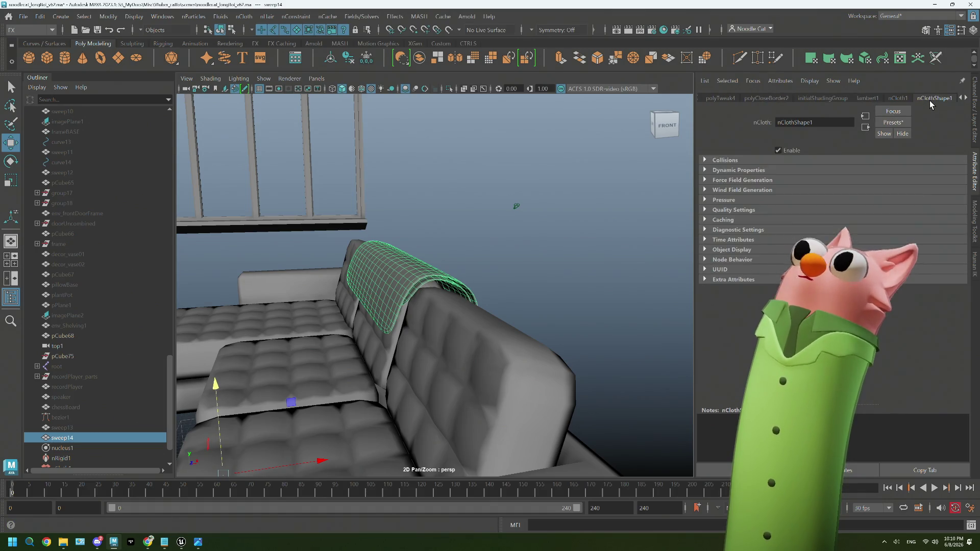
pyautogui.click(706, 160)
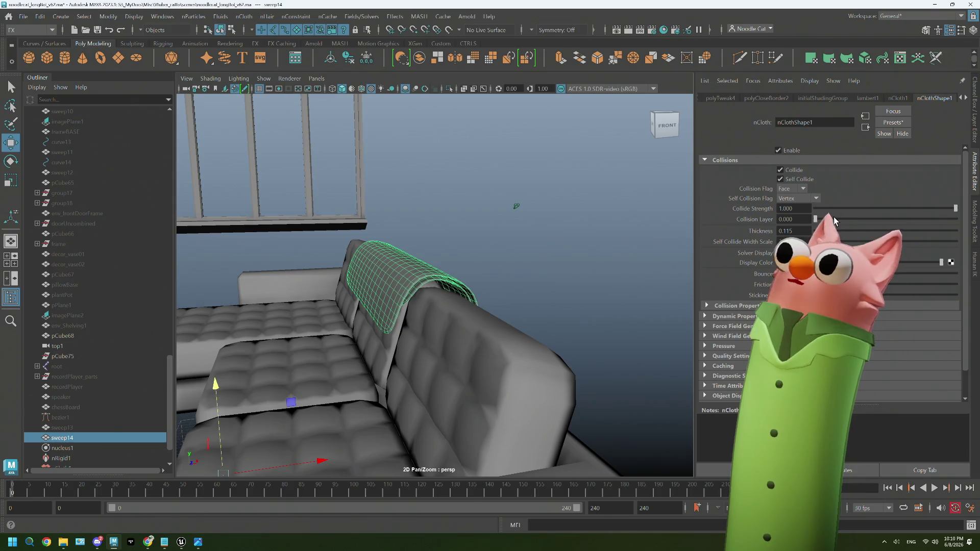
# Raise collision Thickness to 0.304, play a short test, then rewind and reset the cloth to its start shape.
pyautogui.moveTo(816, 230); pyautogui.dragTo(857, 231)
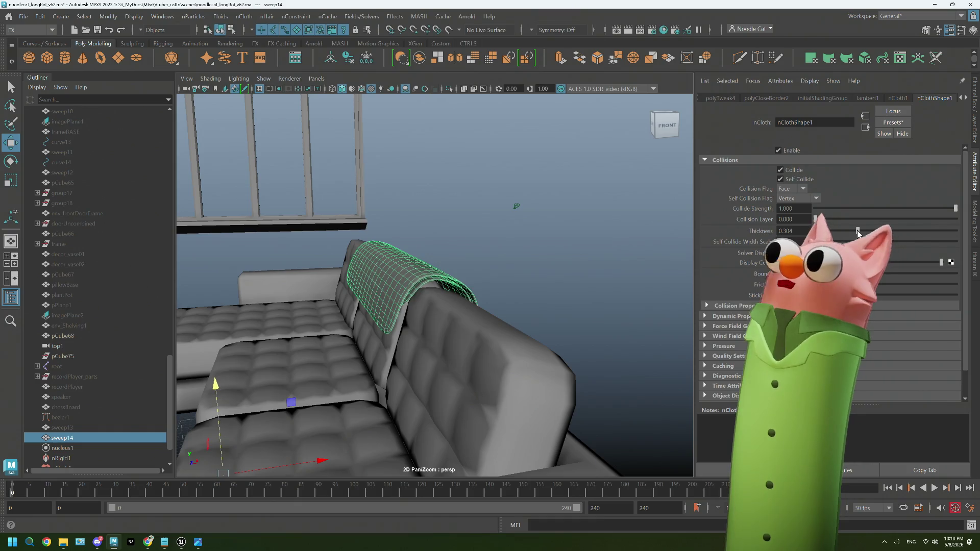
pyautogui.click(935, 487)
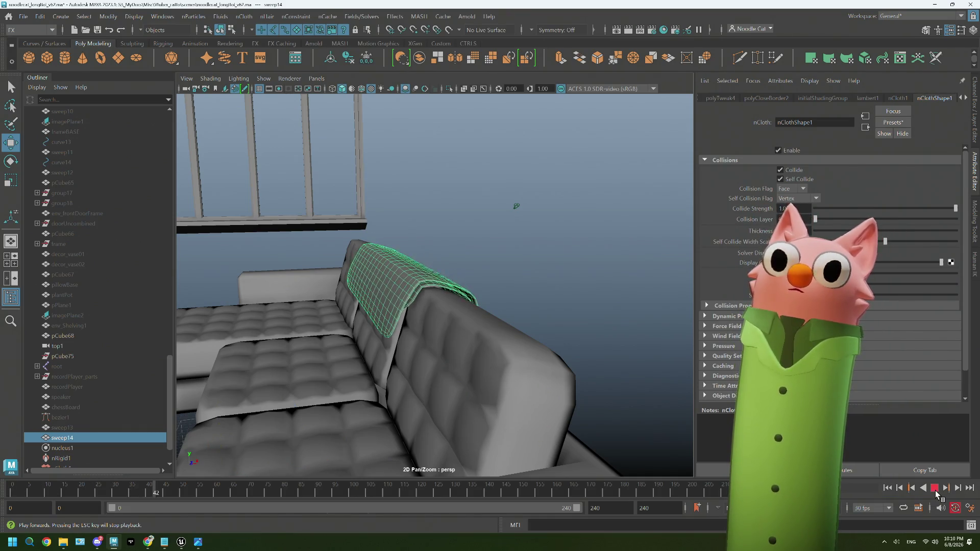
pyautogui.click(935, 488)
pyautogui.keyDown('alt'); pyautogui.moveTo(487, 363); pyautogui.dragTo(540, 366); pyautogui.keyUp('alt')
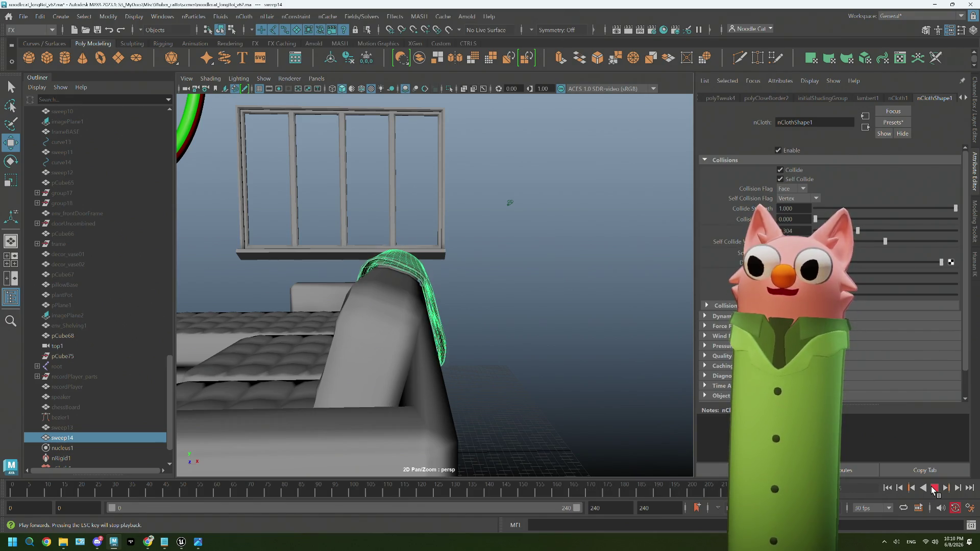
pyautogui.click(935, 492)
pyautogui.click(7, 491)
# Shift the blanket slightly left and replay the simulation, stopping at frame 166 to view the drape.
pyautogui.moveTo(346, 343)
pyautogui.keyDown('alt'); pyautogui.mouseDown()
pyautogui.moveTo(372, 339)
pyautogui.moveTo(352, 347)
pyautogui.mouseUp(); pyautogui.keyUp('alt')
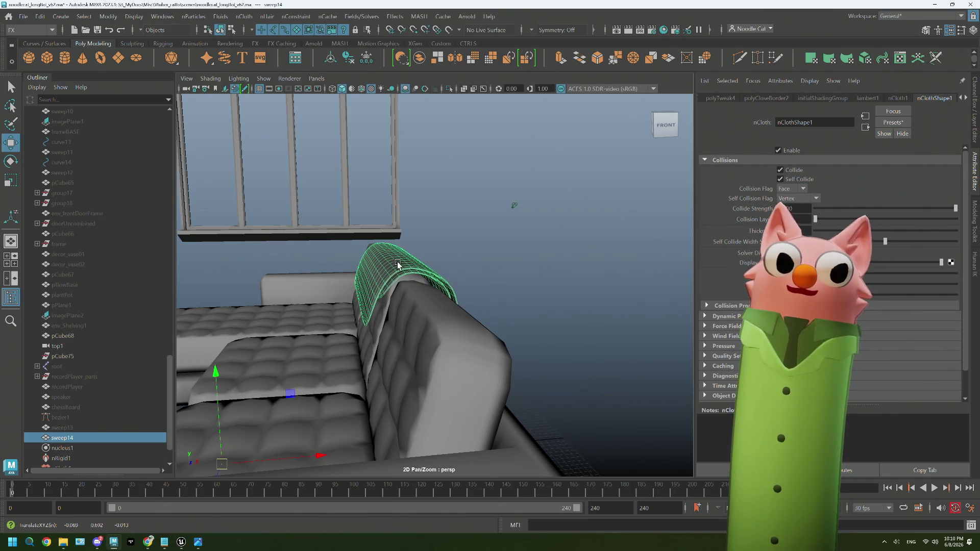
pyautogui.moveTo(391, 267)
pyautogui.mouseDown()
pyautogui.moveTo(379, 269)
pyautogui.moveTo(392, 265)
pyautogui.moveTo(397, 276)
pyautogui.mouseUp()
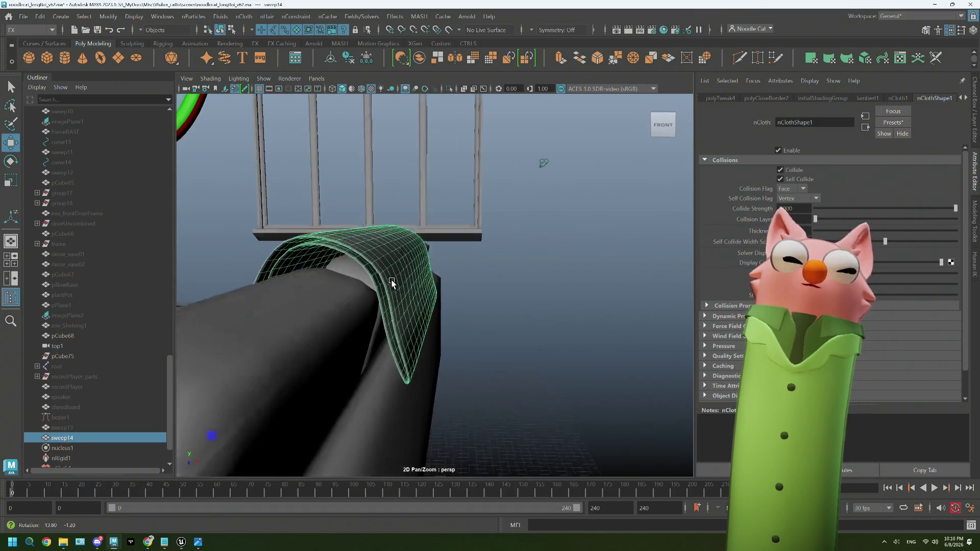
pyautogui.click(934, 488)
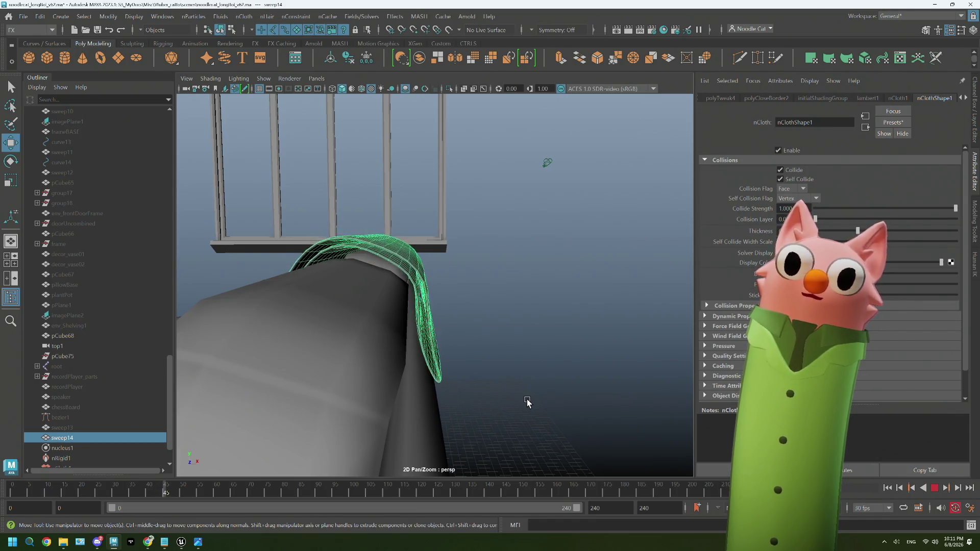
pyautogui.click(935, 488)
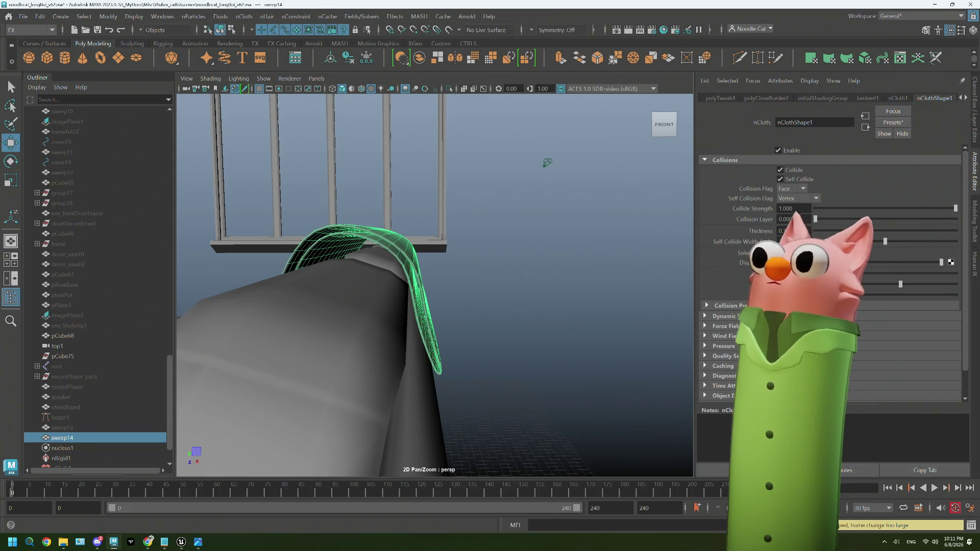
pyautogui.click(935, 488)
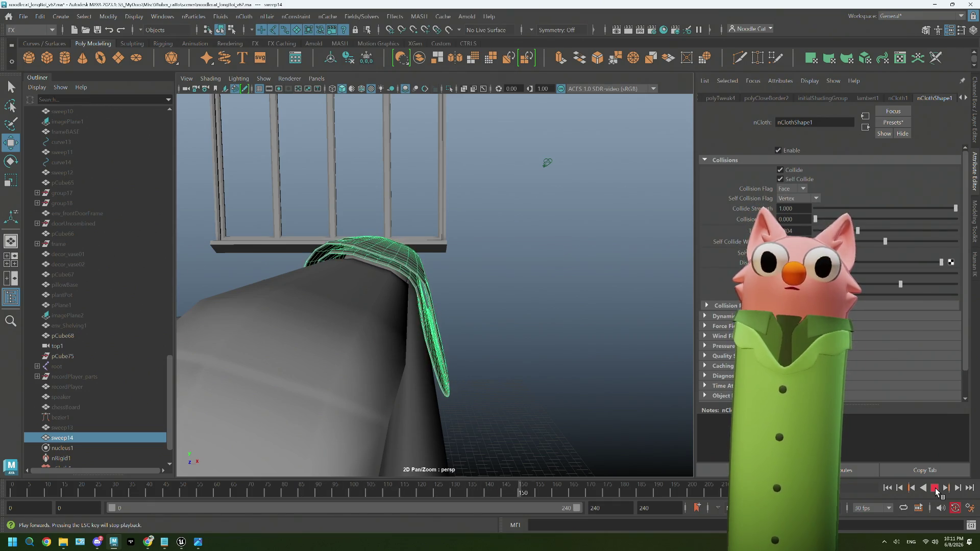
pyautogui.click(935, 489)
pyautogui.moveTo(489, 370)
pyautogui.keyDown('alt'); pyautogui.mouseDown()
pyautogui.moveTo(522, 391)
pyautogui.moveTo(575, 389)
pyautogui.moveTo(498, 394)
pyautogui.moveTo(489, 388)
pyautogui.moveTo(560, 381)
pyautogui.mouseUp(); pyautogui.keyUp('alt')
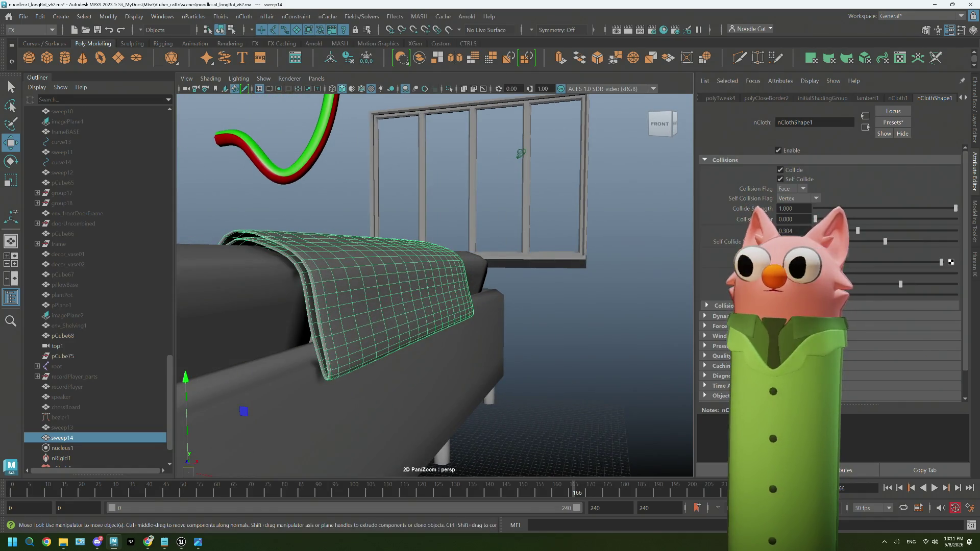
# Increase the thickness again, rewind and replay, then lower Thickness to 0.129.
pyautogui.moveTo(919, 286); pyautogui.dragTo(927, 285)
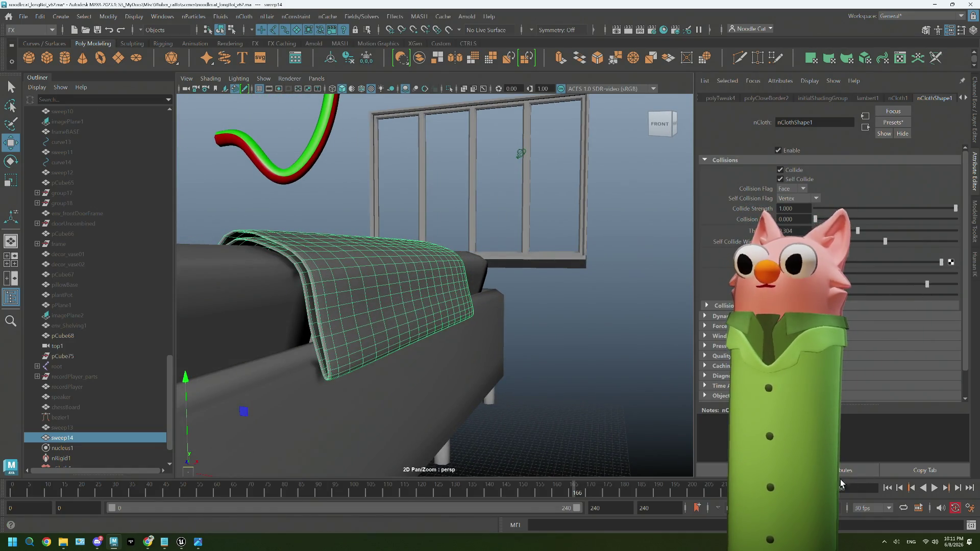
pyautogui.click(897, 490)
pyautogui.click(935, 488)
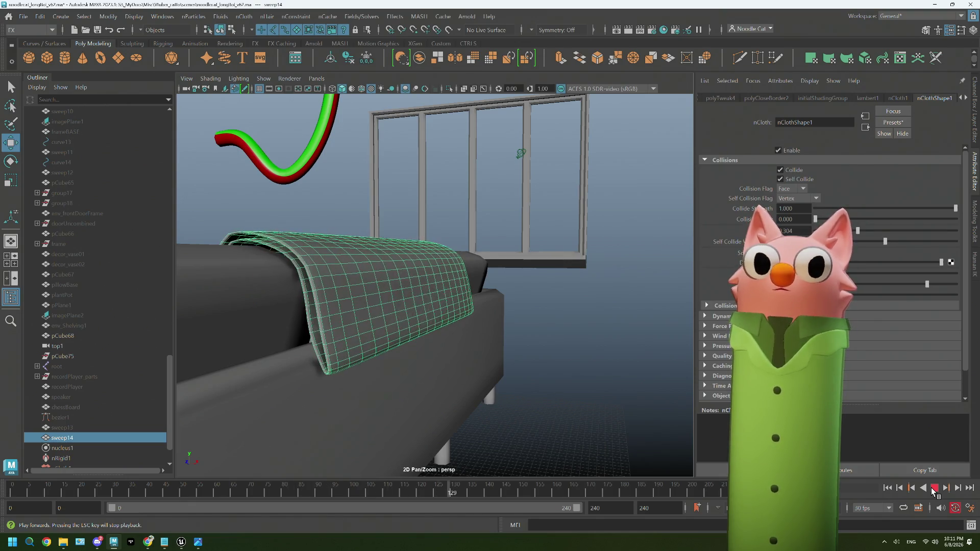
pyautogui.keyDown('alt'); pyautogui.moveTo(277, 375); pyautogui.dragTo(286, 376); pyautogui.keyUp('alt')
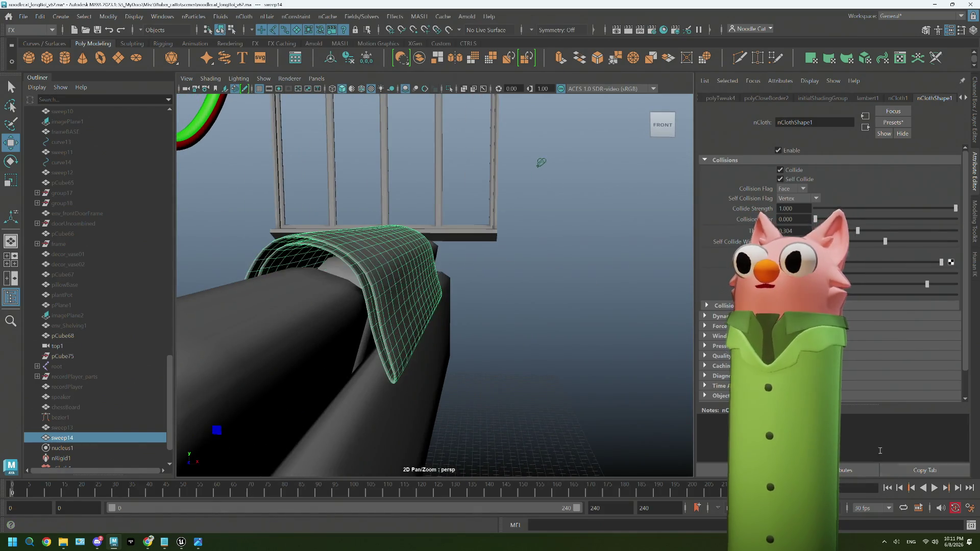
pyautogui.moveTo(858, 231); pyautogui.dragTo(834, 231)
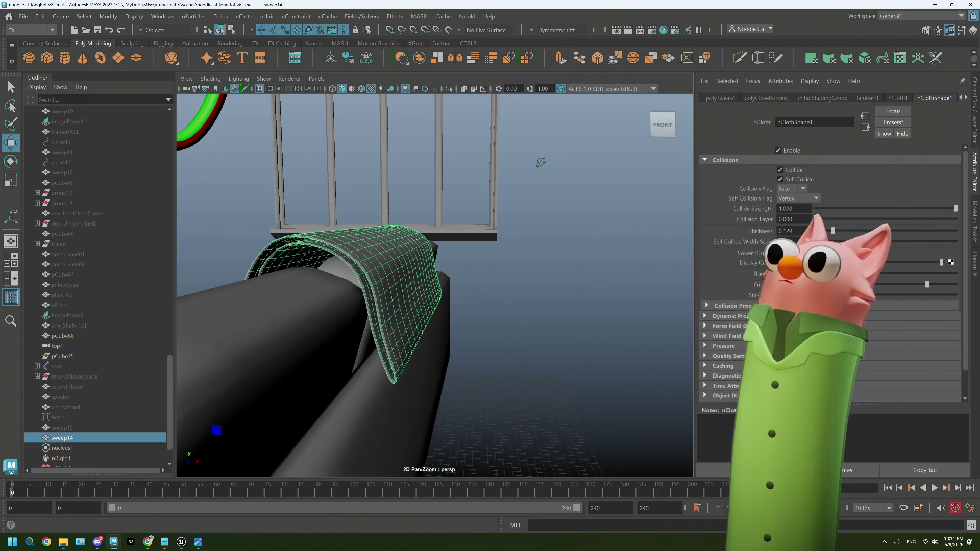
# Replay the simulation at 0.129 thickness twice, stopping and orbiting to check how the cloth settles.
pyautogui.click(935, 487)
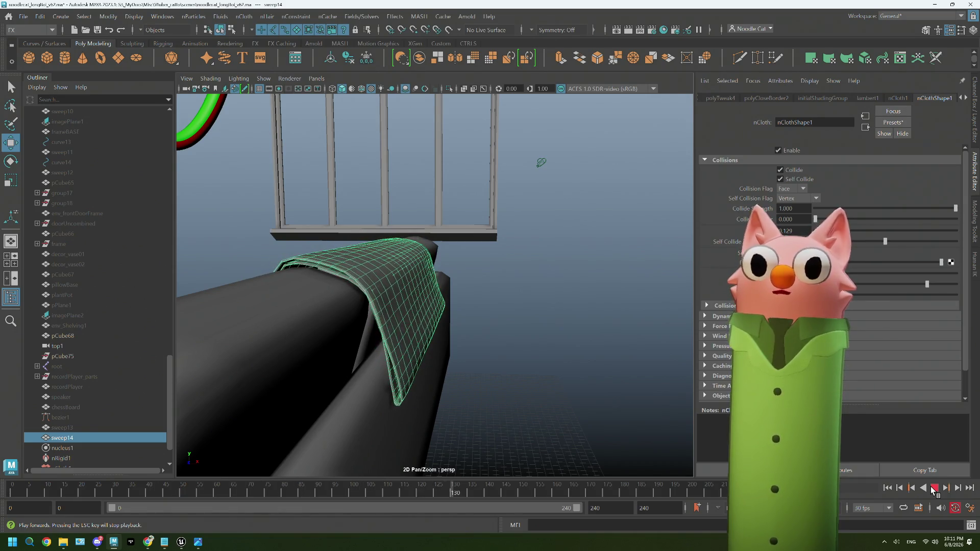
pyautogui.press('Escape')
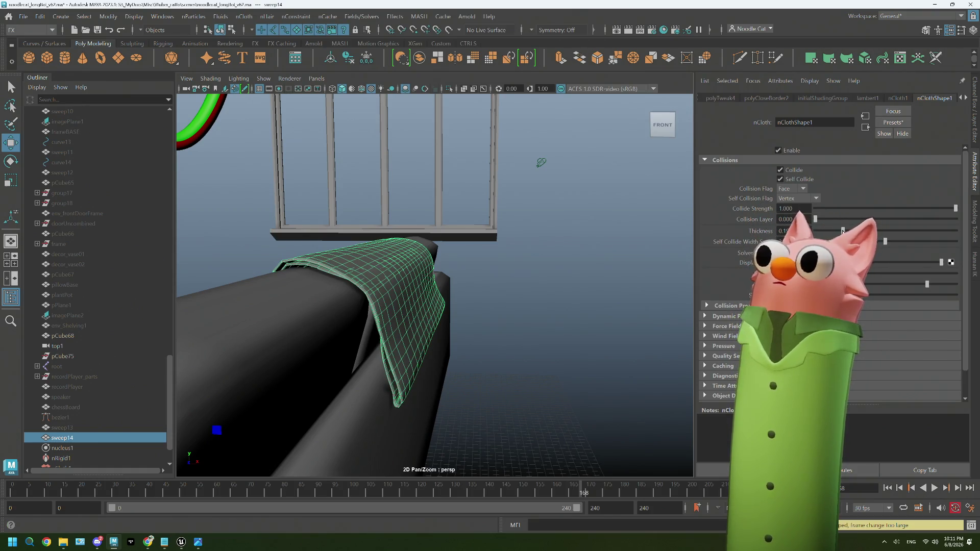
pyautogui.click(887, 487)
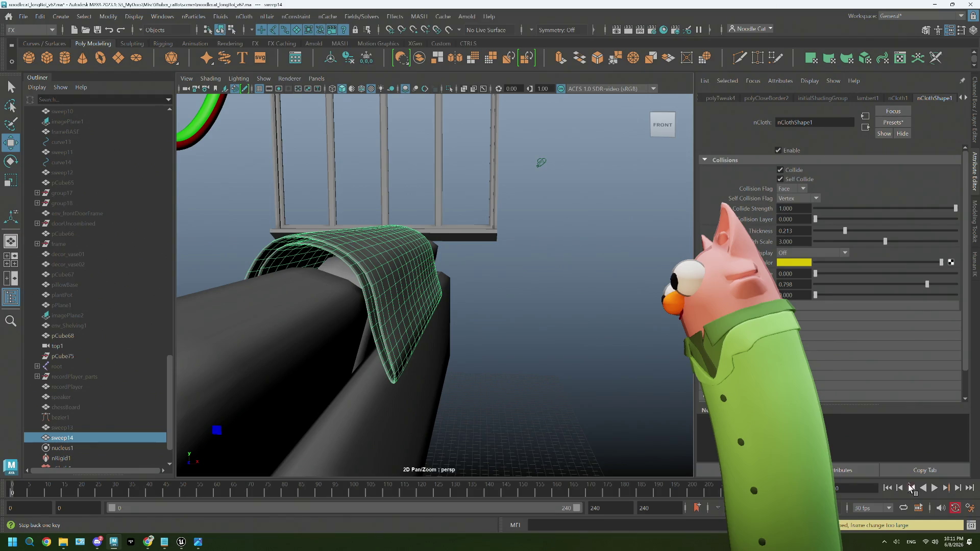
pyautogui.click(933, 488)
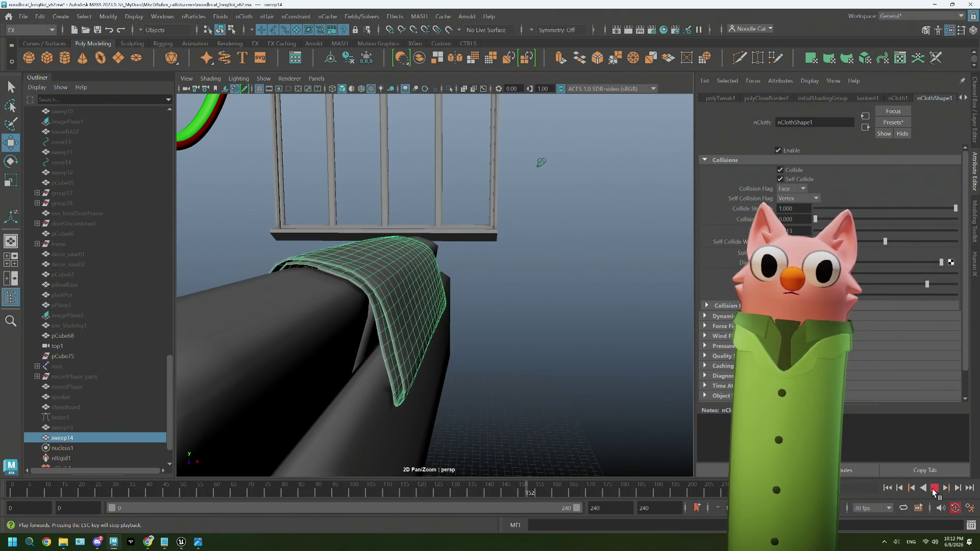
pyautogui.click(934, 489)
pyautogui.moveTo(429, 367)
pyautogui.keyDown('alt'); pyautogui.mouseDown()
pyautogui.moveTo(479, 376)
pyautogui.moveTo(452, 373)
pyautogui.mouseUp(); pyautogui.keyUp('alt')
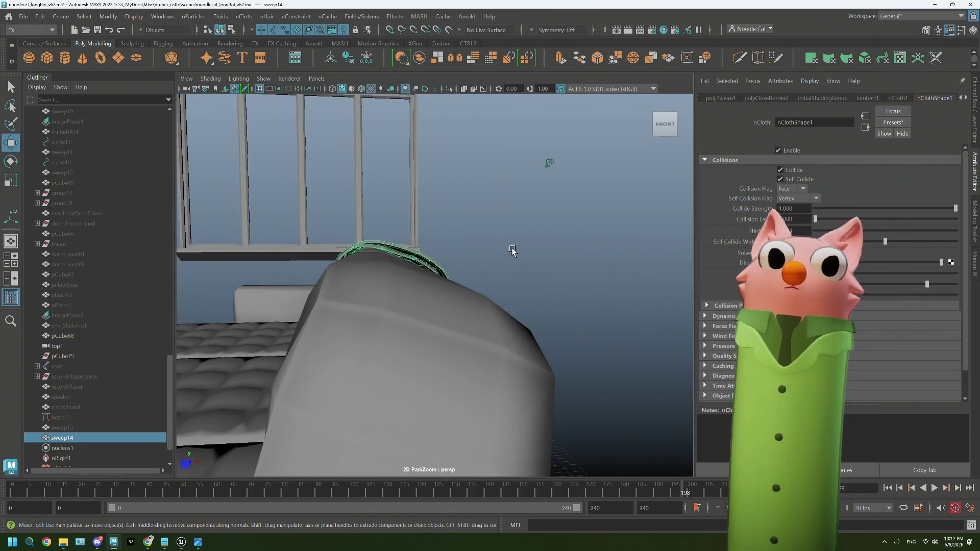
pyautogui.moveTo(512, 252); pyautogui.dragTo(546, 219, button='right')
pyautogui.moveTo(547, 218)
pyautogui.keyDown('alt'); pyautogui.mouseDown()
pyautogui.moveTo(453, 324)
pyautogui.moveTo(510, 343)
pyautogui.moveTo(366, 340)
pyautogui.moveTo(491, 345)
pyautogui.moveTo(457, 322)
pyautogui.moveTo(415, 337)
pyautogui.moveTo(468, 339)
pyautogui.moveTo(405, 338)
pyautogui.moveTo(449, 329)
pyautogui.moveTo(406, 334)
pyautogui.mouseUp(); pyautogui.keyUp('alt')
# Reset the selected blanket to its flat start shape and run one more playback over the backrest.
pyautogui.click(405, 333)
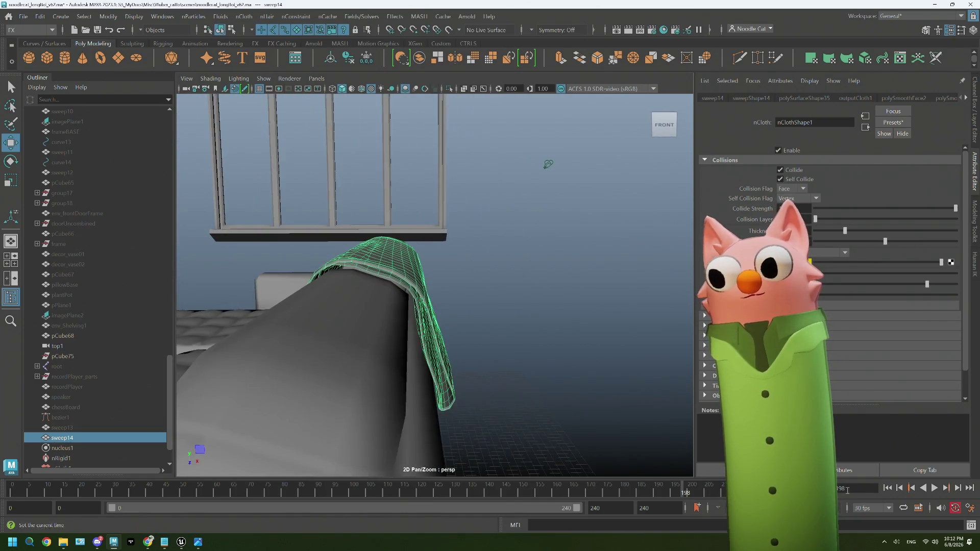
pyautogui.hotkey('alt', 'shift', 'v')
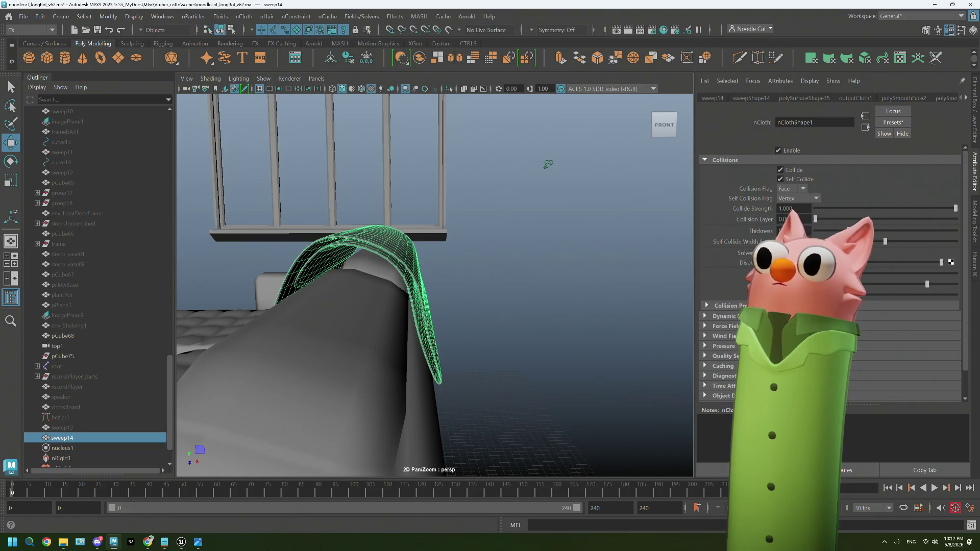
pyautogui.click(935, 488)
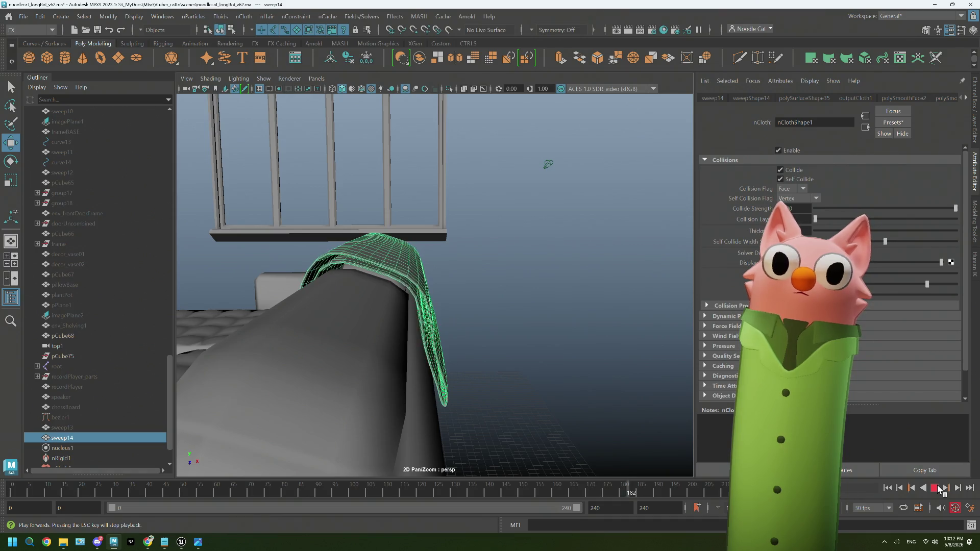
pyautogui.click(939, 488)
pyautogui.keyDown('alt'); pyautogui.moveTo(467, 330); pyautogui.dragTo(538, 339); pyautogui.keyUp('alt')
pyautogui.click(513, 199)
pyautogui.keyDown('alt'); pyautogui.moveTo(619, 273); pyautogui.dragTo(490, 299); pyautogui.keyUp('alt')
pyautogui.click(468, 300)
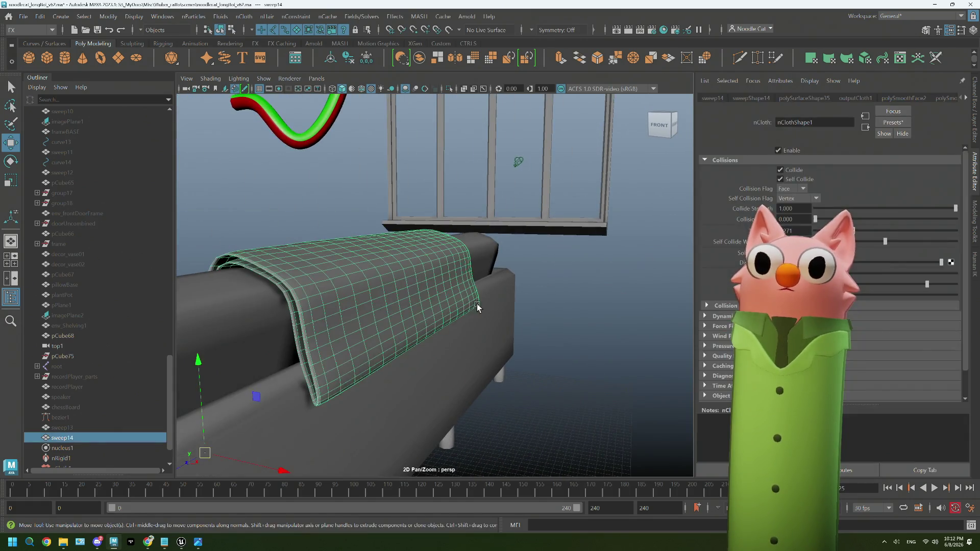
pyautogui.rightClick(607, 215)
pyautogui.click(652, 201)
pyautogui.moveTo(652, 201)
pyautogui.keyDown('alt'); pyautogui.mouseDown()
pyautogui.moveTo(454, 338)
pyautogui.moveTo(425, 338)
pyautogui.mouseUp(); pyautogui.keyUp('alt')
pyautogui.scroll(-3, 426, 378)
pyautogui.scroll(-2, 429, 383)
pyautogui.moveTo(429, 383)
pyautogui.keyDown('alt'); pyautogui.mouseDown()
pyautogui.moveTo(579, 383)
pyautogui.moveTo(508, 390)
pyautogui.mouseUp(); pyautogui.keyUp('alt')
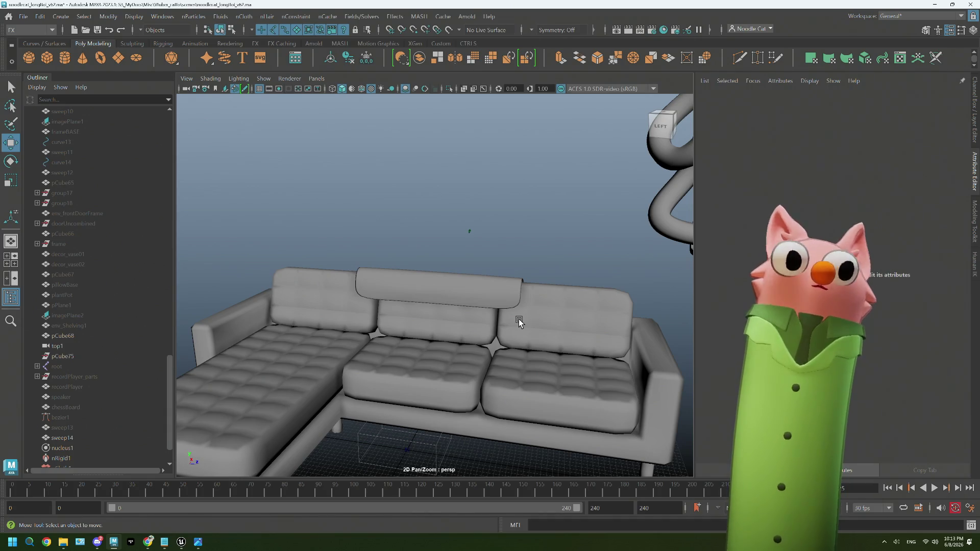
pyautogui.moveTo(478, 320)
pyautogui.keyDown('alt'); pyautogui.mouseDown()
pyautogui.moveTo(399, 309)
pyautogui.moveTo(184, 366)
pyautogui.mouseUp(); pyautogui.keyUp('alt')
pyautogui.scroll(-3, 398, 310)
pyautogui.scroll(-3, 184, 367)
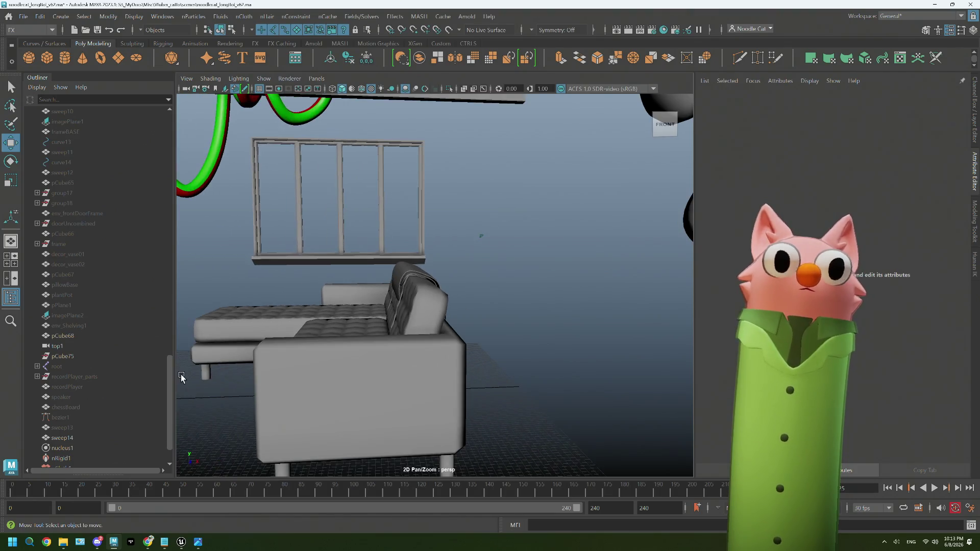
pyautogui.click(78, 440)
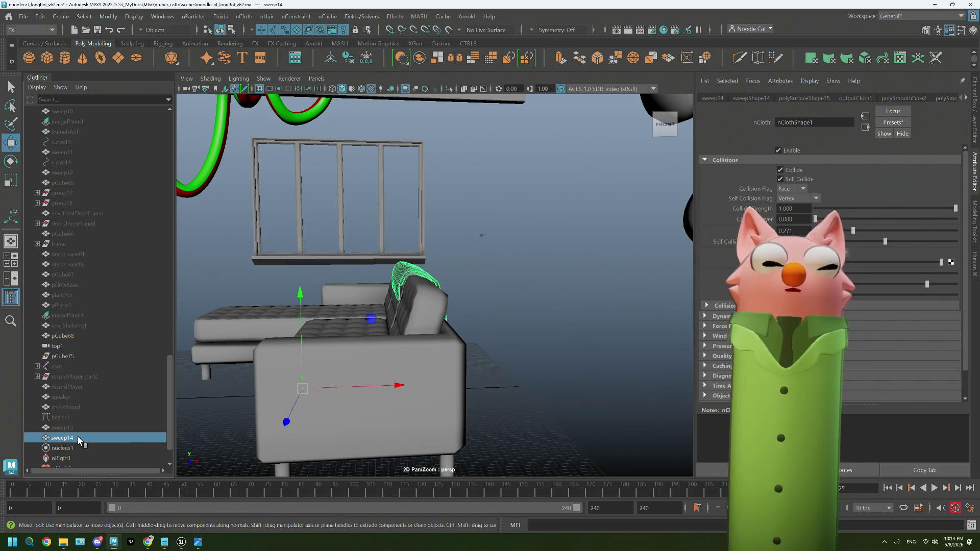
pyautogui.click(479, 295)
pyautogui.moveTo(451, 320)
pyautogui.keyDown('alt'); pyautogui.mouseDown()
pyautogui.moveTo(448, 335)
pyautogui.moveTo(492, 331)
pyautogui.mouseUp(); pyautogui.keyUp('alt')
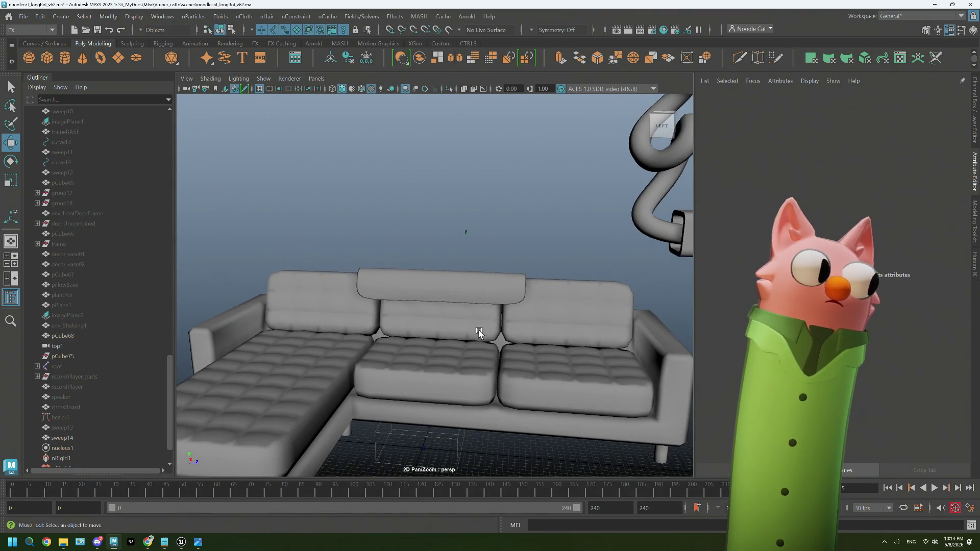
pyautogui.keyDown('alt'); pyautogui.moveTo(478, 334); pyautogui.dragTo(468, 290); pyautogui.keyUp('alt')
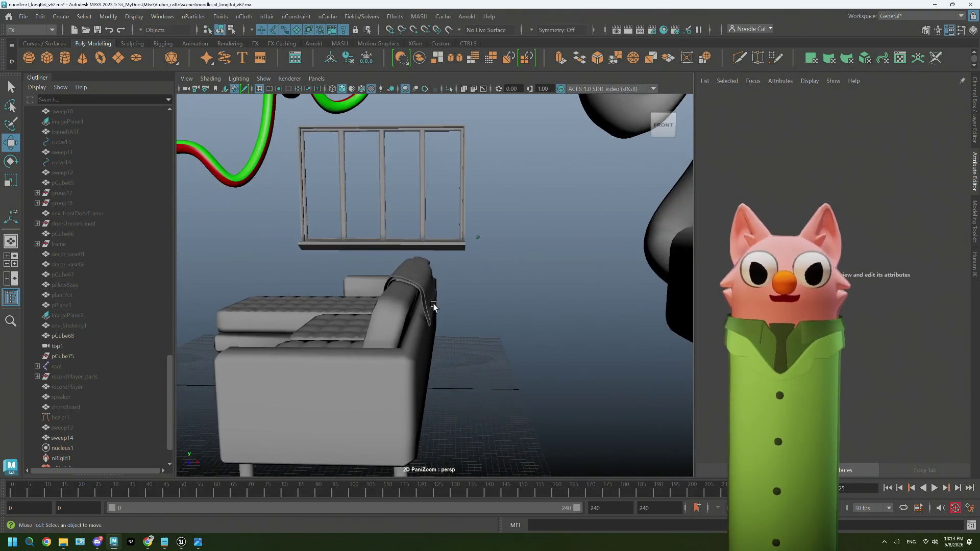
pyautogui.moveTo(544, 252)
pyautogui.keyDown('alt'); pyautogui.mouseDown()
pyautogui.moveTo(574, 299)
pyautogui.moveTo(489, 331)
pyautogui.moveTo(520, 330)
pyautogui.mouseUp(); pyautogui.keyUp('alt')
pyautogui.click(529, 299)
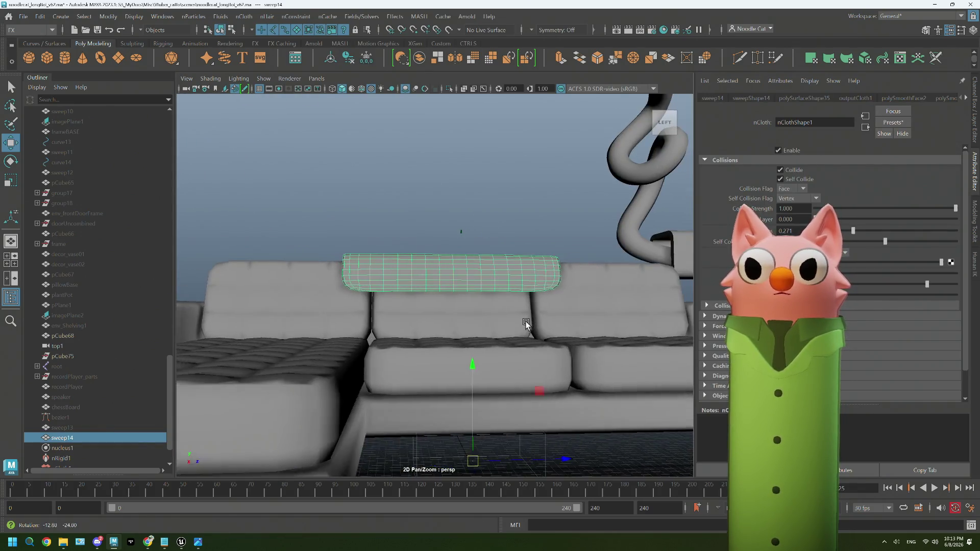
pyautogui.scroll(-3, 520, 334)
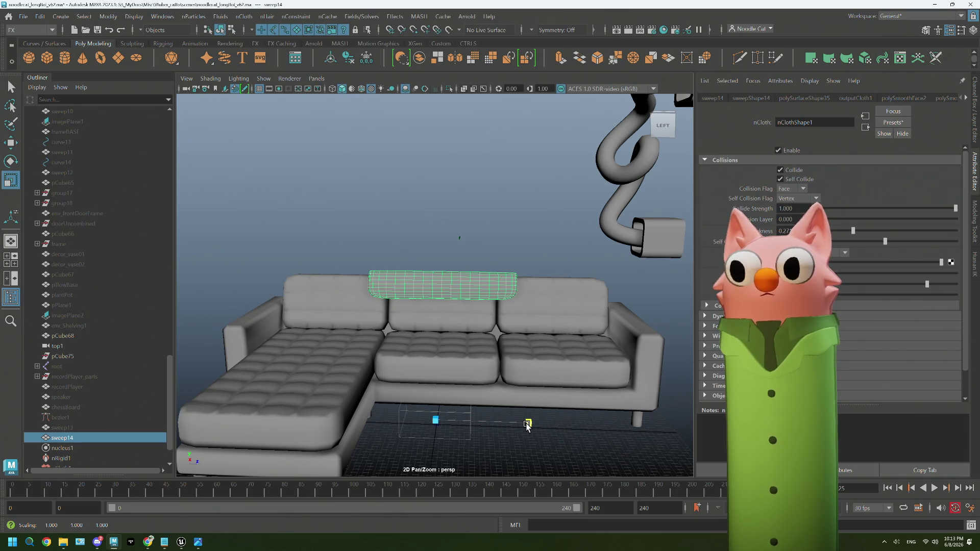
# Make the blanket slightly taller and let the simulation play before stopping it.
pyautogui.click(898, 491)
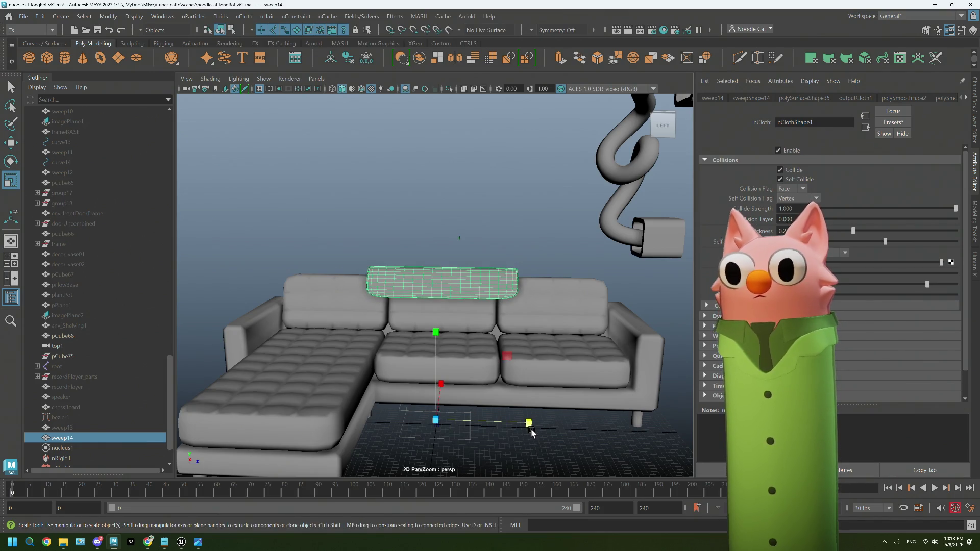
pyautogui.moveTo(548, 367)
pyautogui.keyDown('alt'); pyautogui.mouseDown()
pyautogui.moveTo(500, 369)
pyautogui.moveTo(528, 371)
pyautogui.mouseUp(); pyautogui.keyUp('alt')
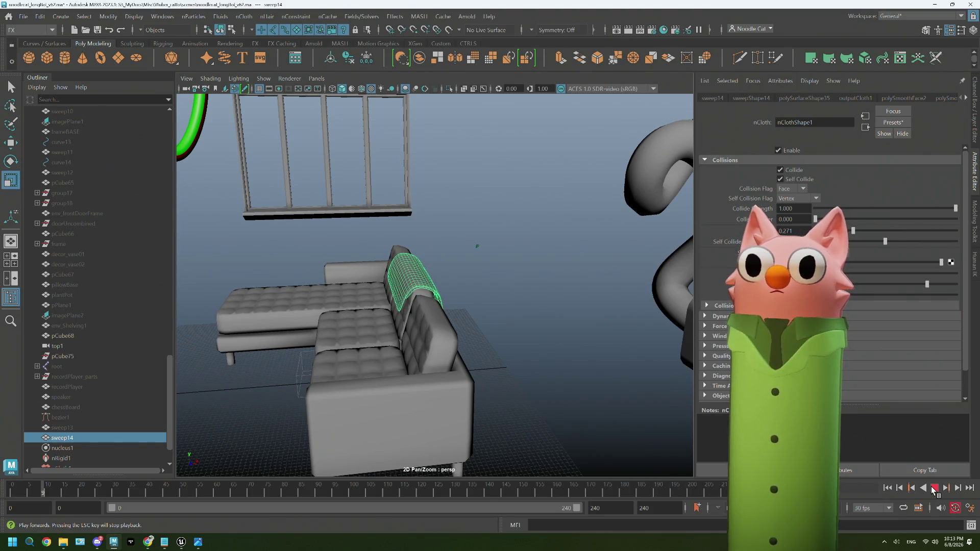
pyautogui.click(934, 492)
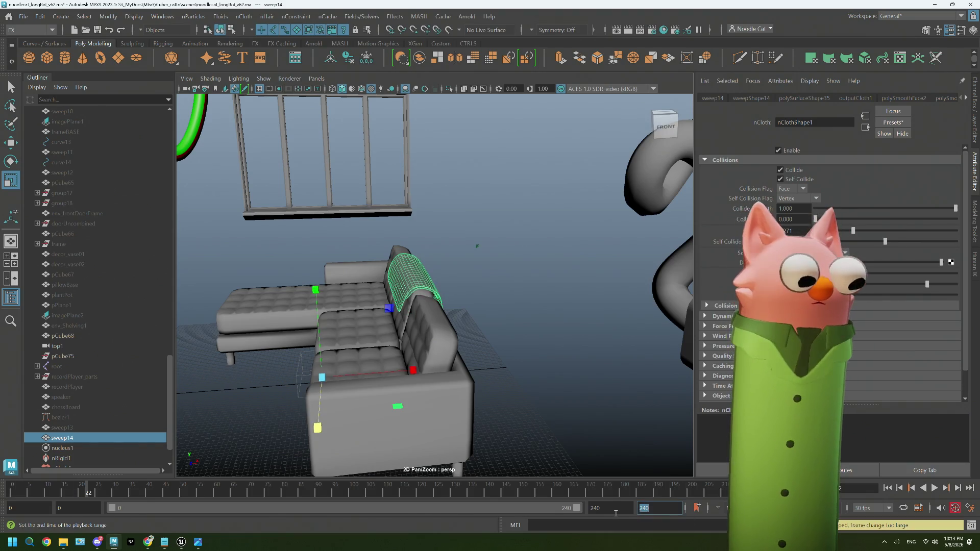
pyautogui.write('500')
# Set the animation end time to 500 and extend the playback range slider to frame 500.
pyautogui.press('Return')
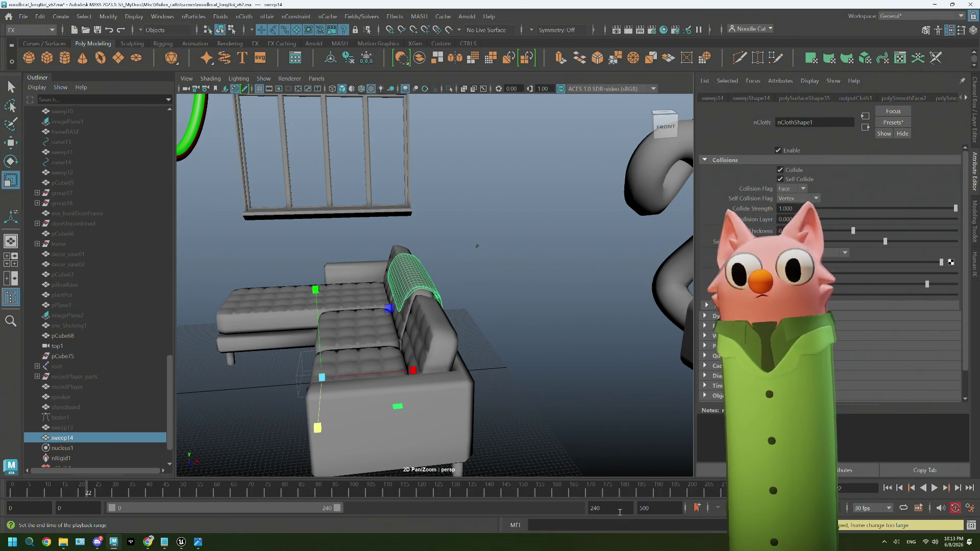
pyautogui.moveTo(337, 508); pyautogui.dragTo(446, 508)
pyautogui.moveTo(505, 514); pyautogui.dragTo(944, 461)
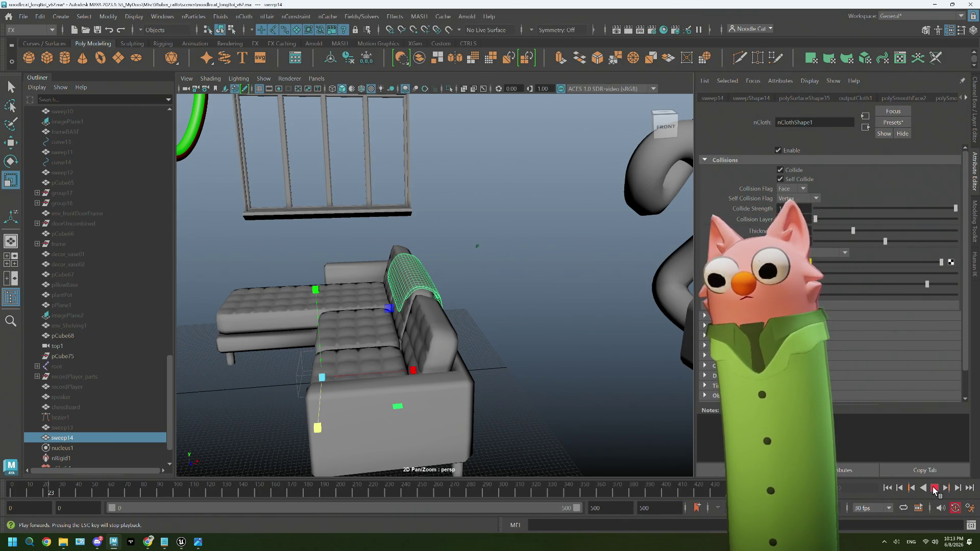
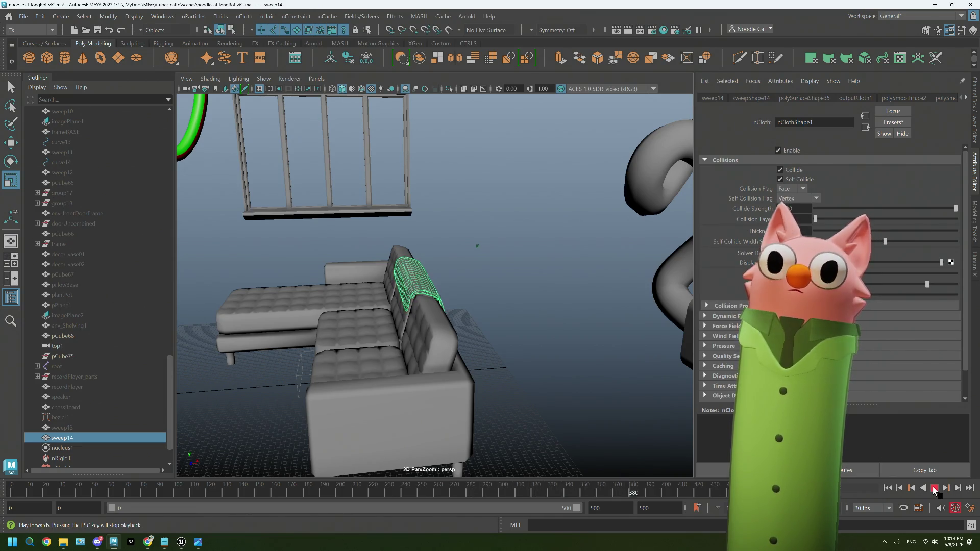
# Stop the cloth playback and orbit to a side view of the sofa.
pyautogui.click(935, 491)
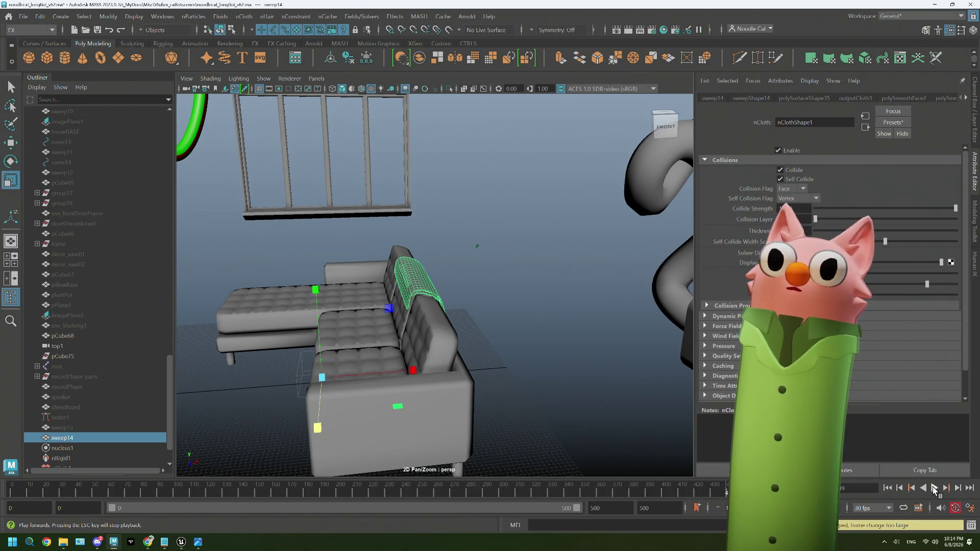
pyautogui.keyDown('alt'); pyautogui.moveTo(541, 390); pyautogui.dragTo(422, 383); pyautogui.keyUp('alt')
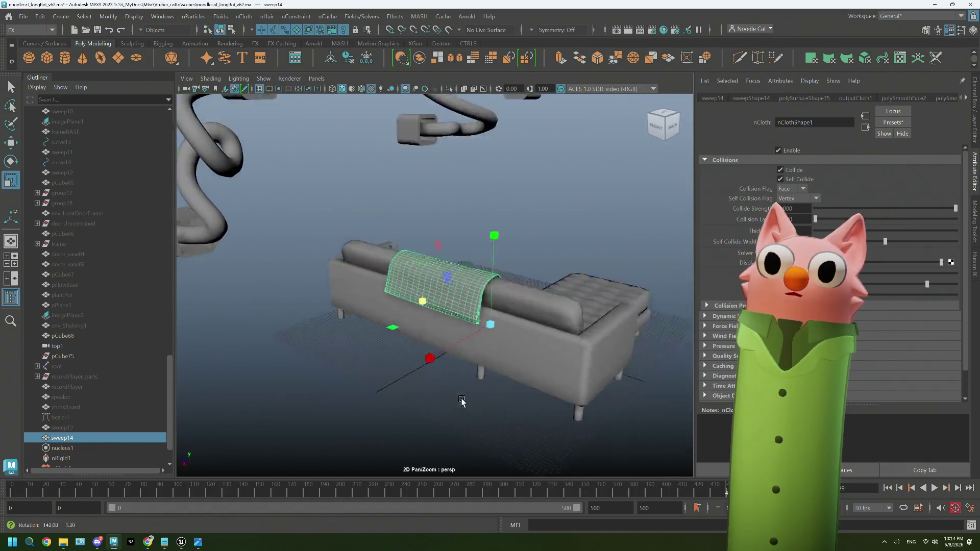
pyautogui.keyDown('alt'); pyautogui.moveTo(422, 383); pyautogui.dragTo(576, 390); pyautogui.keyUp('alt')
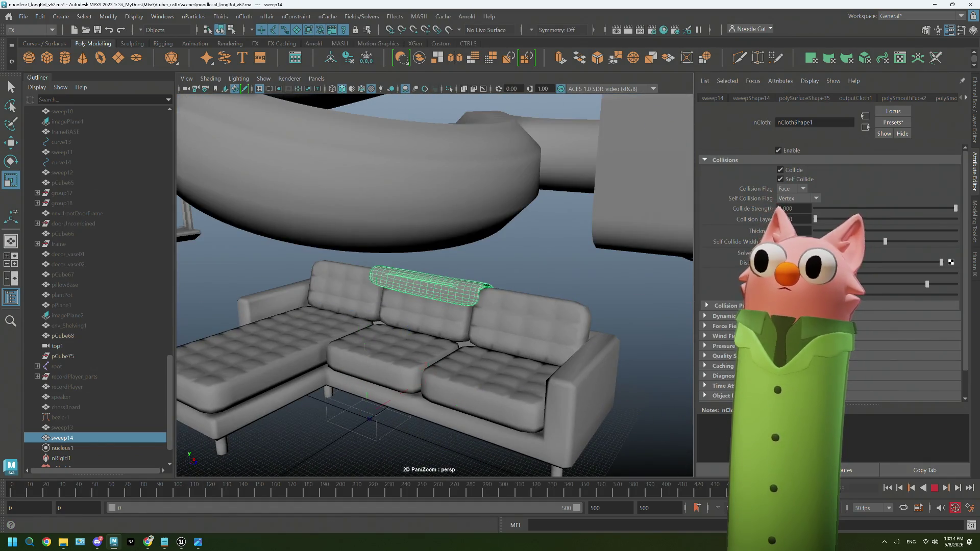
pyautogui.press('Escape')
pyautogui.keyDown('alt'); pyautogui.moveTo(317, 481); pyautogui.dragTo(409, 377); pyautogui.keyUp('alt')
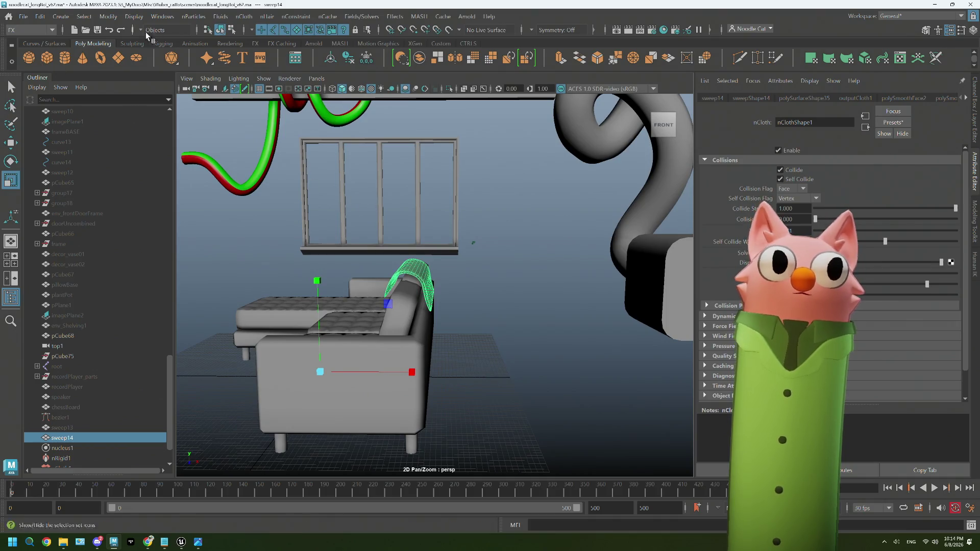
# Tilt the blanket slightly with the Rotate tool and replay the simulation until it settles.
pyautogui.press('e')
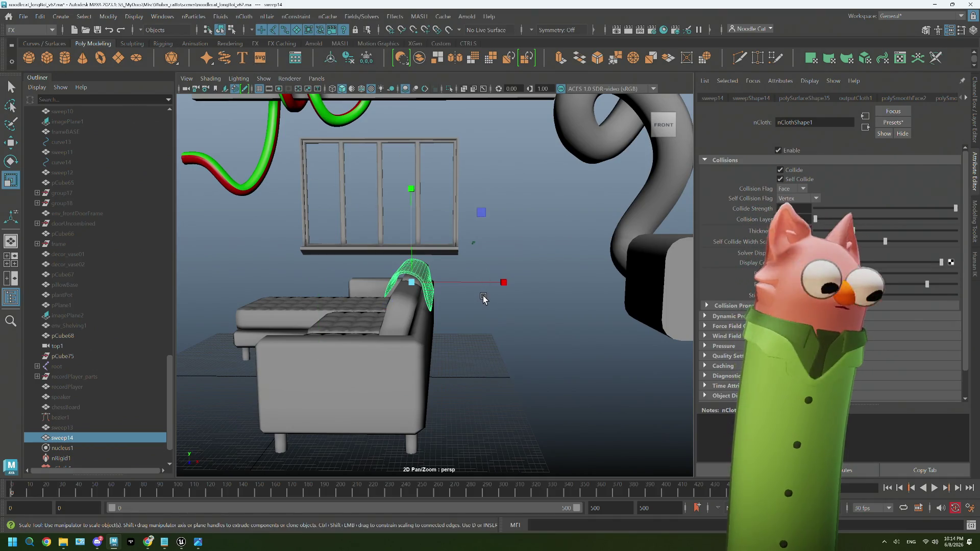
pyautogui.click(494, 239)
pyautogui.moveTo(484, 229)
pyautogui.mouseDown()
pyautogui.moveTo(473, 227)
pyautogui.moveTo(450, 277)
pyautogui.mouseUp()
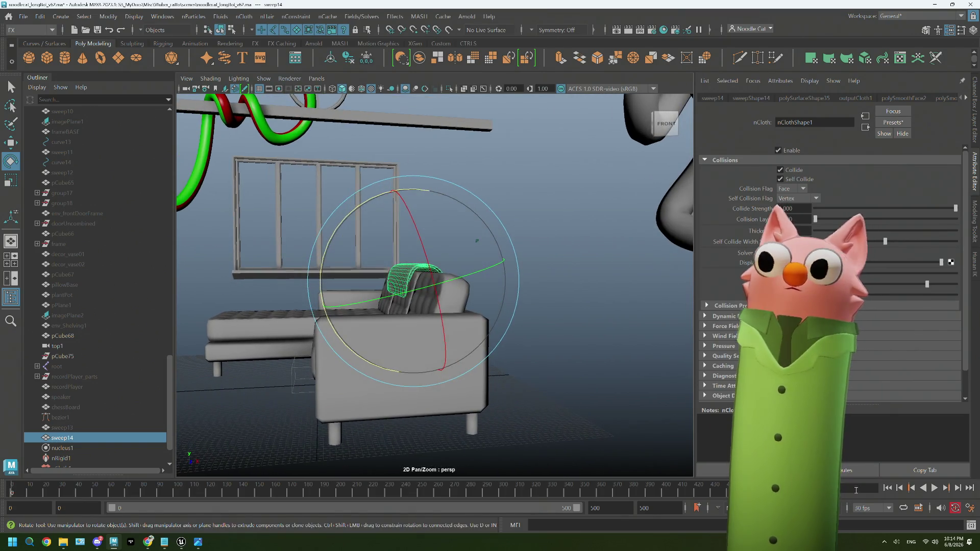
pyautogui.click(934, 488)
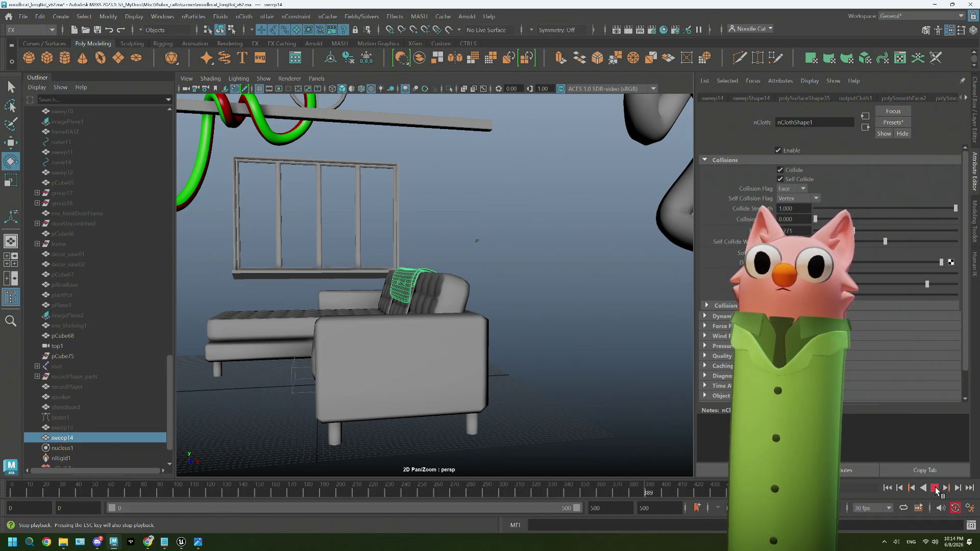
pyautogui.click(936, 491)
pyautogui.press('e')
# Clear the selection, reselect the sweep14 blanket and reset the simulation to its start.
pyautogui.keyDown('alt'); pyautogui.moveTo(537, 368); pyautogui.dragTo(517, 372); pyautogui.keyUp('alt')
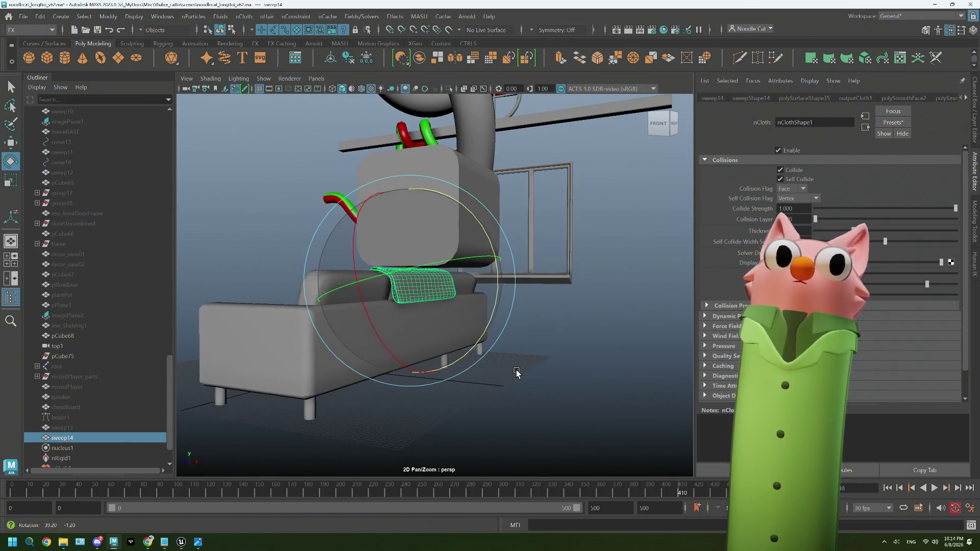
pyautogui.rightClick(590, 215)
pyautogui.click(575, 293)
pyautogui.moveTo(547, 301)
pyautogui.keyDown('alt'); pyautogui.mouseDown()
pyautogui.moveTo(468, 332)
pyautogui.moveTo(455, 313)
pyautogui.moveTo(413, 328)
pyautogui.moveTo(361, 324)
pyautogui.moveTo(481, 333)
pyautogui.moveTo(416, 339)
pyautogui.moveTo(437, 340)
pyautogui.mouseUp(); pyautogui.keyUp('alt')
pyautogui.click(437, 339)
pyautogui.hotkey('alt', 'v')
pyautogui.hotkey('alt', 'shift', 'v')
# Replay the simulation so the blanket drapes over the sofa arm, then stop it.
pyautogui.moveTo(418, 383)
pyautogui.keyDown('alt'); pyautogui.mouseDown()
pyautogui.moveTo(359, 377)
pyautogui.moveTo(407, 374)
pyautogui.mouseUp(); pyautogui.keyUp('alt')
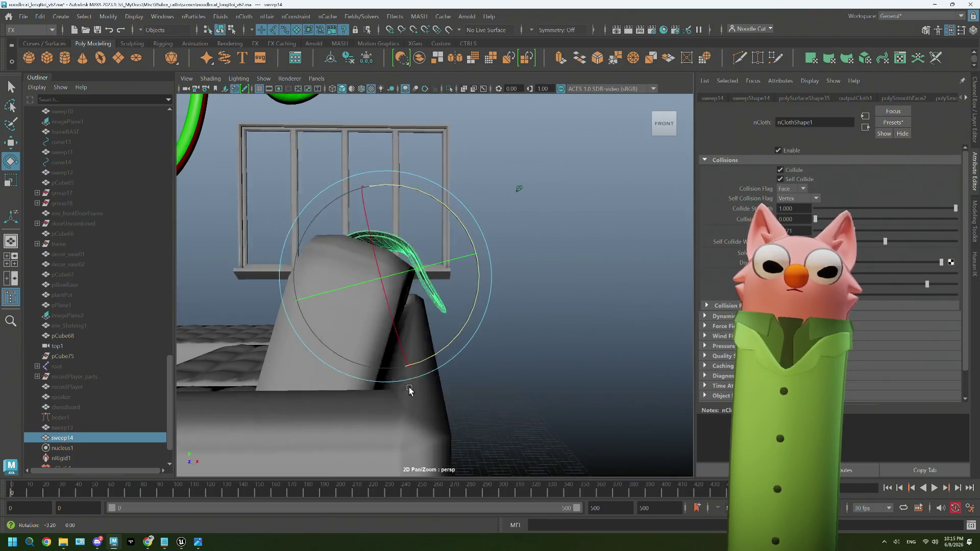
pyautogui.keyDown('alt'); pyautogui.moveTo(408, 374); pyautogui.dragTo(409, 393); pyautogui.keyUp('alt')
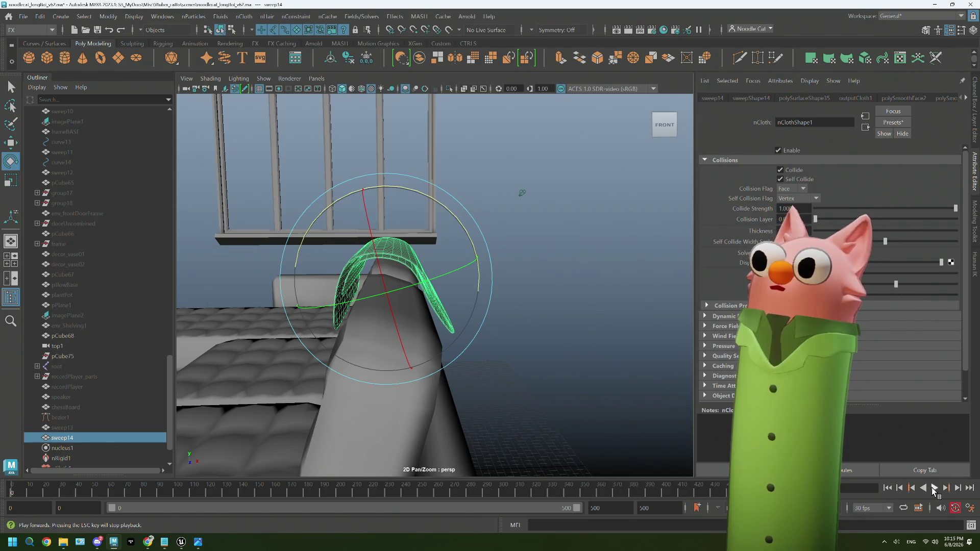
pyautogui.click(934, 489)
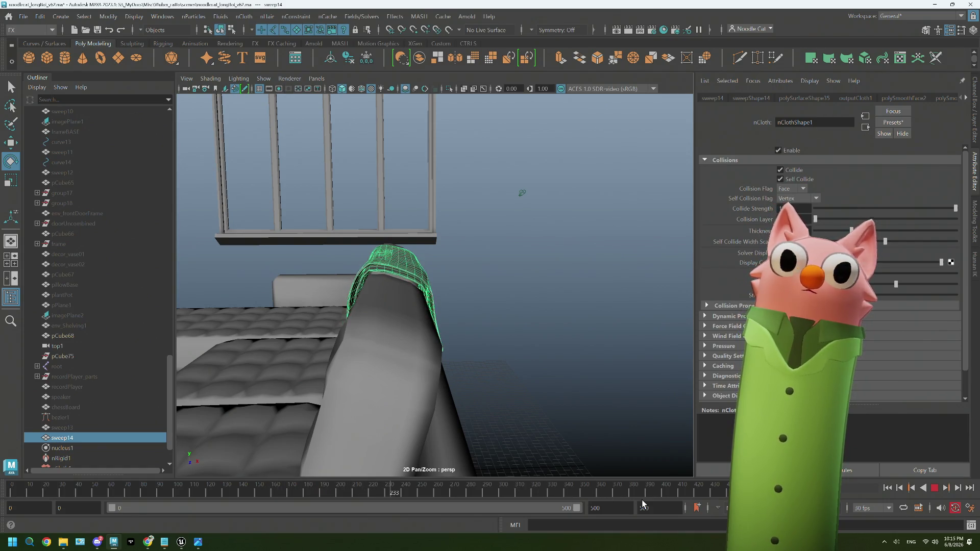
pyautogui.click(935, 494)
# Check the draped blanket from the front and right side and reselect it.
pyautogui.moveTo(520, 390)
pyautogui.keyDown('alt'); pyautogui.mouseDown()
pyautogui.moveTo(570, 392)
pyautogui.moveTo(634, 216)
pyautogui.mouseUp(); pyautogui.keyUp('alt')
pyautogui.rightClick(635, 215)
pyautogui.click(587, 306)
pyautogui.moveTo(586, 307)
pyautogui.keyDown('alt'); pyautogui.mouseDown()
pyautogui.moveTo(457, 352)
pyautogui.moveTo(467, 368)
pyautogui.moveTo(546, 357)
pyautogui.moveTo(484, 349)
pyautogui.moveTo(519, 363)
pyautogui.moveTo(468, 387)
pyautogui.mouseUp(); pyautogui.keyUp('alt')
pyautogui.click(501, 350)
pyautogui.moveTo(601, 212); pyautogui.dragTo(651, 202, button='right')
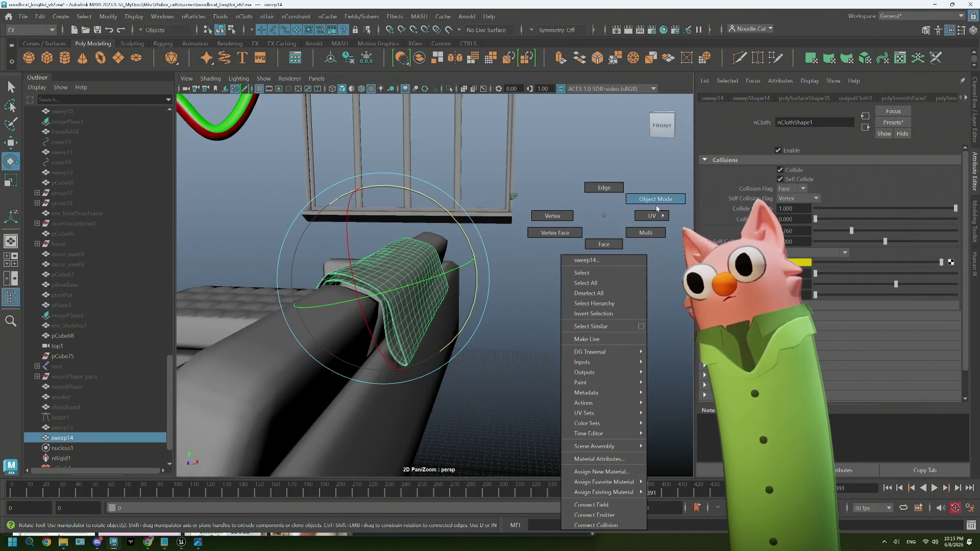
# Select the sweep14 blanket on the sofa arm and run another simulation pass.
pyautogui.moveTo(536, 368)
pyautogui.keyDown('alt'); pyautogui.mouseDown()
pyautogui.moveTo(500, 356)
pyautogui.moveTo(472, 376)
pyautogui.moveTo(480, 381)
pyautogui.mouseUp(); pyautogui.keyUp('alt')
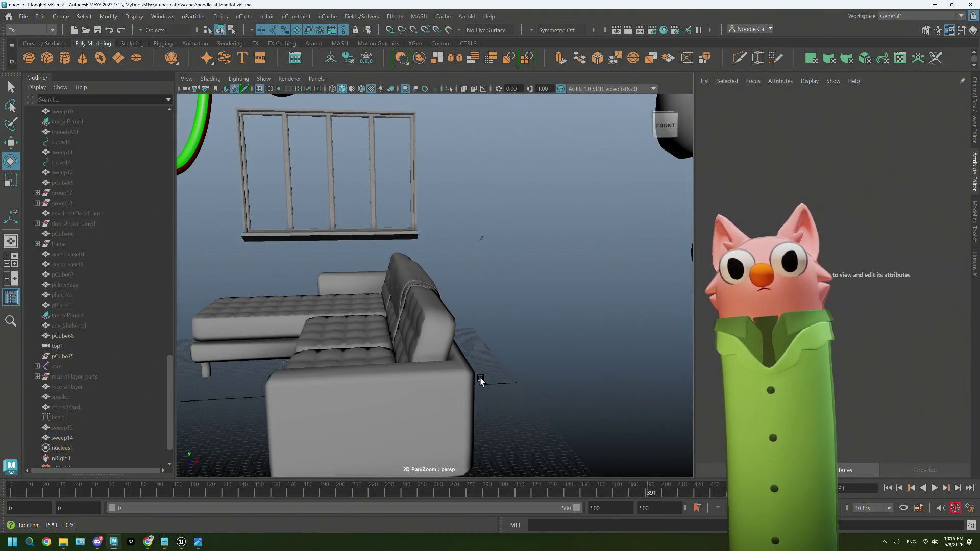
pyautogui.scroll(3, 439, 313)
pyautogui.scroll(3, 438, 315)
pyautogui.scroll(3, 438, 314)
pyautogui.keyDown('alt'); pyautogui.moveTo(439, 314); pyautogui.dragTo(451, 325); pyautogui.keyUp('alt')
pyautogui.click(452, 325)
pyautogui.moveTo(484, 492)
pyautogui.keyDown('alt'); pyautogui.mouseDown()
pyautogui.moveTo(582, 322)
pyautogui.moveTo(628, 305)
pyautogui.mouseUp(); pyautogui.keyUp('alt')
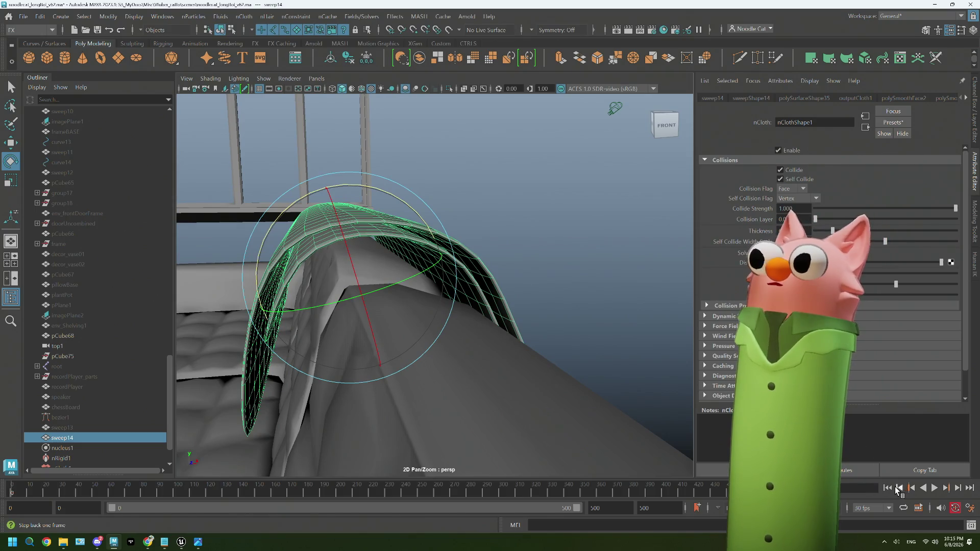
pyautogui.click(931, 488)
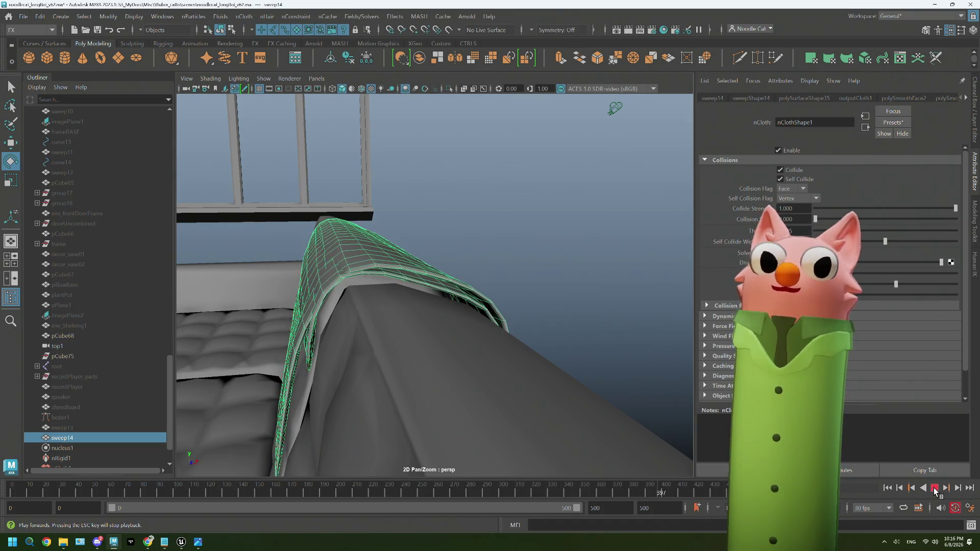
pyautogui.click(936, 491)
pyautogui.press('e')
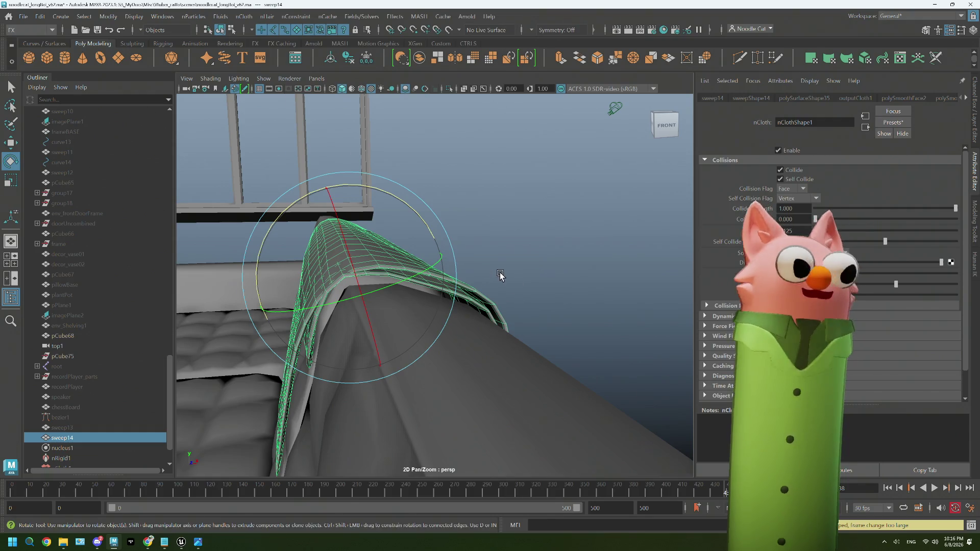
# Frame the blanket and inspect the drape from several angles around the arm.
pyautogui.press('f')
pyautogui.rightClick(583, 215)
pyautogui.keyDown('alt'); pyautogui.moveTo(628, 199); pyautogui.dragTo(504, 302); pyautogui.keyUp('alt')
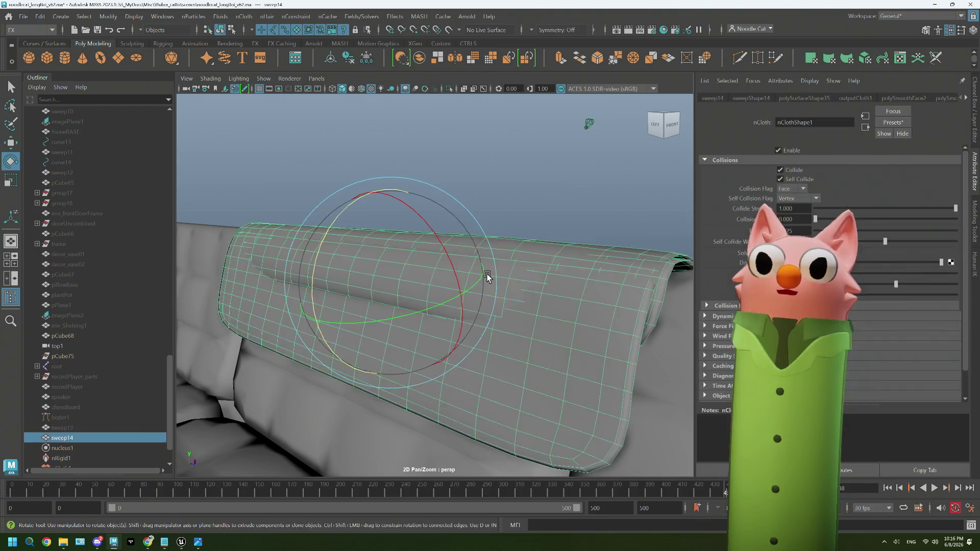
pyautogui.moveTo(575, 270)
pyautogui.keyDown('alt'); pyautogui.mouseDown()
pyautogui.moveTo(442, 269)
pyautogui.moveTo(539, 268)
pyautogui.mouseUp(); pyautogui.keyUp('alt')
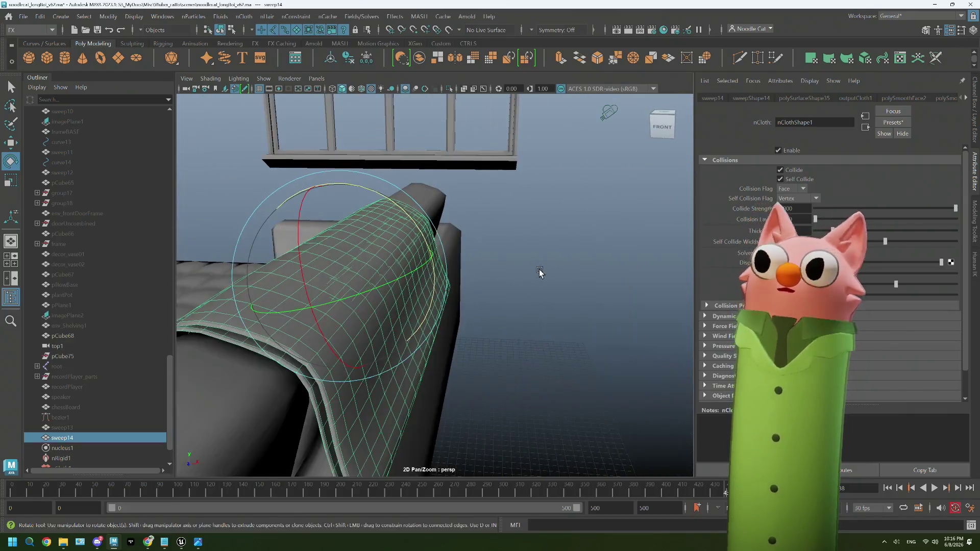
# Set the blanket's Collision Flag to Vertex and replay the simulation.
pyautogui.click(796, 187)
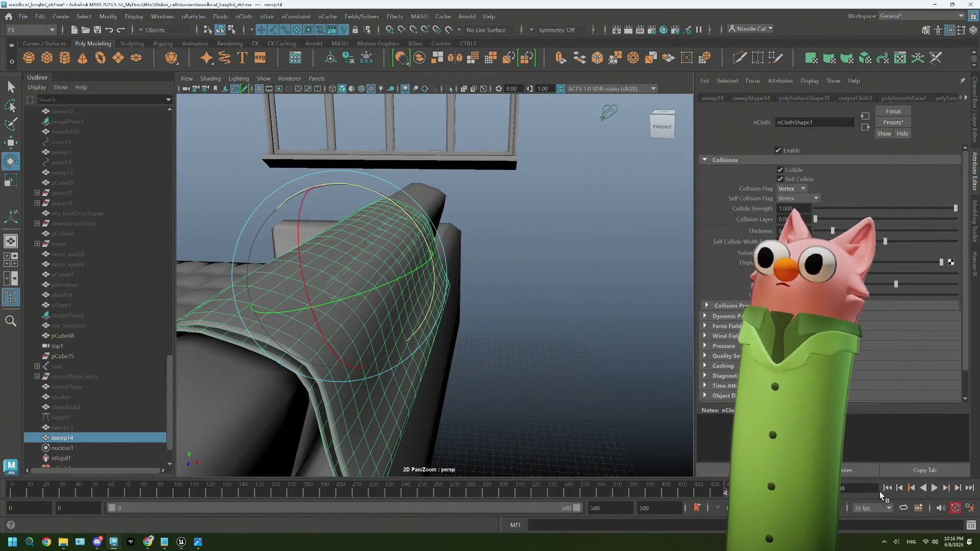
pyautogui.click(903, 488)
pyautogui.click(930, 489)
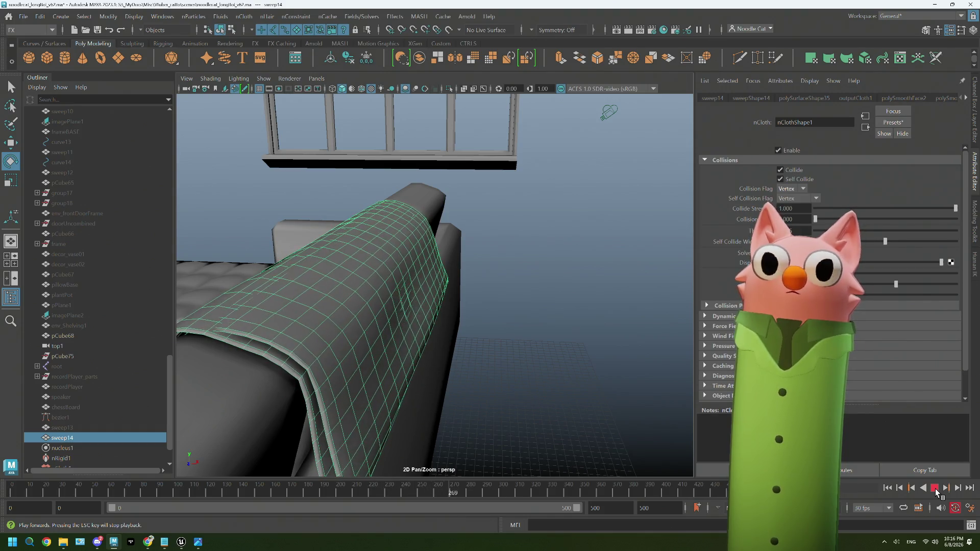
pyautogui.click(936, 490)
pyautogui.press('e')
# Check the result from the side and reselect the blanket.
pyautogui.moveTo(510, 401)
pyautogui.keyDown('alt'); pyautogui.mouseDown()
pyautogui.moveTo(526, 401)
pyautogui.moveTo(524, 372)
pyautogui.moveTo(542, 367)
pyautogui.mouseUp(); pyautogui.keyUp('alt')
pyautogui.rightClick(563, 289)
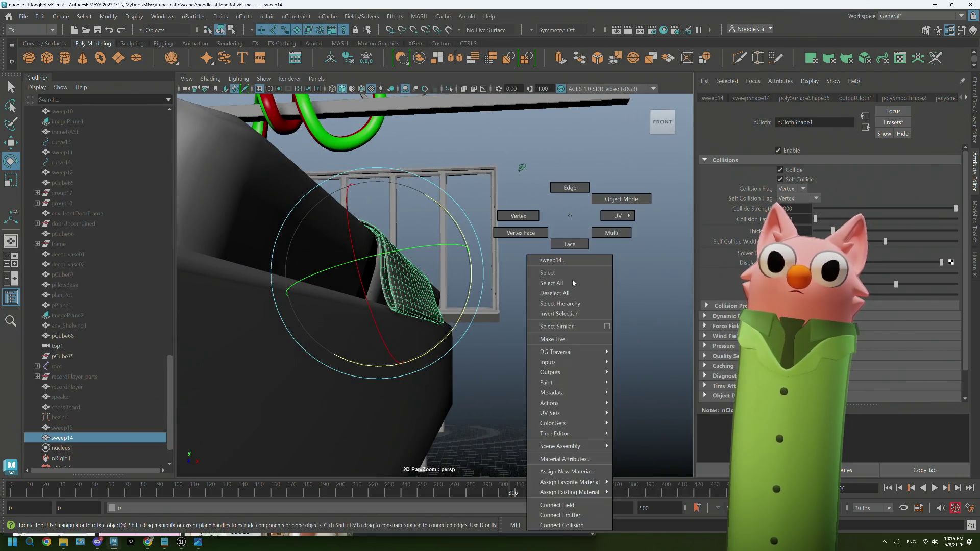
pyautogui.click(563, 290)
pyautogui.moveTo(563, 290)
pyautogui.keyDown('alt'); pyautogui.mouseDown()
pyautogui.moveTo(528, 352)
pyautogui.moveTo(490, 355)
pyautogui.moveTo(533, 356)
pyautogui.moveTo(472, 316)
pyautogui.moveTo(429, 306)
pyautogui.mouseUp(); pyautogui.keyUp('alt')
pyautogui.click(469, 310)
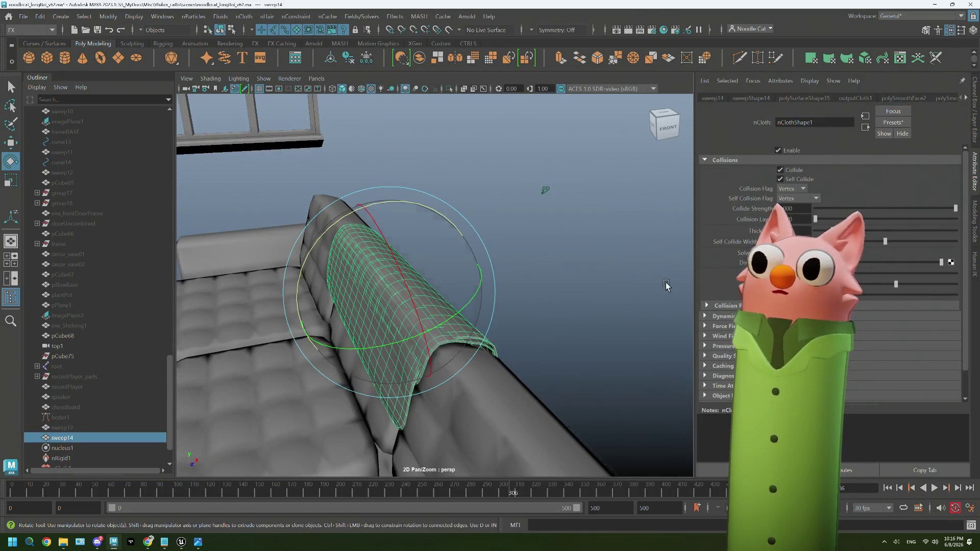
# Set Self Collision Flag to Full Surface, rewind and replay the simulation.
pyautogui.click(804, 198)
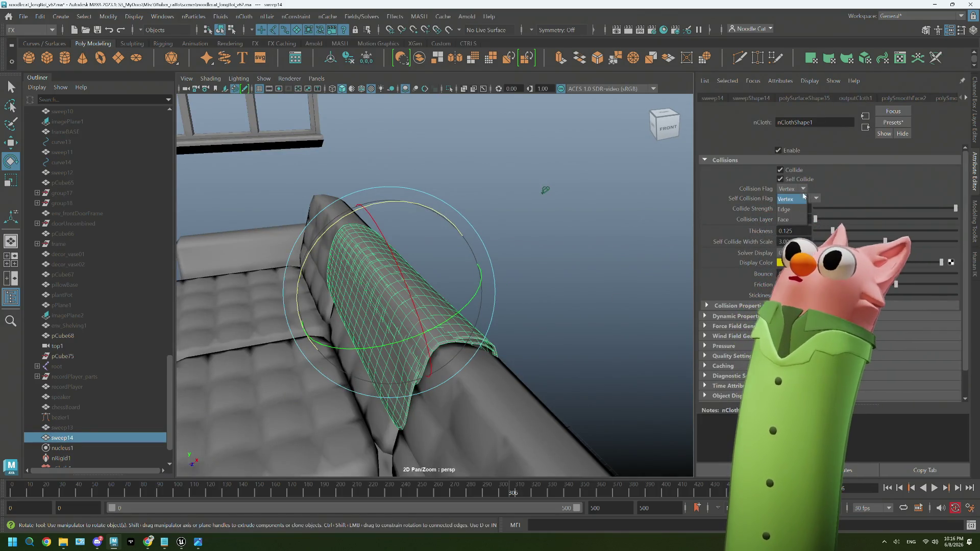
pyautogui.click(813, 198)
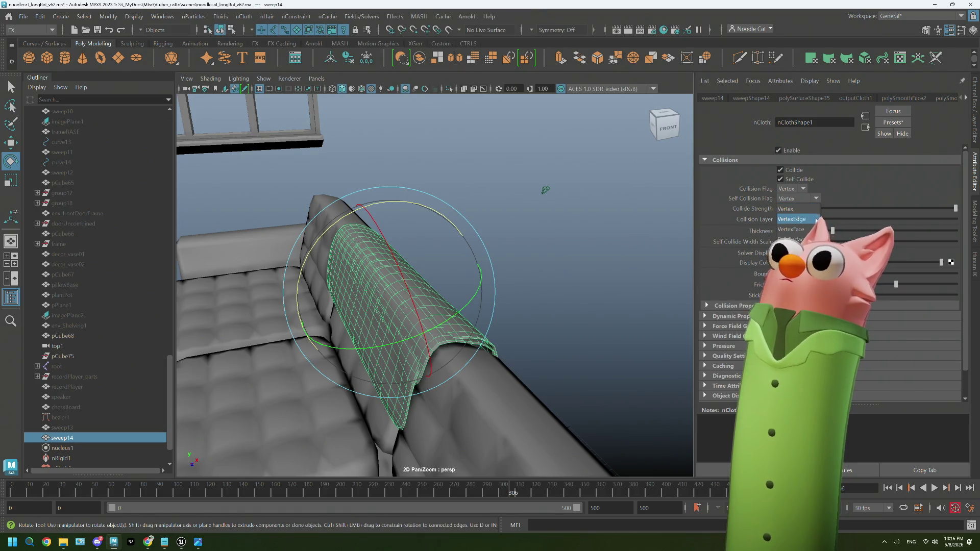
pyautogui.click(792, 240)
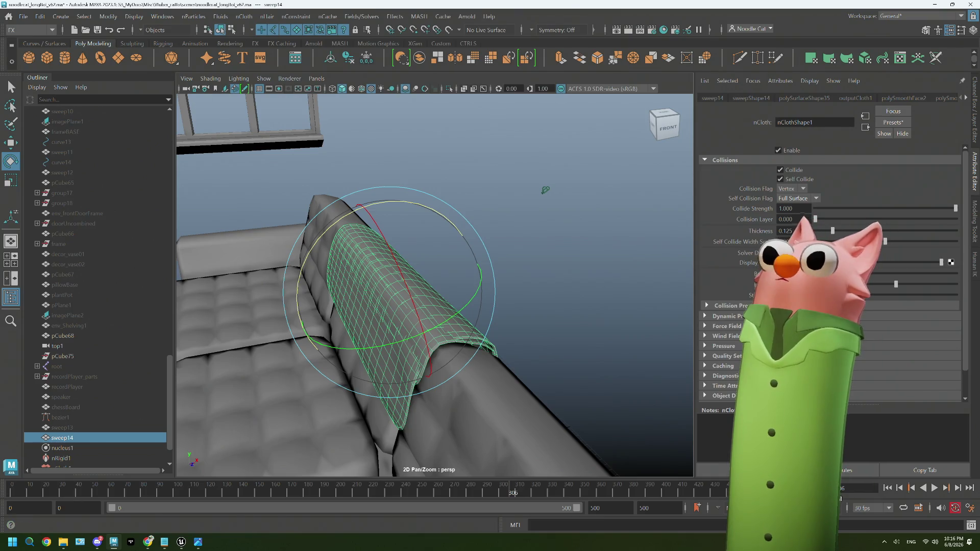
pyautogui.click(888, 488)
pyautogui.click(935, 489)
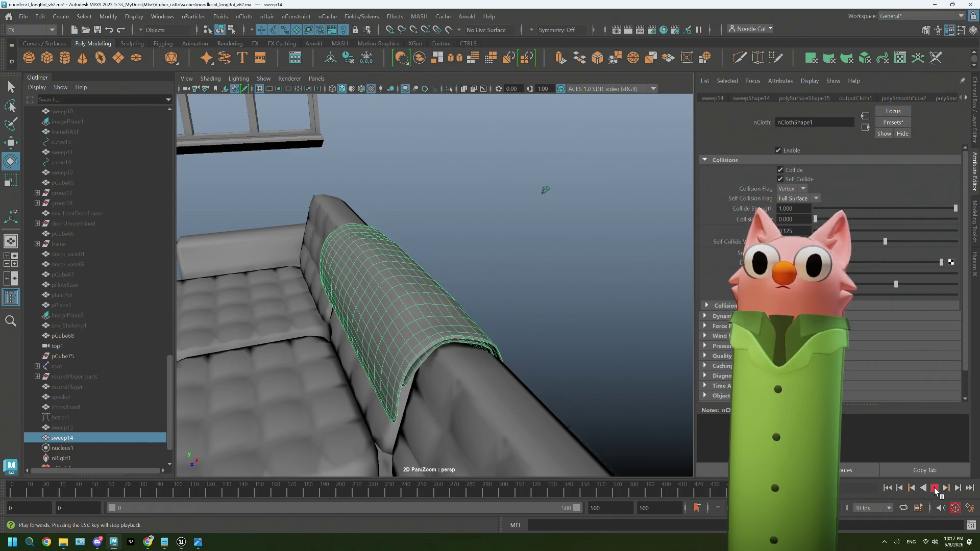
# Stop and rewind playback, review the Time Slider playback preferences and save them.
pyautogui.click(934, 488)
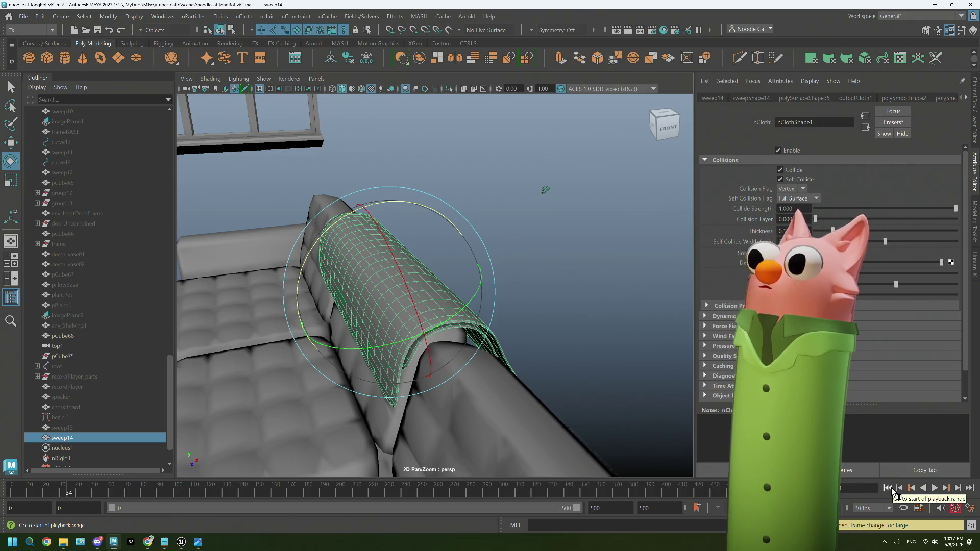
pyautogui.click(889, 488)
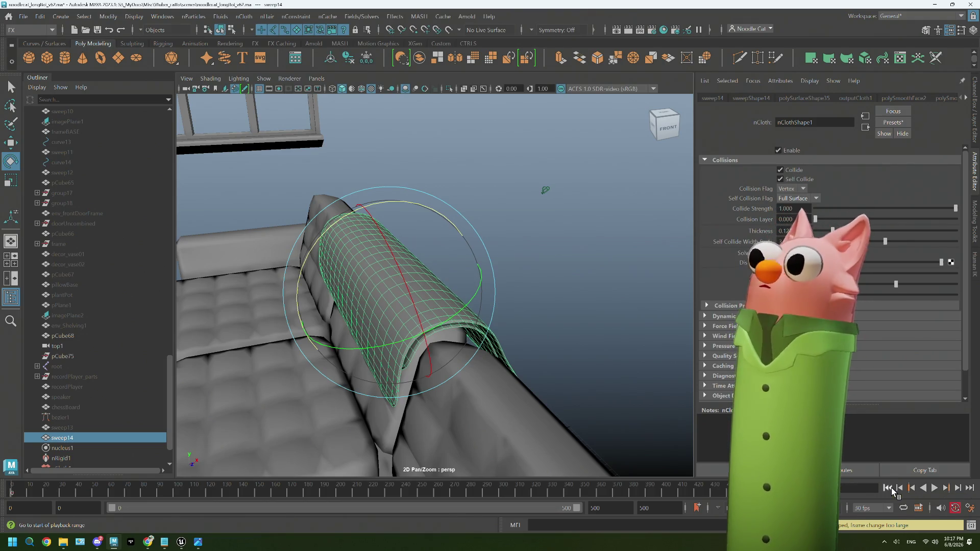
pyautogui.click(969, 509)
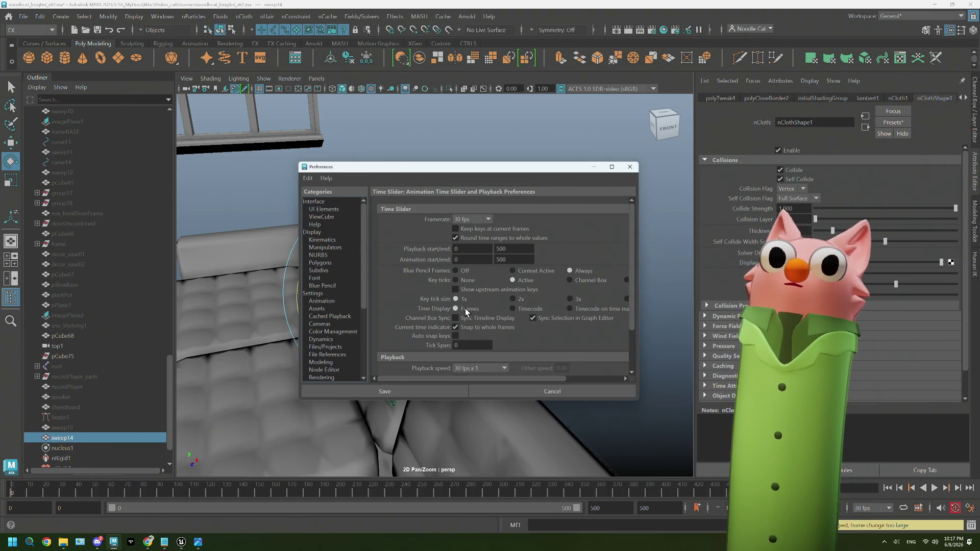
pyautogui.scroll(-1, 465, 309)
pyautogui.scroll(-2, 464, 308)
pyautogui.scroll(-1, 464, 309)
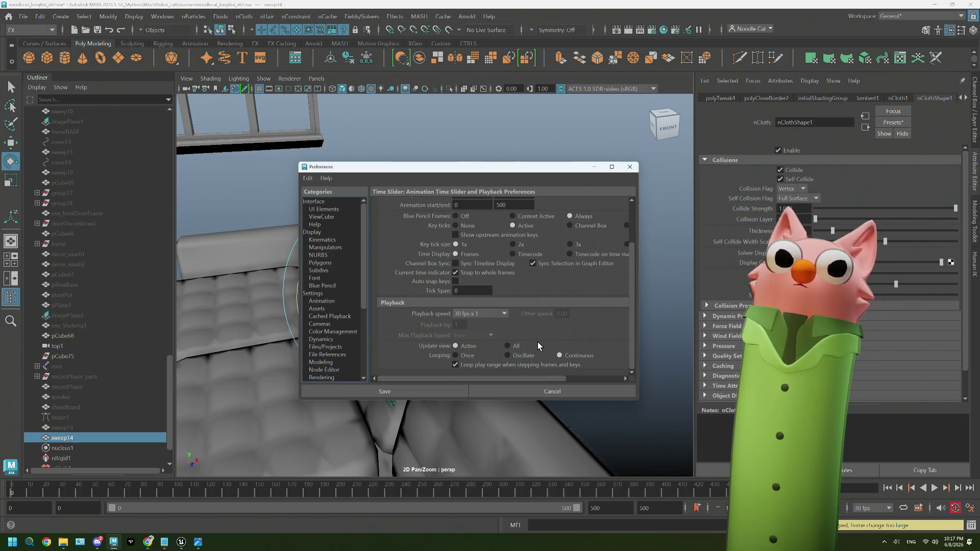
pyautogui.click(631, 166)
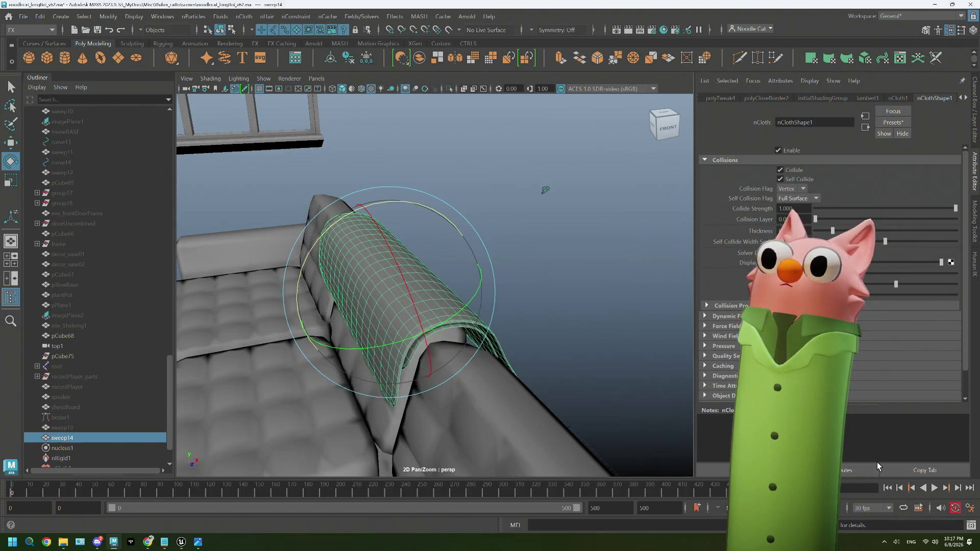
# Step the cloth simulation forward frame by frame.
pyautogui.click(956, 488)
pyautogui.click(956, 489)
pyautogui.click(956, 488)
pyautogui.click(956, 488)
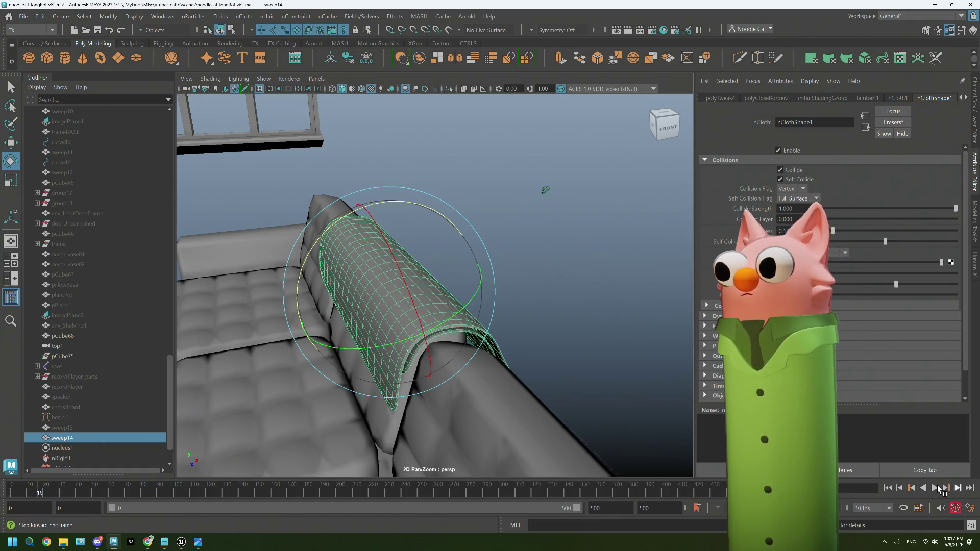
pyautogui.click(938, 488)
pyautogui.click(936, 488)
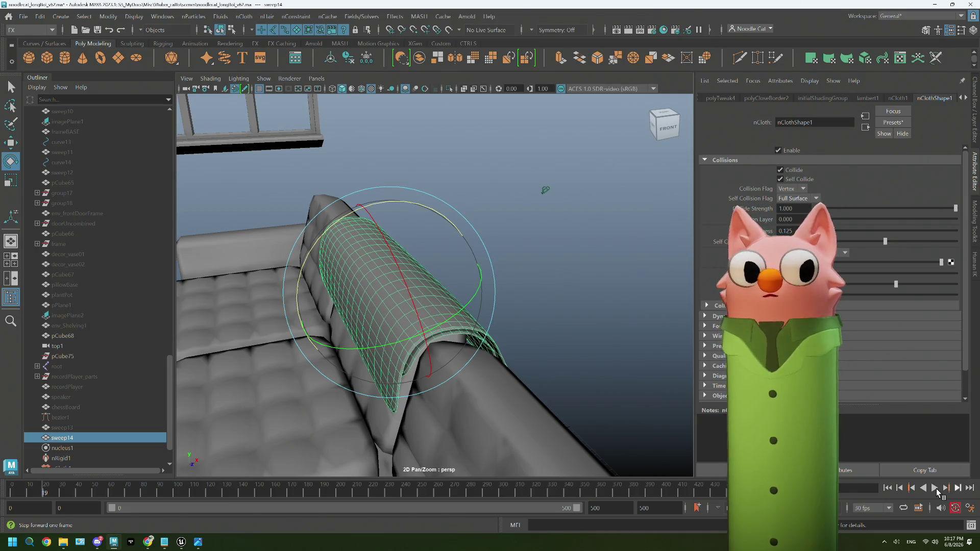
pyautogui.click(936, 489)
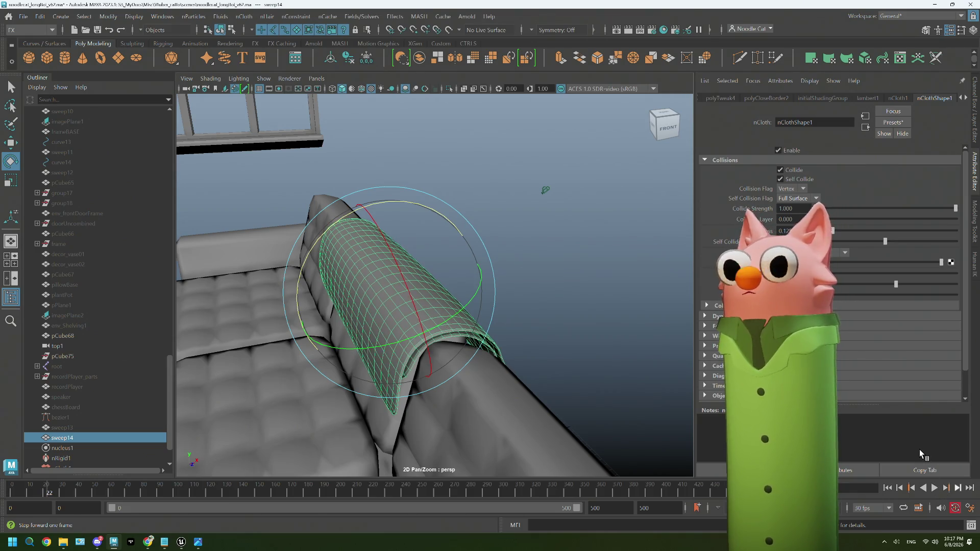
pyautogui.hotkey('alt', '.')
pyautogui.hotkey('alt', '.')
pyautogui.hotkey('alt', '.')
pyautogui.hotkey('alt', '.')
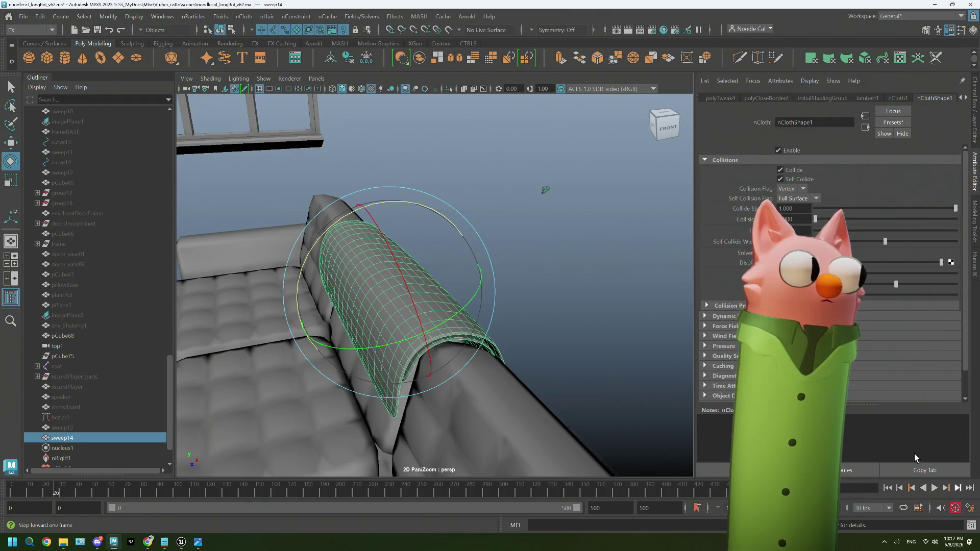
pyautogui.hotkey('alt', '.')
pyautogui.hotkey('alt', '.')
pyautogui.hotkey('alt', '.')
# Check Playback Speed in the timeline options and play the full simulation.
pyautogui.rightClick(913, 448)
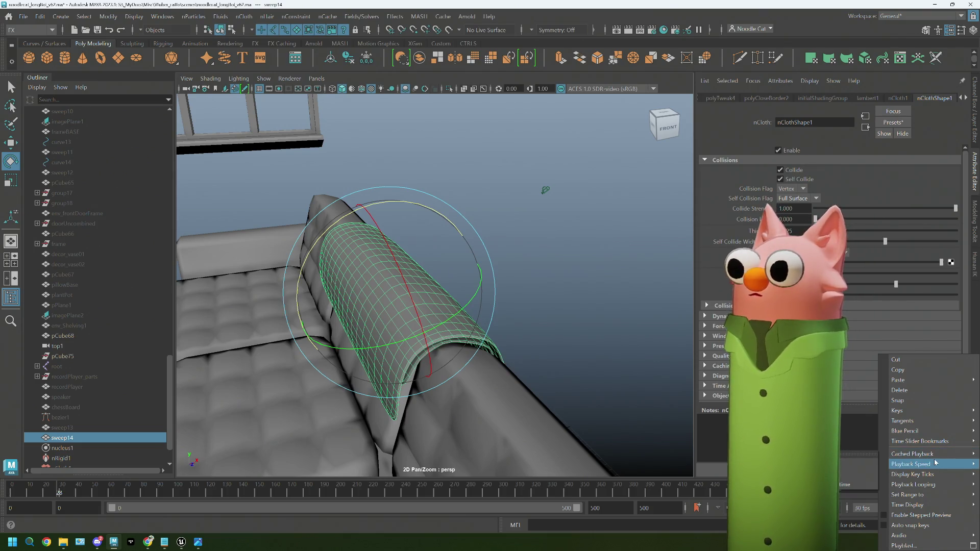
pyautogui.moveTo(911, 464)
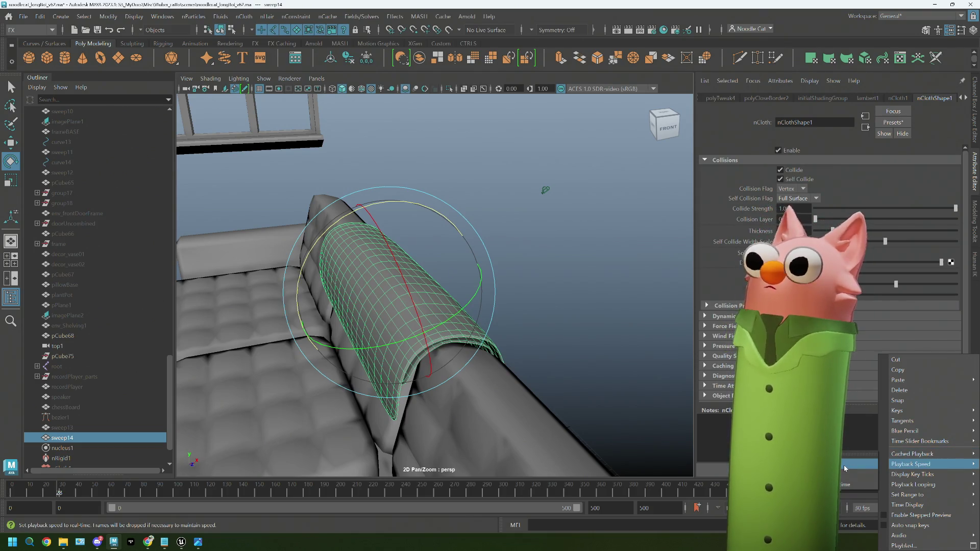
pyautogui.click(842, 477)
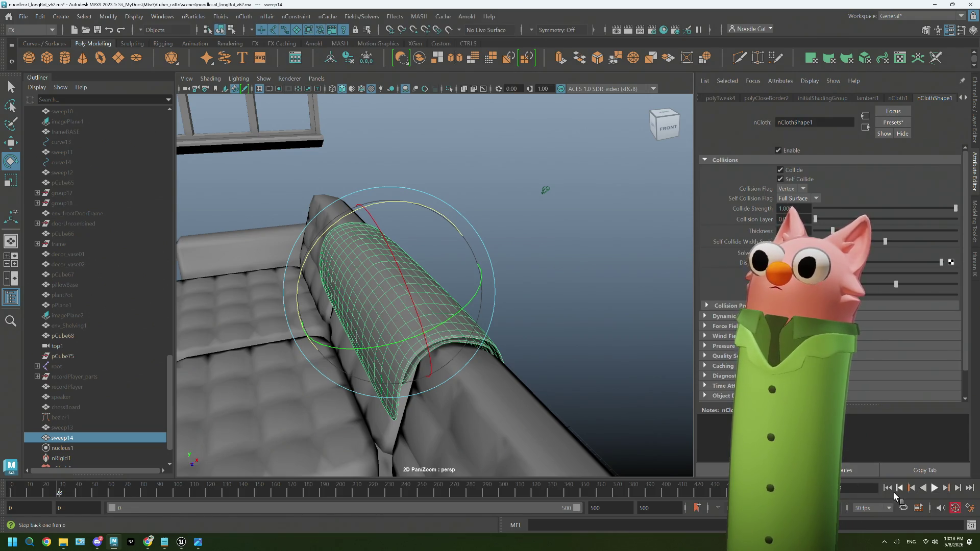
pyautogui.click(934, 489)
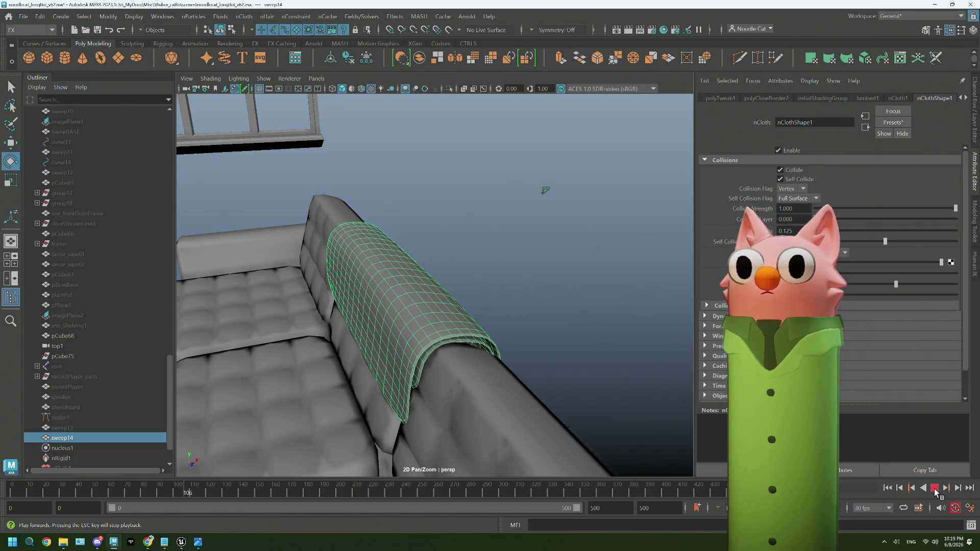
# Stop and rewind the simulation, then reselect the cloth from a low side view.
pyautogui.click(934, 489)
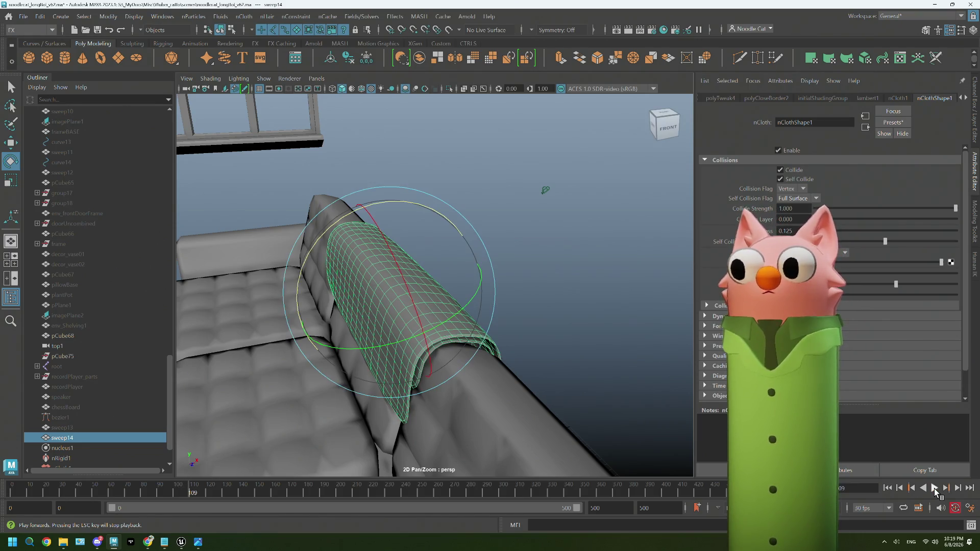
pyautogui.keyDown('alt'); pyautogui.moveTo(658, 330); pyautogui.dragTo(579, 378); pyautogui.keyUp('alt')
pyautogui.moveTo(579, 378); pyautogui.dragTo(644, 201, button='right')
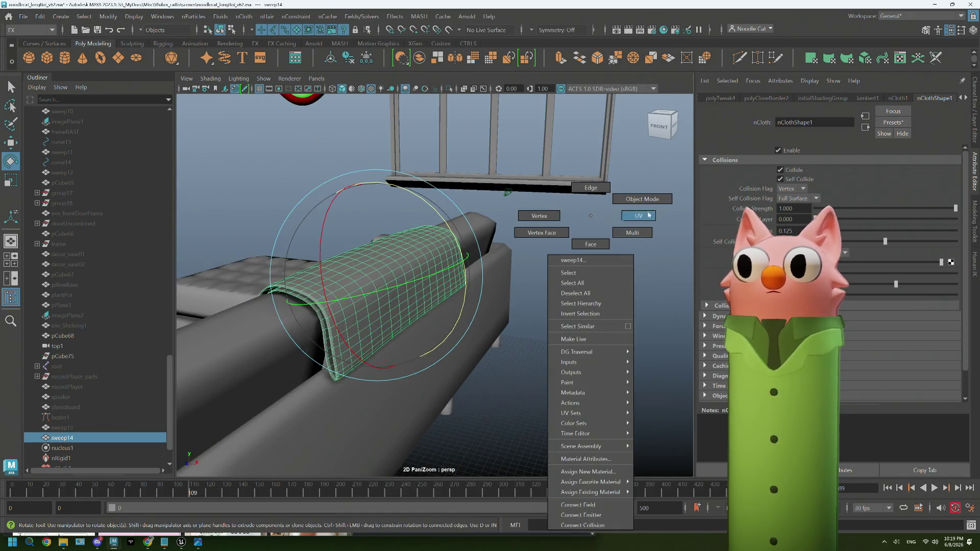
pyautogui.moveTo(618, 365)
pyautogui.keyDown('alt'); pyautogui.mouseDown()
pyautogui.moveTo(431, 365)
pyautogui.moveTo(480, 289)
pyautogui.mouseUp(); pyautogui.keyUp('alt')
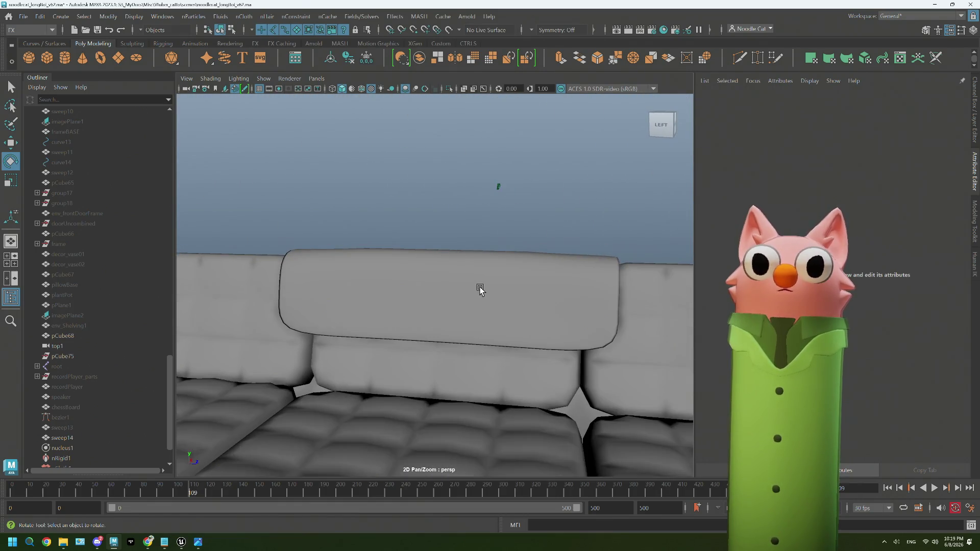
pyautogui.keyDown('alt'); pyautogui.moveTo(545, 314); pyautogui.dragTo(527, 336); pyautogui.keyUp('alt')
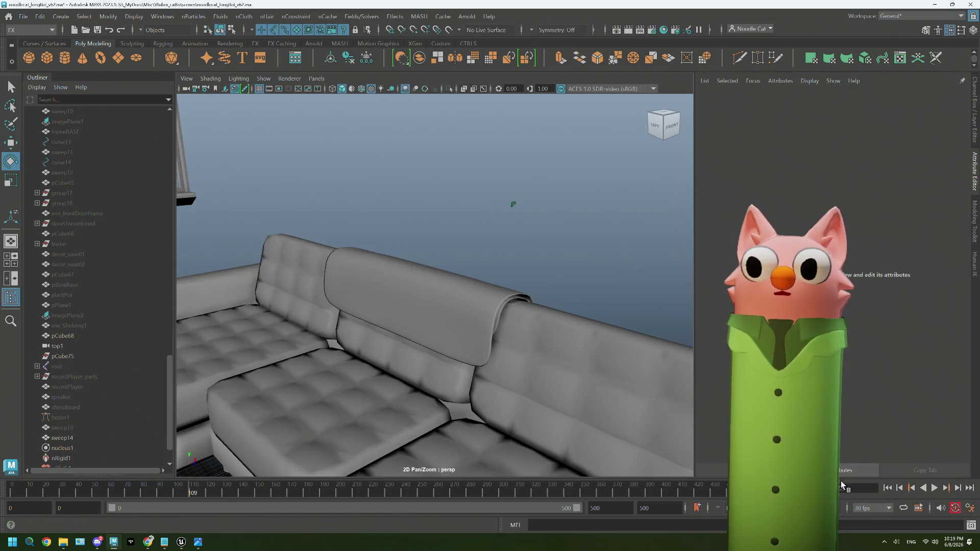
pyautogui.click(893, 490)
pyautogui.click(495, 291)
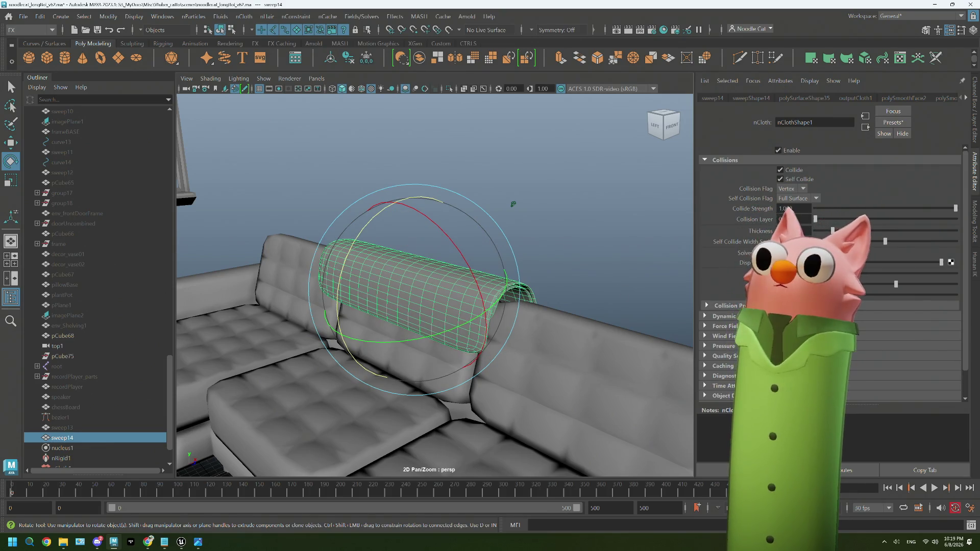
# Lower nClothShape1 Collisions Thickness and re-simulate until the blanket settles at frame 123.
pyautogui.click(824, 230)
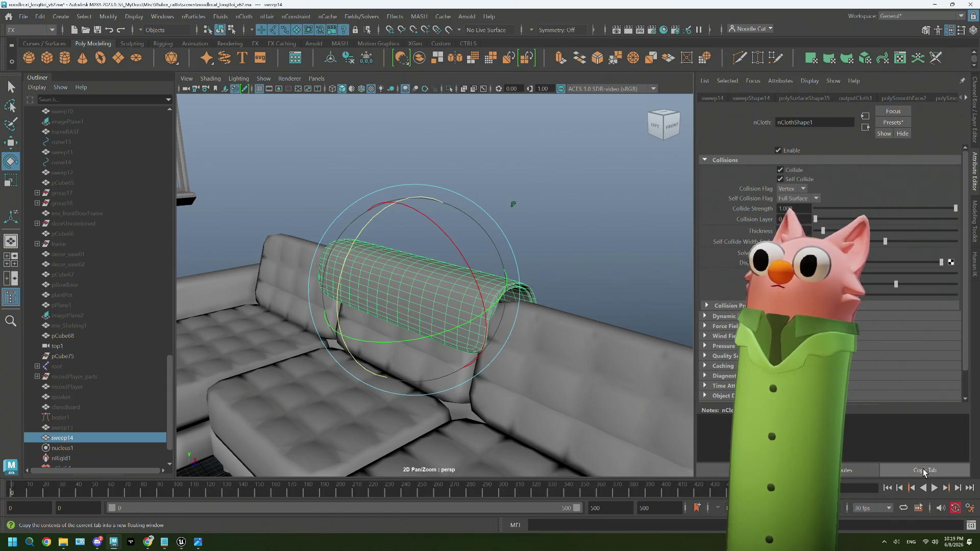
pyautogui.click(893, 490)
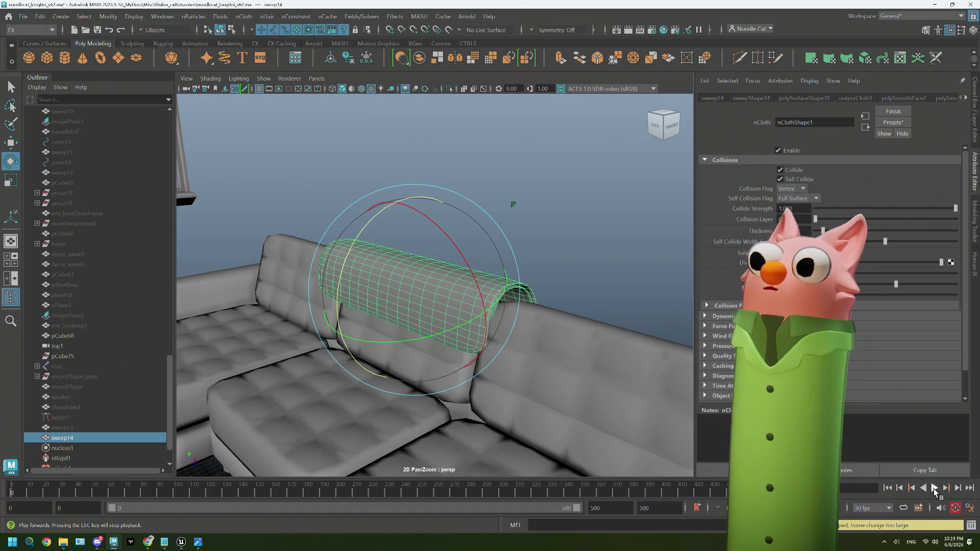
pyautogui.click(933, 489)
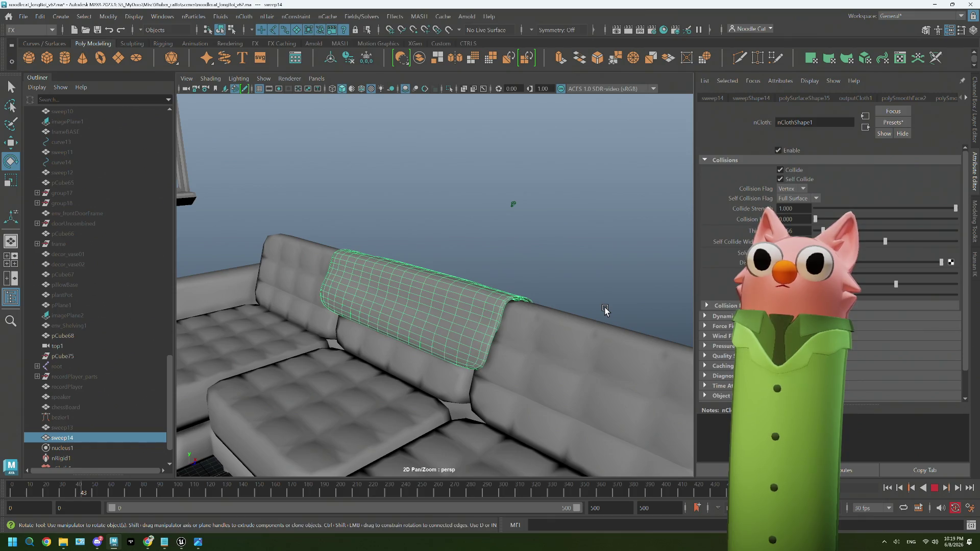
pyautogui.keyDown('alt'); pyautogui.moveTo(609, 307); pyautogui.dragTo(609, 303); pyautogui.keyUp('alt')
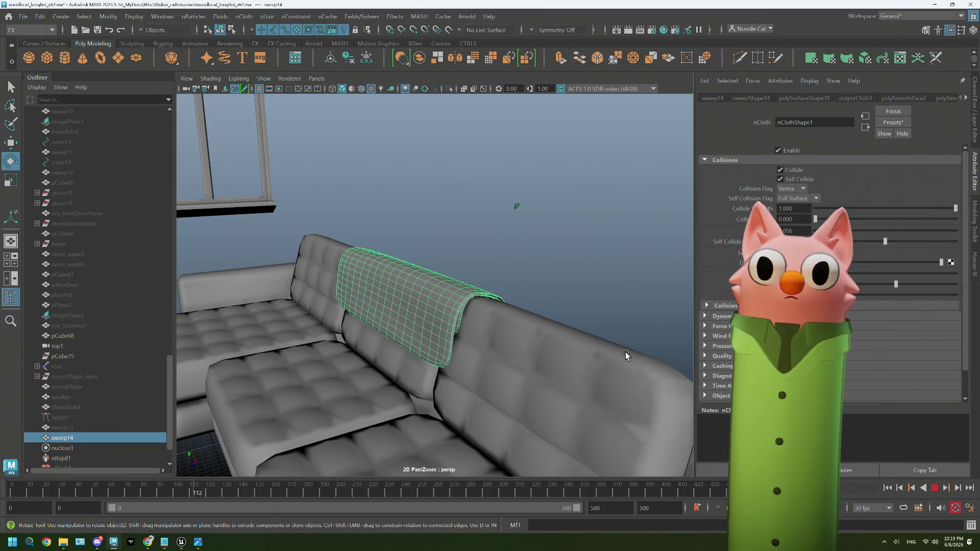
pyautogui.click(934, 488)
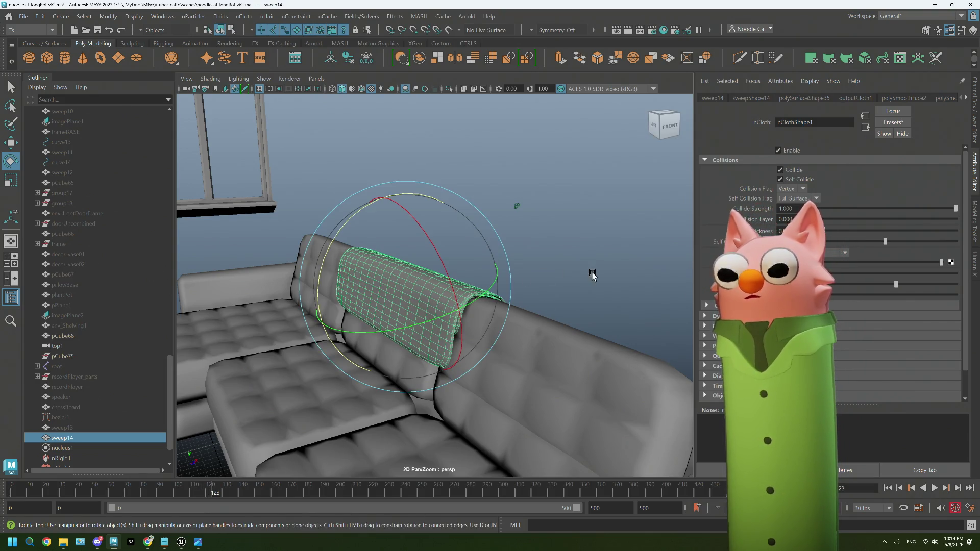
# Deselect the blanket and inspect its folds over the sofa back up close.
pyautogui.keyDown('alt'); pyautogui.moveTo(590, 275); pyautogui.dragTo(510, 269); pyautogui.keyUp('alt')
pyautogui.moveTo(575, 223); pyautogui.dragTo(617, 208, button='right')
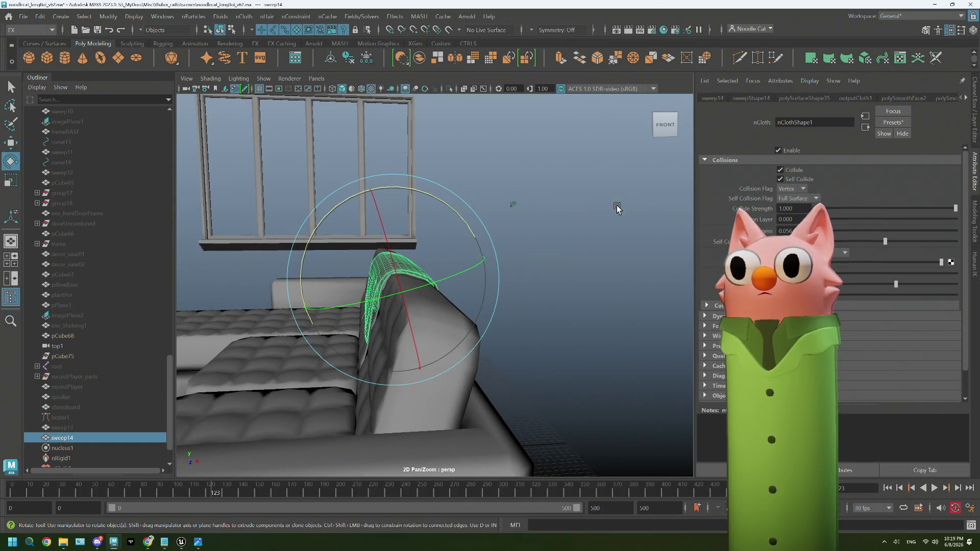
pyautogui.click(617, 208)
pyautogui.moveTo(553, 313)
pyautogui.keyDown('alt'); pyautogui.mouseDown()
pyautogui.moveTo(492, 311)
pyautogui.moveTo(590, 313)
pyautogui.moveTo(532, 328)
pyautogui.moveTo(564, 324)
pyautogui.moveTo(549, 329)
pyautogui.moveTo(515, 306)
pyautogui.moveTo(573, 339)
pyautogui.moveTo(450, 340)
pyautogui.moveTo(588, 344)
pyautogui.moveTo(499, 333)
pyautogui.mouseUp(); pyautogui.keyUp('alt')
pyautogui.scroll(3, 500, 335)
pyautogui.scroll(3, 498, 335)
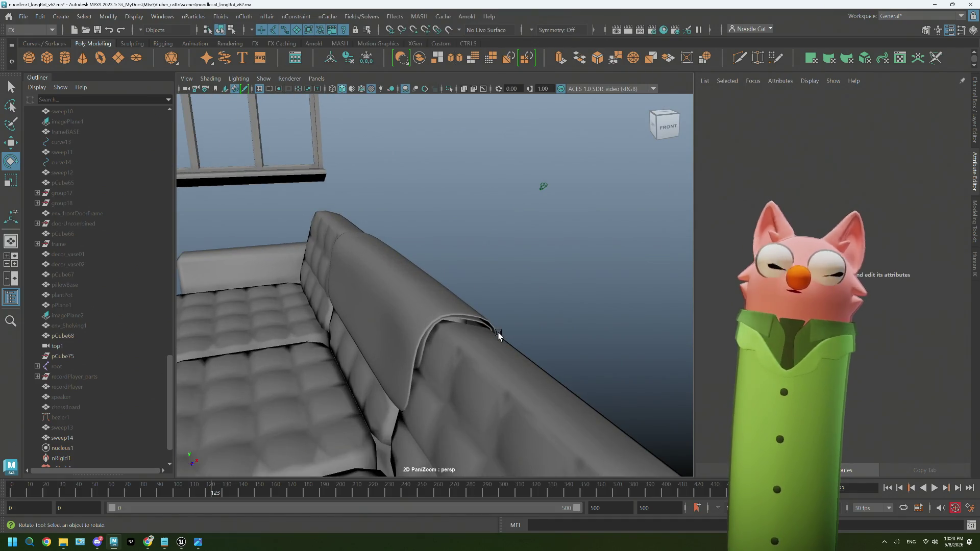
pyautogui.moveTo(441, 287)
pyautogui.keyDown('alt'); pyautogui.mouseDown()
pyautogui.moveTo(455, 328)
pyautogui.moveTo(470, 326)
pyautogui.mouseUp(); pyautogui.keyUp('alt')
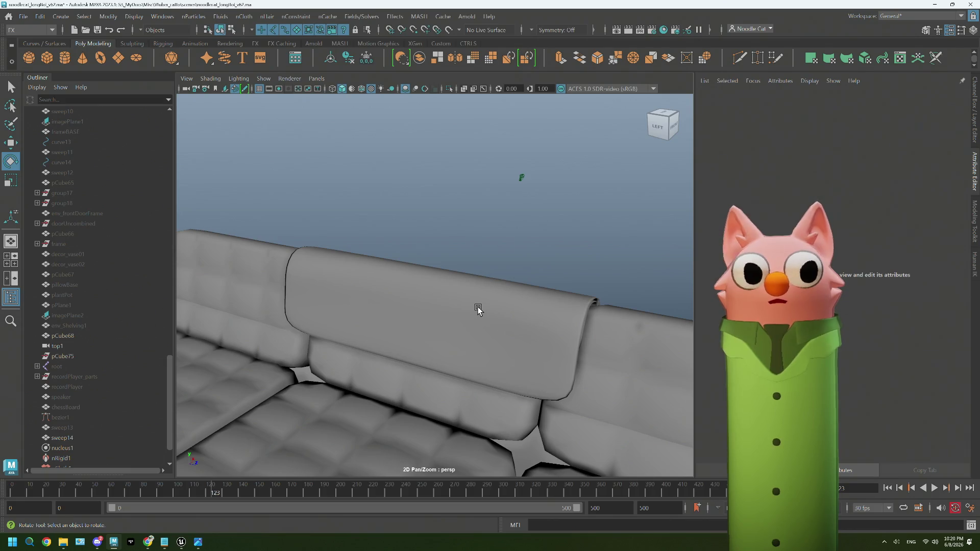
# Hide the draped sweep14, unhide sweep13, select bezier1 and maximize the front view.
pyautogui.click(478, 307)
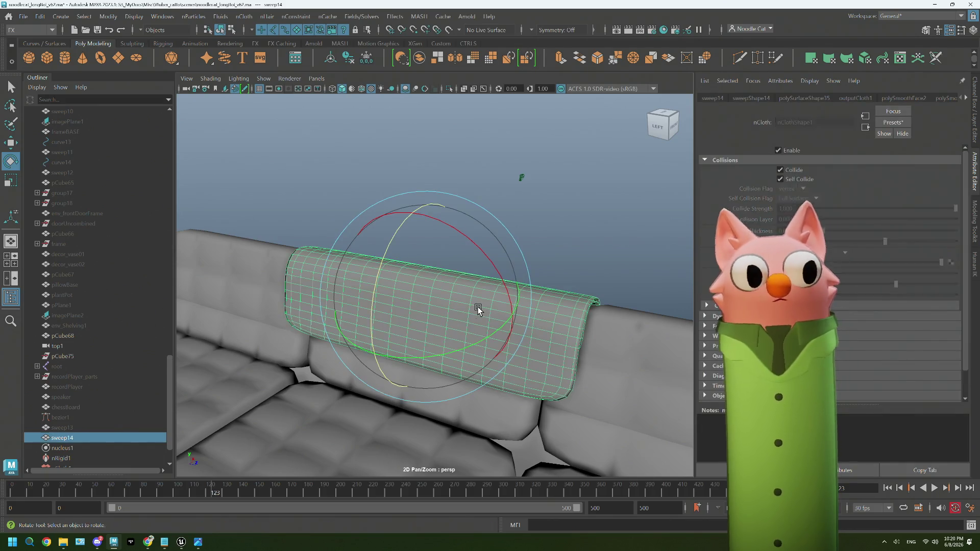
pyautogui.press('Delete')
pyautogui.press('h')
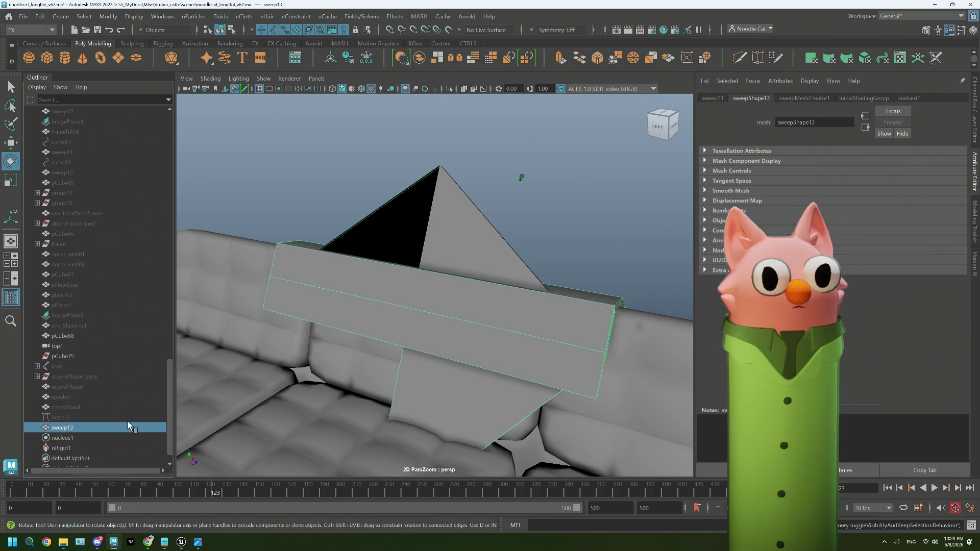
pyautogui.keyDown('alt'); pyautogui.moveTo(403, 376); pyautogui.dragTo(411, 372); pyautogui.keyUp('alt')
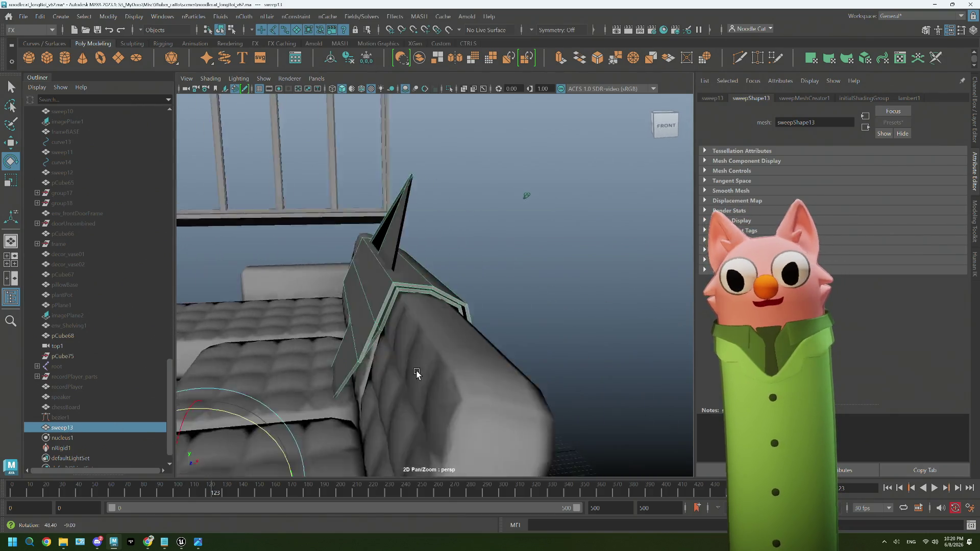
pyautogui.click(74, 418)
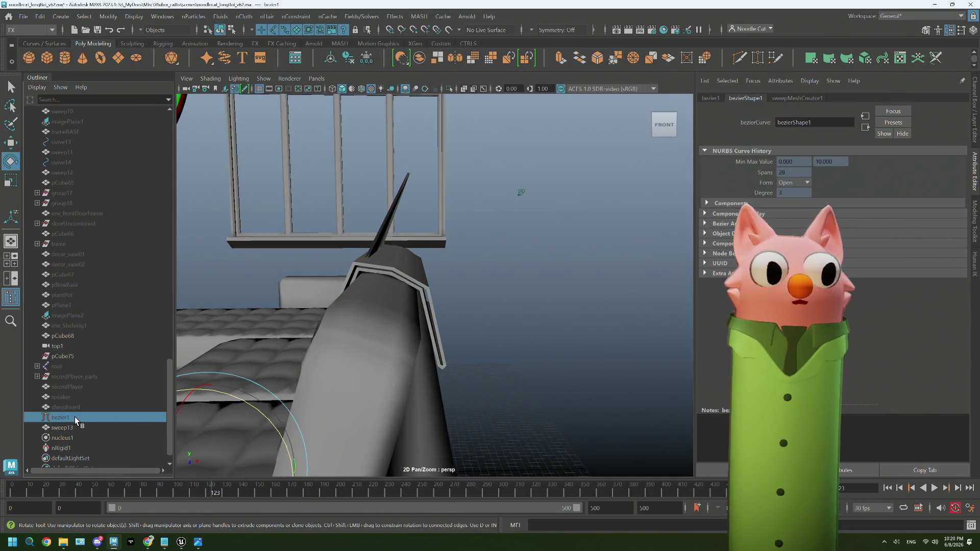
pyautogui.press('space')
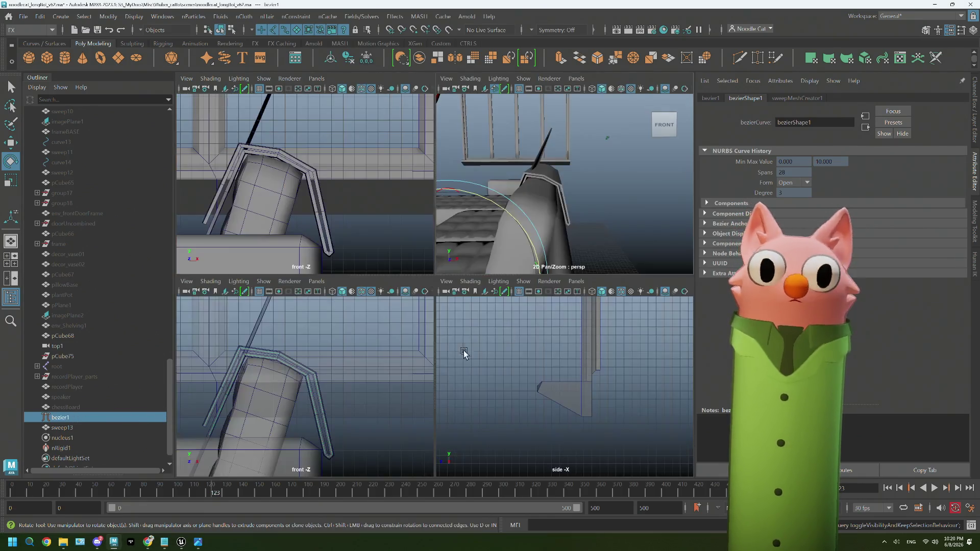
pyautogui.press('space')
pyautogui.scroll(-2, 307, 387)
pyautogui.scroll(-2, 307, 387)
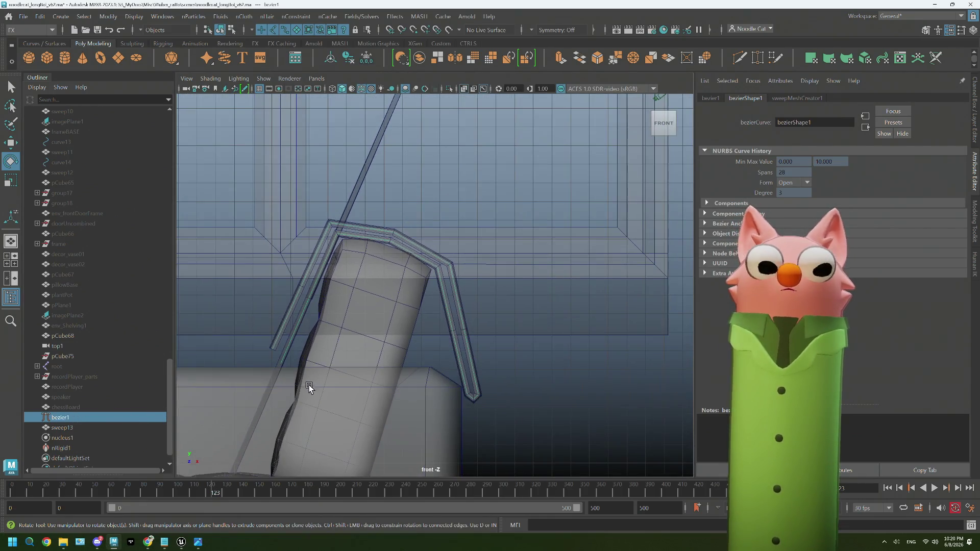
pyautogui.scroll(-2, 359, 356)
pyautogui.scroll(2, 359, 356)
# Clear the selection, return to object selection and reselect the bezier1 guide curve.
pyautogui.moveTo(324, 216)
pyautogui.mouseDown(button='right')
pyautogui.moveTo(275, 235)
pyautogui.moveTo(288, 228)
pyautogui.mouseUp(button='right')
pyautogui.moveTo(594, 246); pyautogui.dragTo(594, 326, button='right')
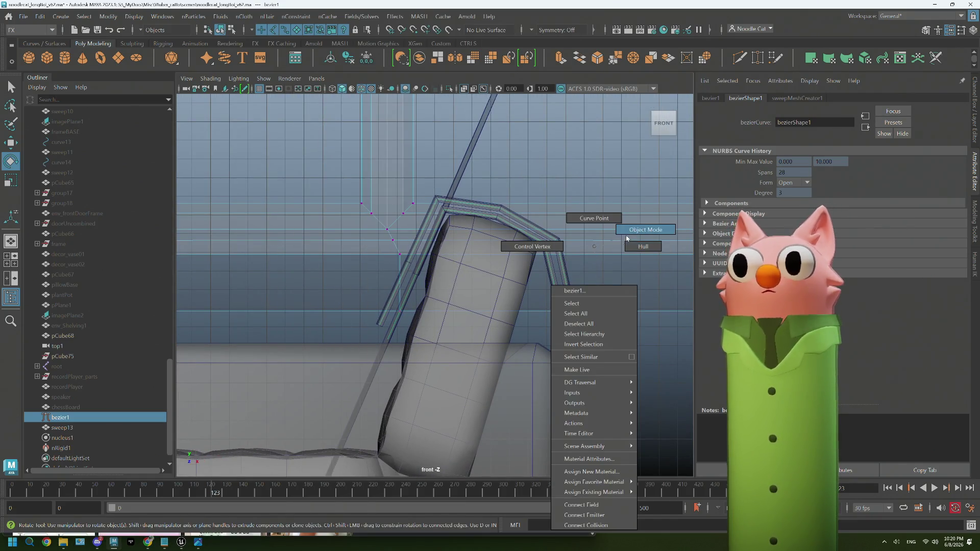
pyautogui.moveTo(626, 239); pyautogui.dragTo(627, 239, button='right')
pyautogui.moveTo(627, 330); pyautogui.dragTo(627, 360, button='right')
pyautogui.rightClick(628, 337)
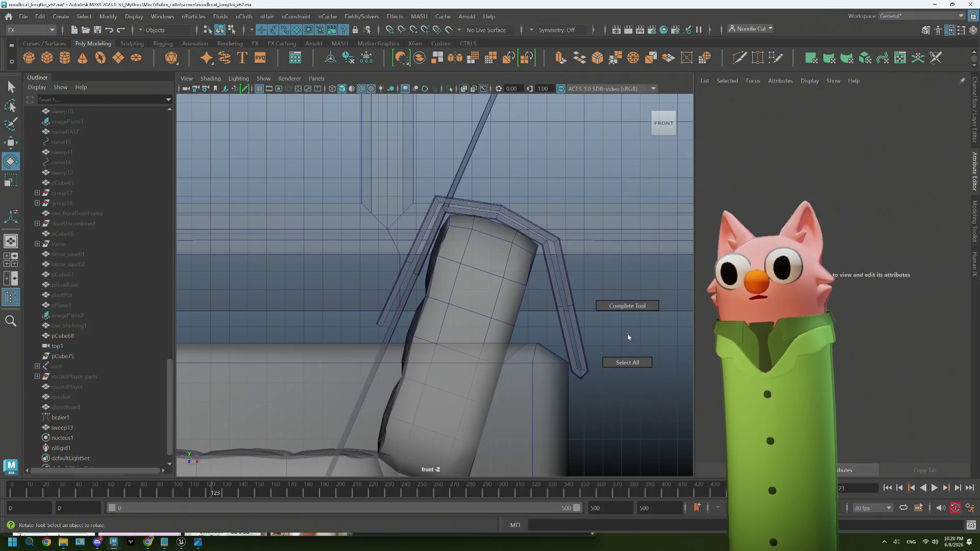
pyautogui.click(59, 417)
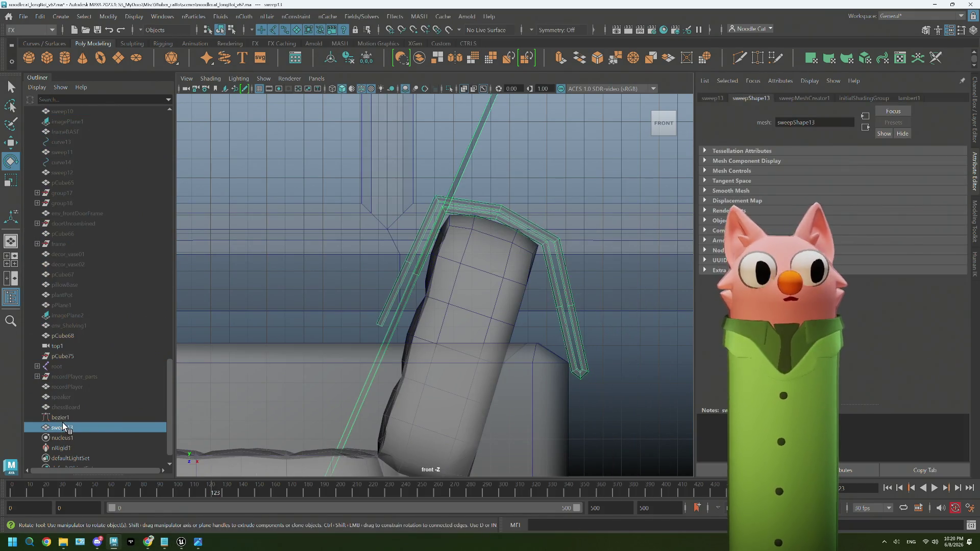
# In Control Vertex mode, test-move the curve's left end point and put it back.
pyautogui.moveTo(657, 253); pyautogui.dragTo(598, 246, button='right')
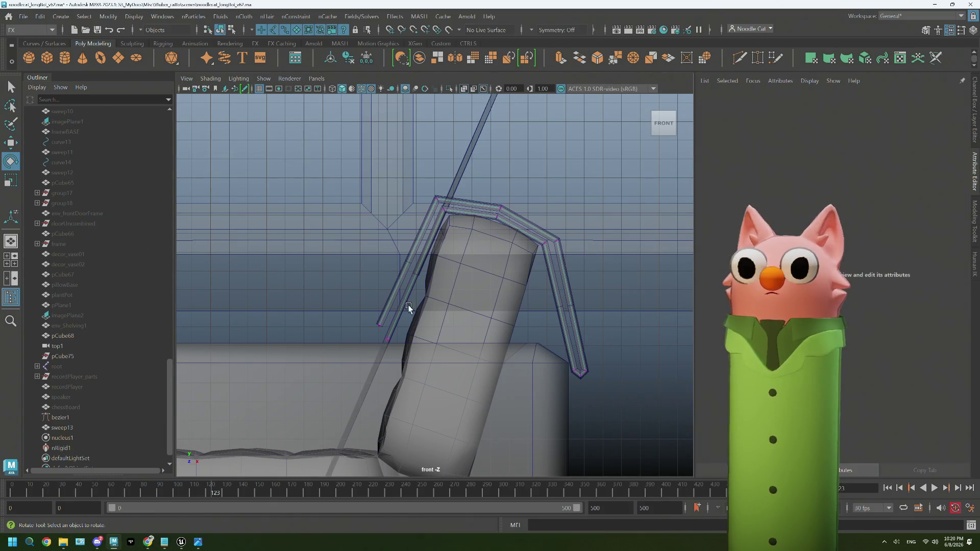
pyautogui.moveTo(395, 348); pyautogui.dragTo(396, 349)
pyautogui.press('w')
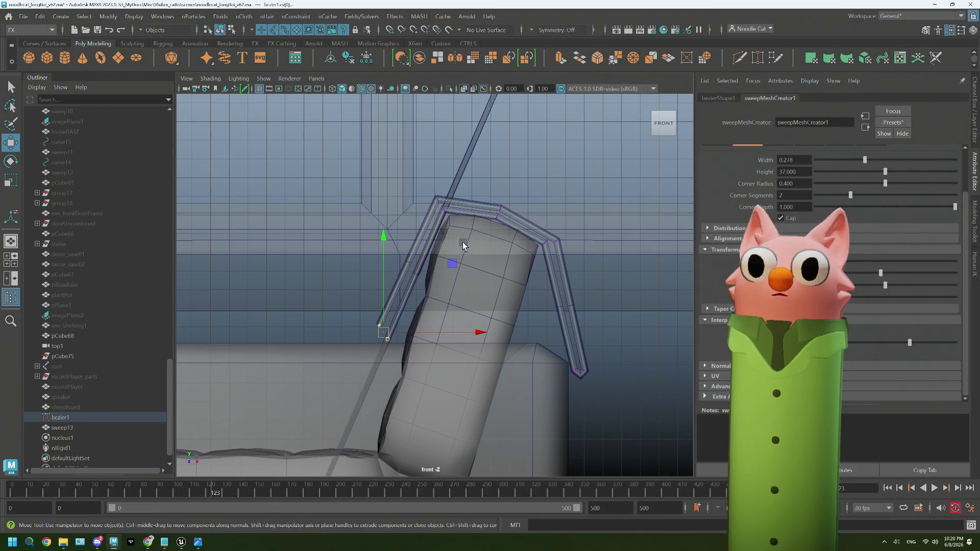
pyautogui.moveTo(452, 264); pyautogui.dragTo(433, 307, button='middle')
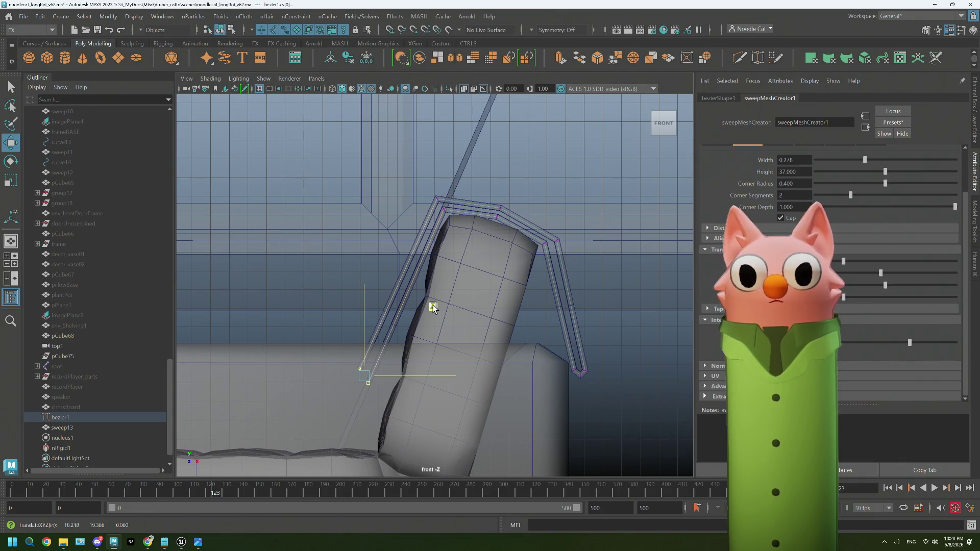
pyautogui.moveTo(433, 307); pyautogui.dragTo(456, 261, button='middle')
# Pull the right end CV up toward the sofa back, deselect and return to perspective.
pyautogui.moveTo(555, 394); pyautogui.dragTo(624, 351)
pyautogui.moveTo(653, 308); pyautogui.dragTo(623, 273, button='middle')
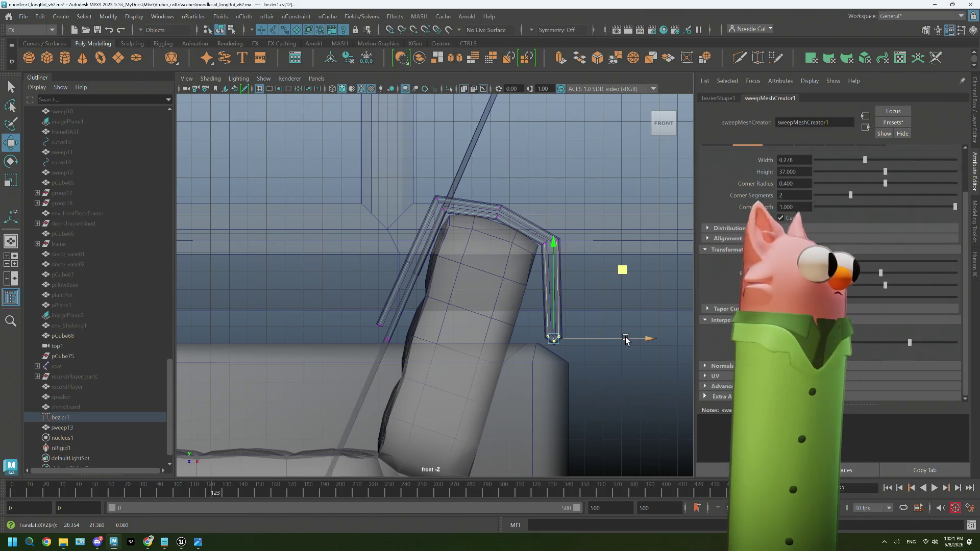
pyautogui.click(633, 378)
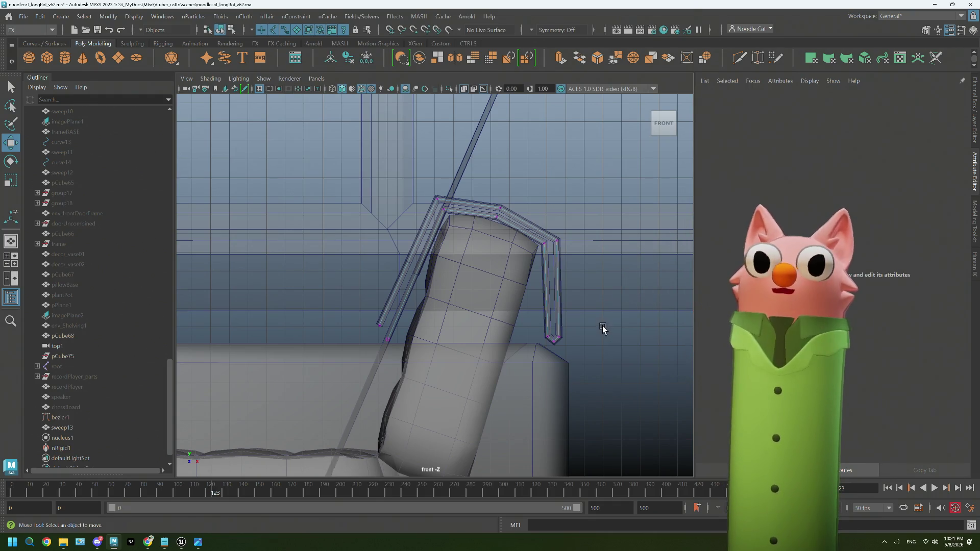
pyautogui.press('space')
pyautogui.press('space')
pyautogui.keyDown('alt'); pyautogui.moveTo(531, 286); pyautogui.dragTo(524, 297); pyautogui.keyUp('alt')
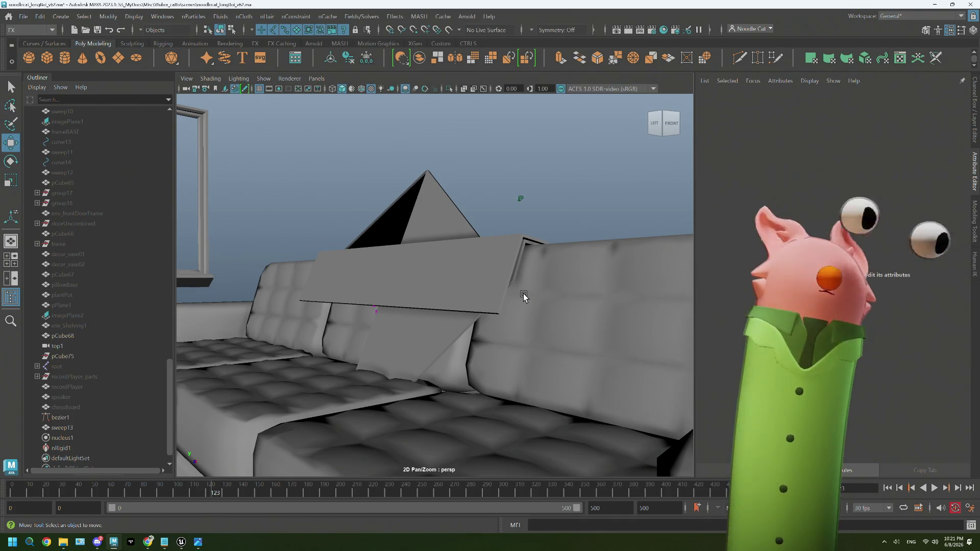
pyautogui.scroll(5, 430, 303)
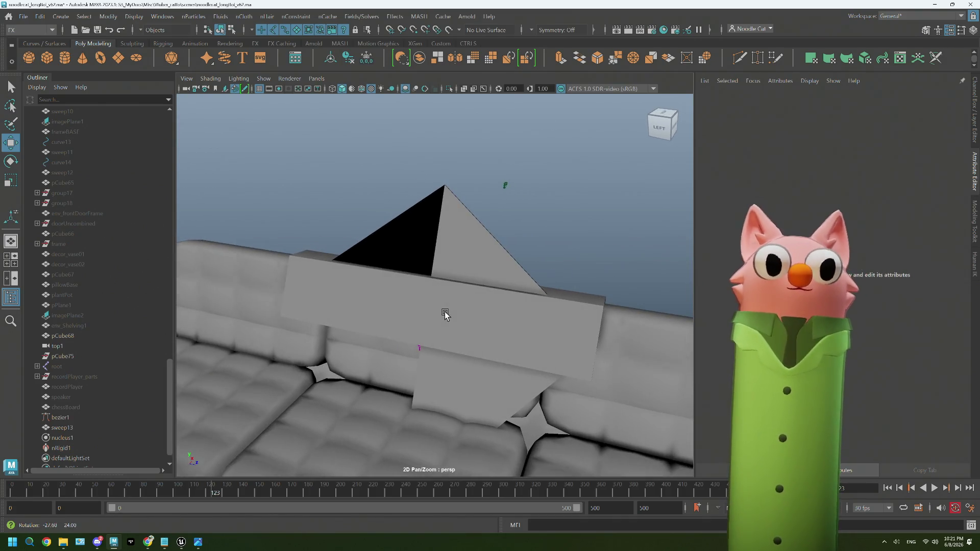
# Select the sweep13 blanket mesh, passing through edge and face modes.
pyautogui.moveTo(430, 335)
pyautogui.keyDown('alt'); pyautogui.mouseDown()
pyautogui.moveTo(431, 344)
pyautogui.moveTo(457, 339)
pyautogui.moveTo(398, 354)
pyautogui.mouseUp(); pyautogui.keyUp('alt')
pyautogui.click(72, 427)
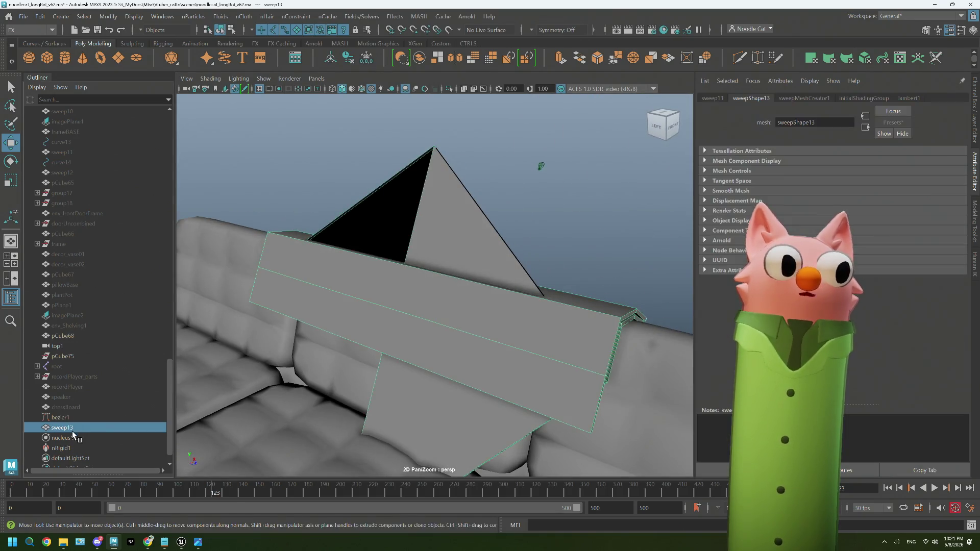
pyautogui.click(512, 309)
pyautogui.moveTo(439, 287)
pyautogui.keyDown('alt'); pyautogui.mouseDown()
pyautogui.moveTo(492, 292)
pyautogui.moveTo(398, 291)
pyautogui.moveTo(367, 307)
pyautogui.moveTo(390, 304)
pyautogui.moveTo(406, 324)
pyautogui.moveTo(380, 333)
pyautogui.moveTo(434, 341)
pyautogui.moveTo(461, 313)
pyautogui.mouseUp(); pyautogui.keyUp('alt')
pyautogui.rightClick(435, 216)
pyautogui.click(438, 192)
pyautogui.rightClick(530, 216)
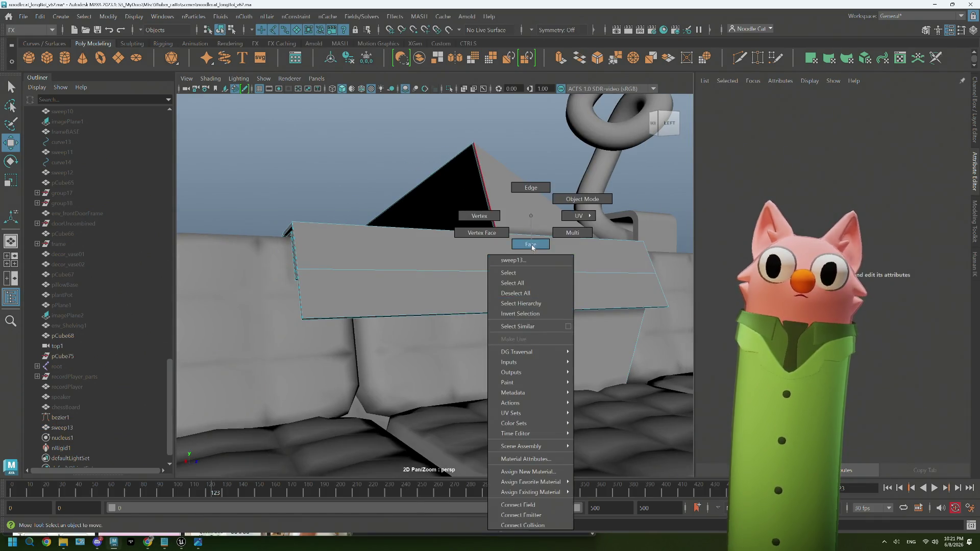
pyautogui.click(531, 245)
pyautogui.click(520, 347)
# Rotate the blanket so it lies tilted along the top of the sofa back.
pyautogui.press('e')
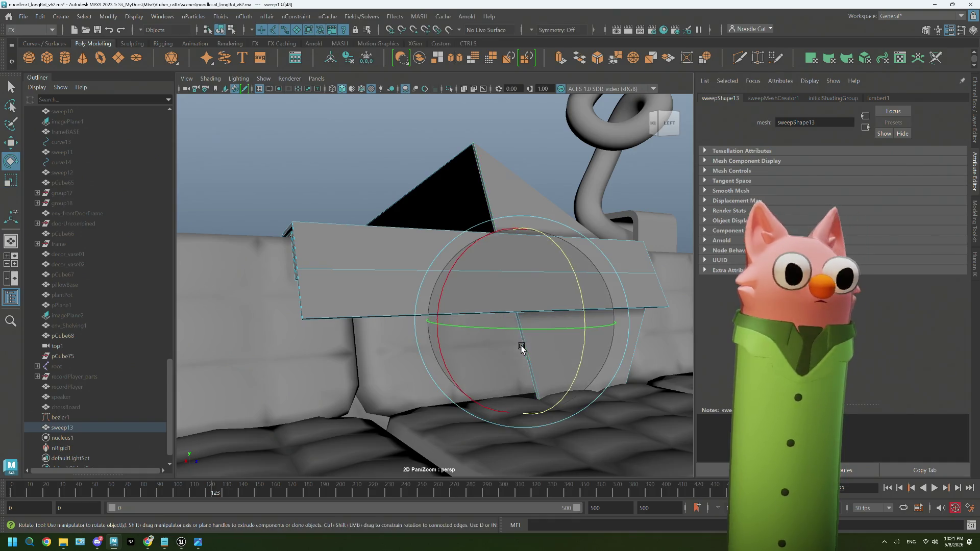
pyautogui.moveTo(547, 279)
pyautogui.keyDown('alt'); pyautogui.mouseDown()
pyautogui.moveTo(562, 275)
pyautogui.moveTo(531, 284)
pyautogui.mouseUp(); pyautogui.keyUp('alt')
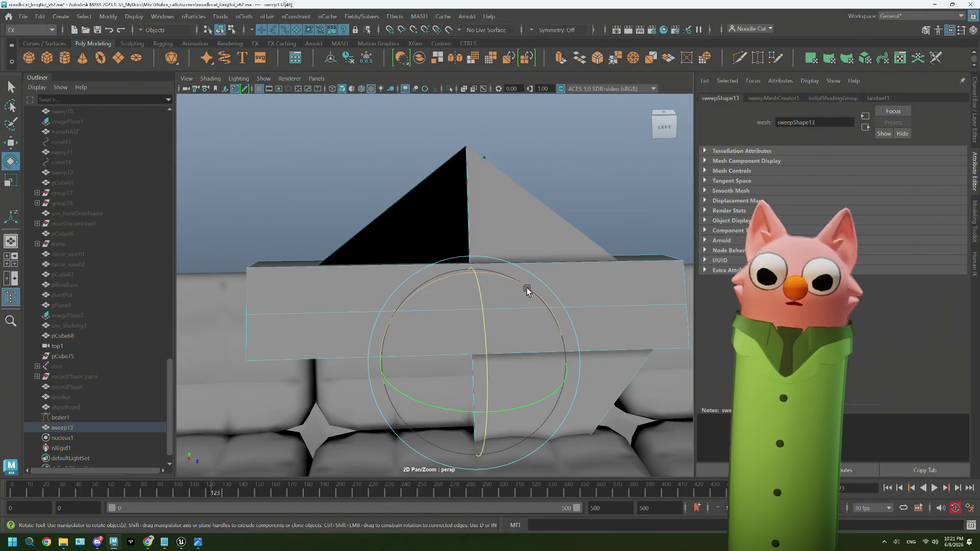
pyautogui.moveTo(485, 286)
pyautogui.mouseDown()
pyautogui.moveTo(473, 335)
pyautogui.moveTo(503, 342)
pyautogui.mouseUp()
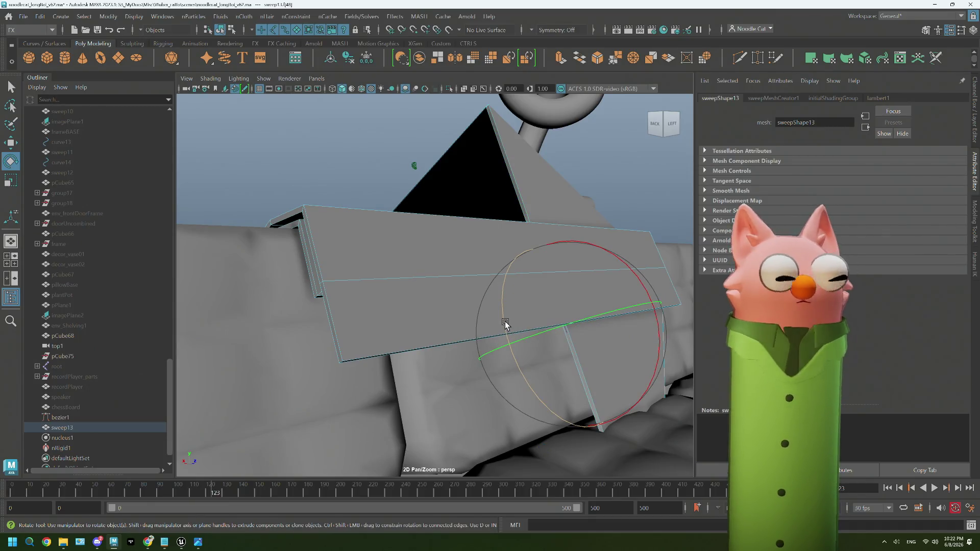
pyautogui.moveTo(505, 324); pyautogui.dragTo(469, 287)
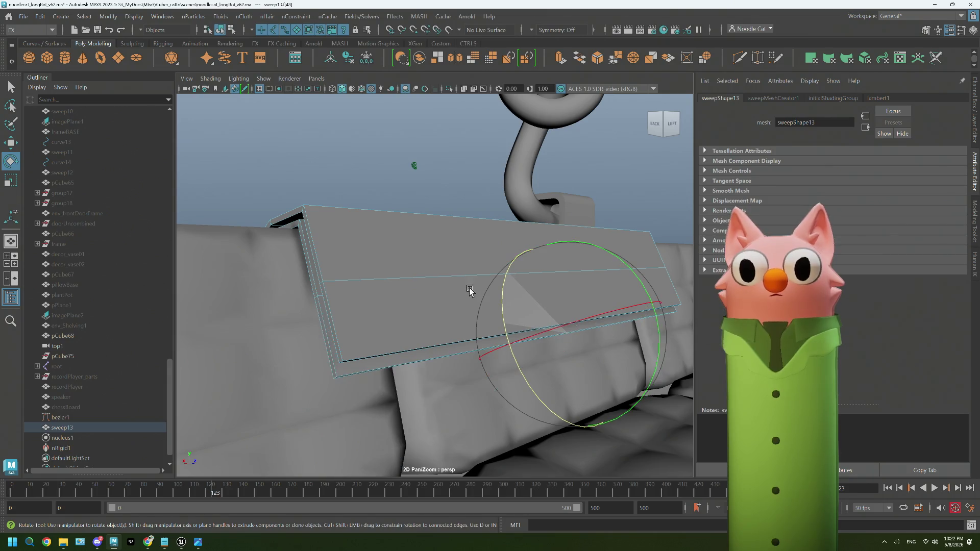
# Return to object selection, check the blanket from the front and reselect it.
pyautogui.rightClick(345, 176)
pyautogui.click(385, 173)
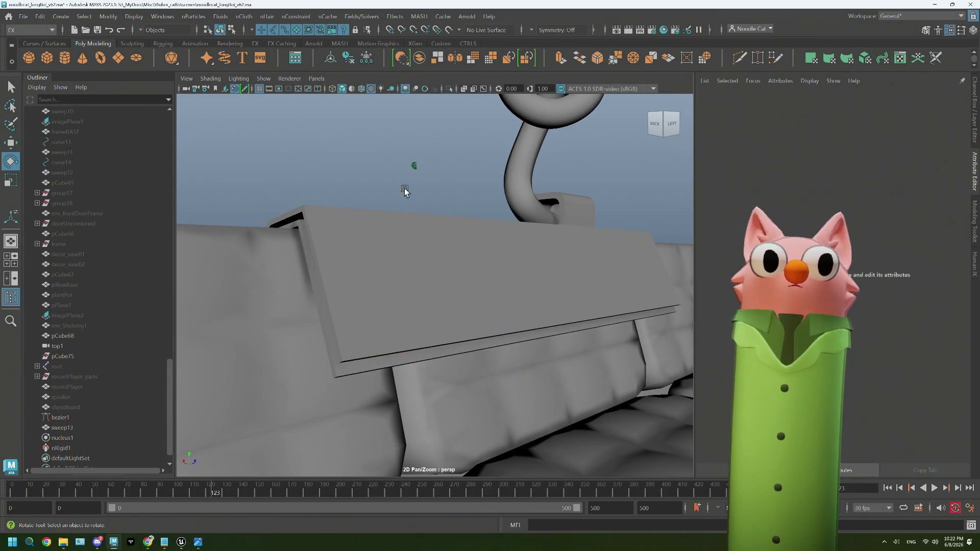
pyautogui.keyDown('alt'); pyautogui.moveTo(387, 173); pyautogui.dragTo(486, 298); pyautogui.keyUp('alt')
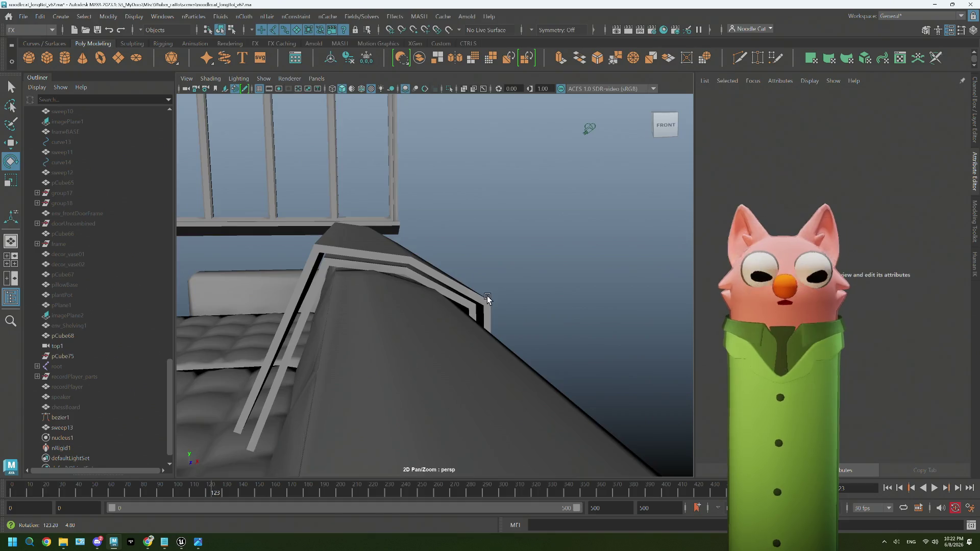
pyautogui.scroll(-2, 487, 298)
pyautogui.scroll(-2, 483, 297)
pyautogui.scroll(-2, 483, 315)
pyautogui.scroll(-2, 485, 321)
pyautogui.moveTo(485, 321)
pyautogui.keyDown('alt'); pyautogui.mouseDown()
pyautogui.moveTo(517, 332)
pyautogui.moveTo(531, 313)
pyautogui.mouseUp(); pyautogui.keyUp('alt')
pyautogui.click(531, 314)
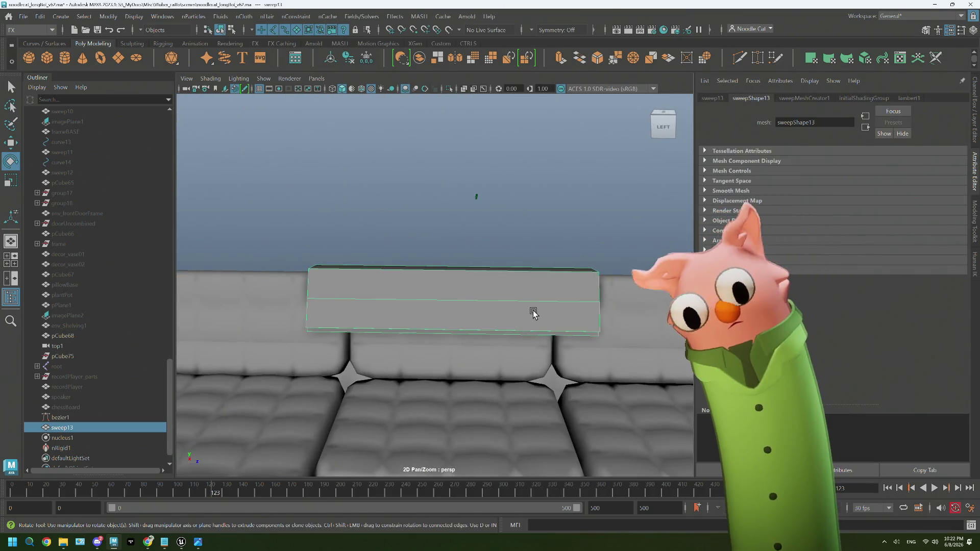
# Duplicate the blanket with Ctrl+D and select the new copy sweep14.
pyautogui.hotkey('ctrl', 'd')
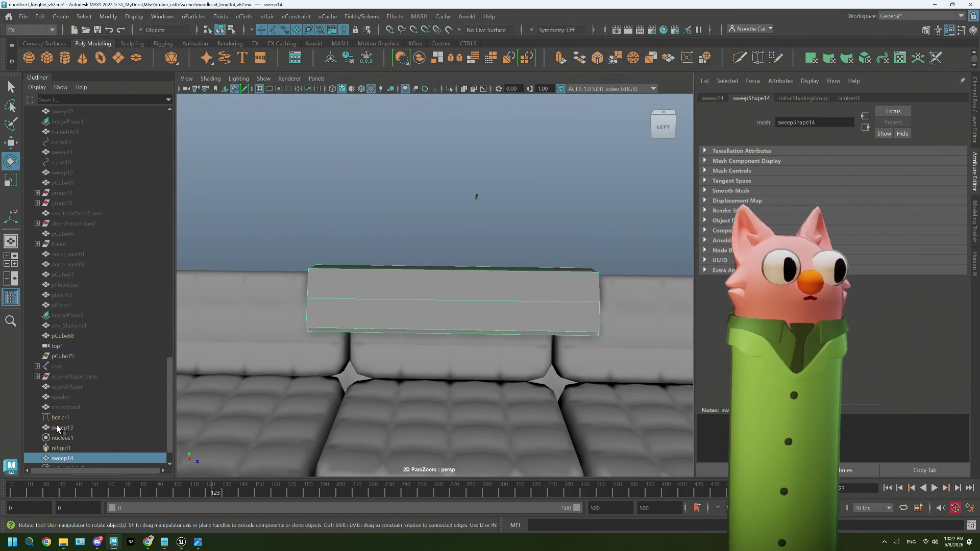
pyautogui.click(62, 420)
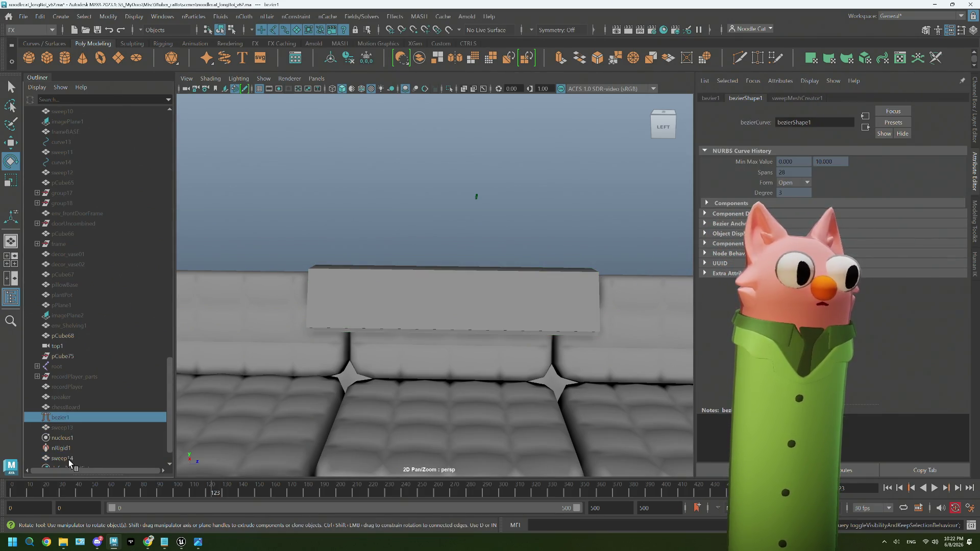
pyautogui.click(62, 458)
pyautogui.keyDown('alt'); pyautogui.moveTo(438, 328); pyautogui.dragTo(437, 284); pyautogui.keyUp('alt')
# Cut vertical edge loops near both ends of sweep14, then return to whole-object selection.
pyautogui.click(758, 57)
pyautogui.click(477, 306)
pyautogui.moveTo(383, 324)
pyautogui.keyDown('alt'); pyautogui.mouseDown()
pyautogui.moveTo(393, 329)
pyautogui.moveTo(358, 292)
pyautogui.mouseUp(); pyautogui.keyUp('alt')
pyautogui.scroll(5, 358, 292)
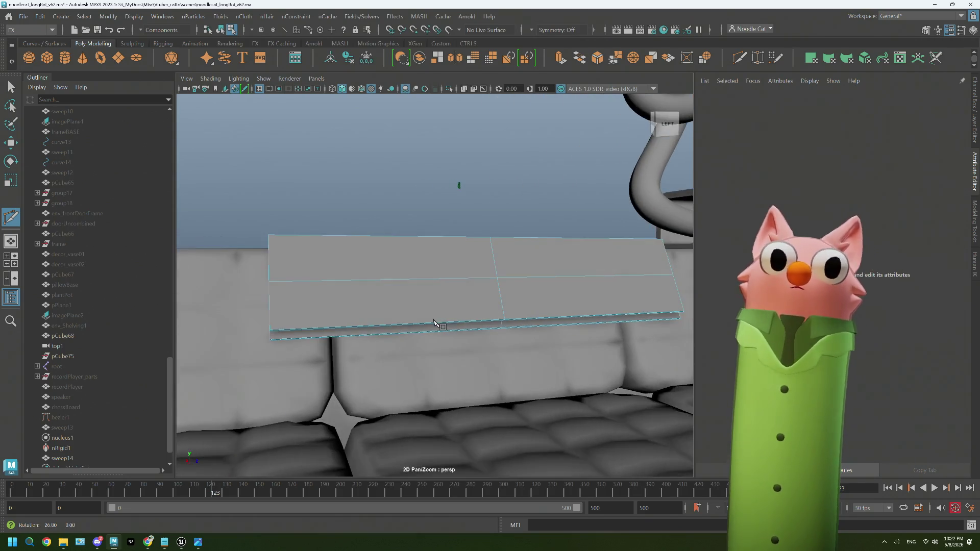
pyautogui.keyDown('alt'); pyautogui.moveTo(308, 321); pyautogui.dragTo(375, 331, button='middle'); pyautogui.keyUp('alt')
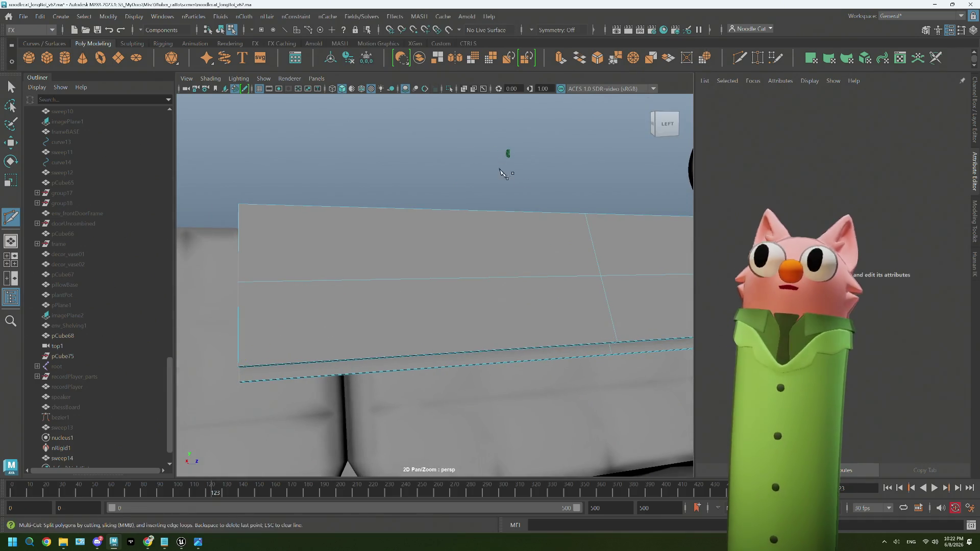
pyautogui.press('shift')
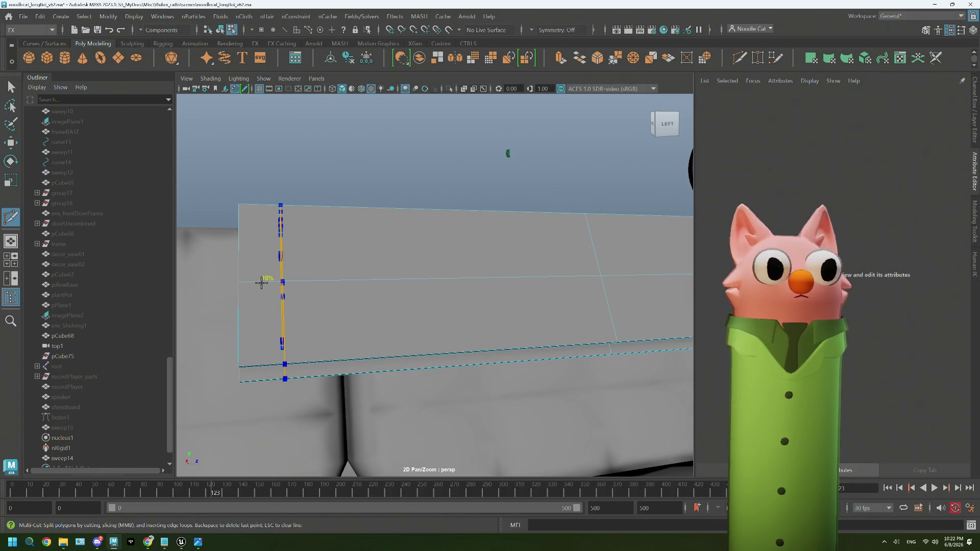
pyautogui.keyDown('ctrl'); pyautogui.click(264, 281); pyautogui.keyUp('ctrl')
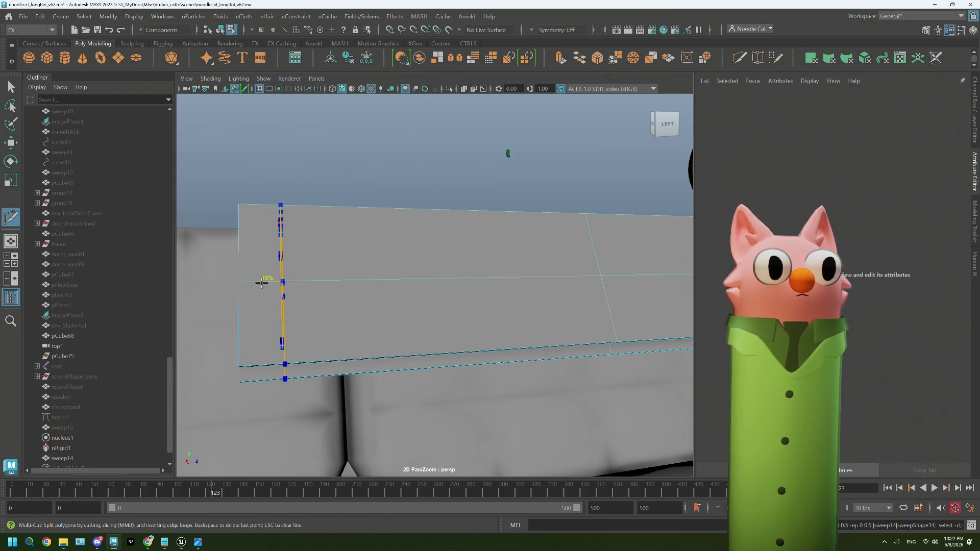
pyautogui.scroll(-3, 437, 320)
pyautogui.keyDown('alt'); pyautogui.moveTo(505, 298); pyautogui.dragTo(445, 308, button='middle'); pyautogui.keyUp('alt')
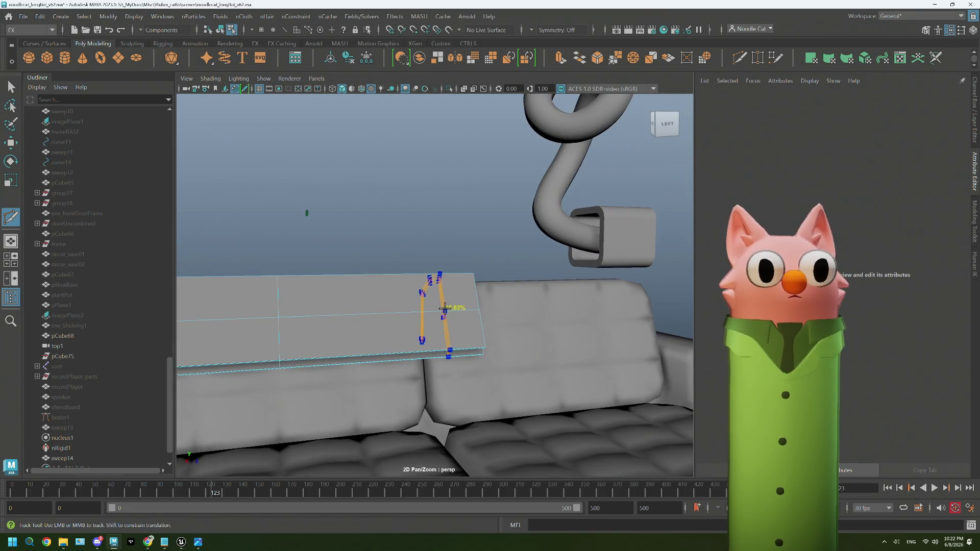
pyautogui.keyDown('alt'); pyautogui.moveTo(396, 350); pyautogui.dragTo(391, 354); pyautogui.keyUp('alt')
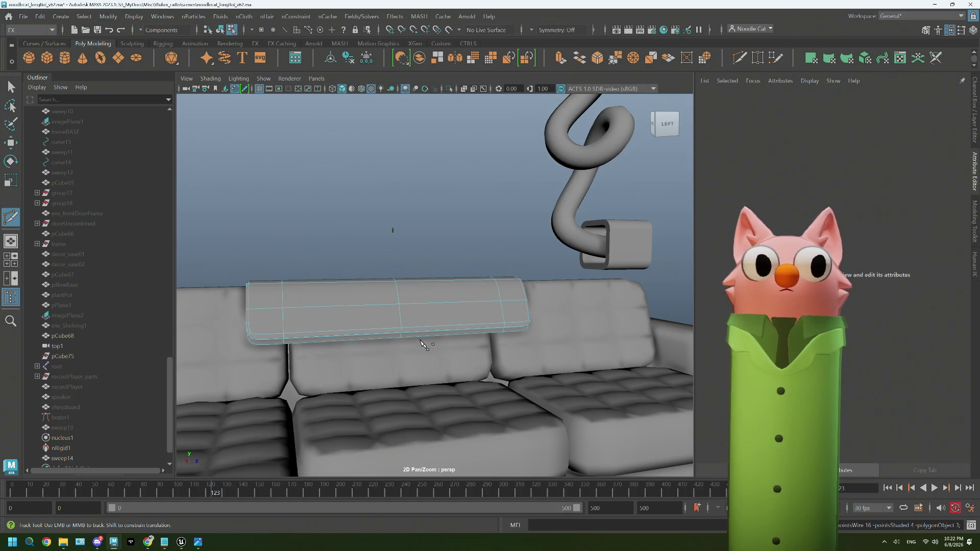
pyautogui.press('q')
pyautogui.moveTo(430, 224); pyautogui.dragTo(479, 200, button='right')
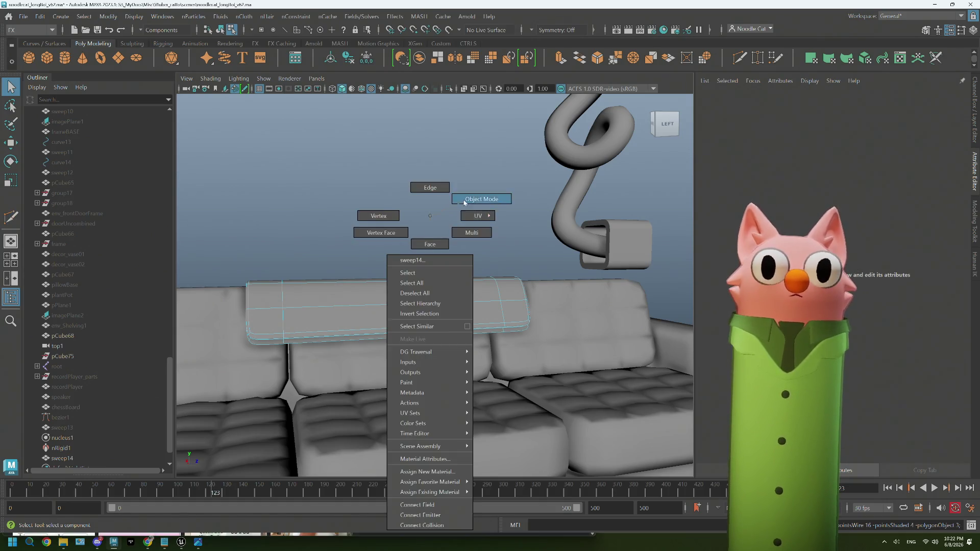
# Select sweep14 with the Move tool from a side view and enter pivot editing.
pyautogui.moveTo(515, 269)
pyautogui.keyDown('alt'); pyautogui.mouseDown()
pyautogui.moveTo(442, 287)
pyautogui.moveTo(459, 290)
pyautogui.mouseUp(); pyautogui.keyUp('alt')
pyautogui.click(435, 296)
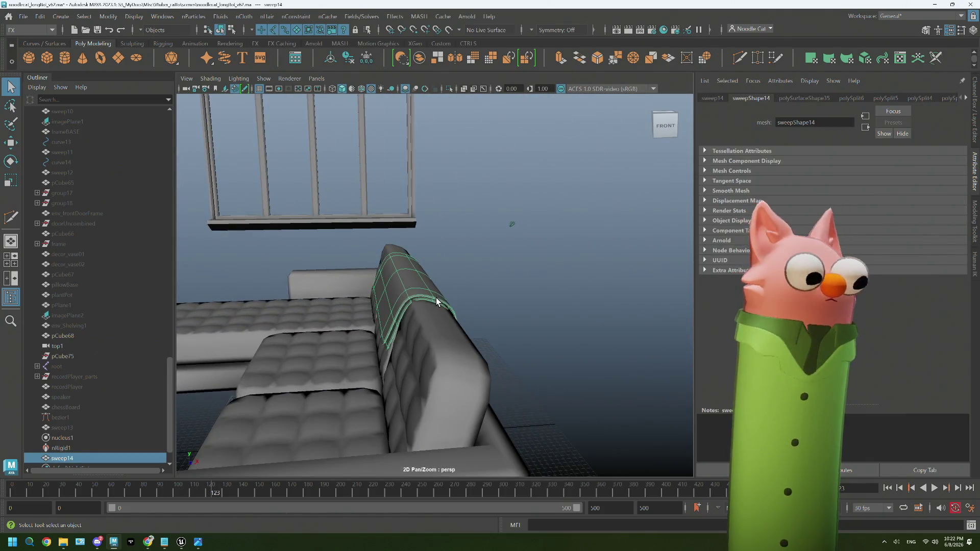
pyautogui.press('w')
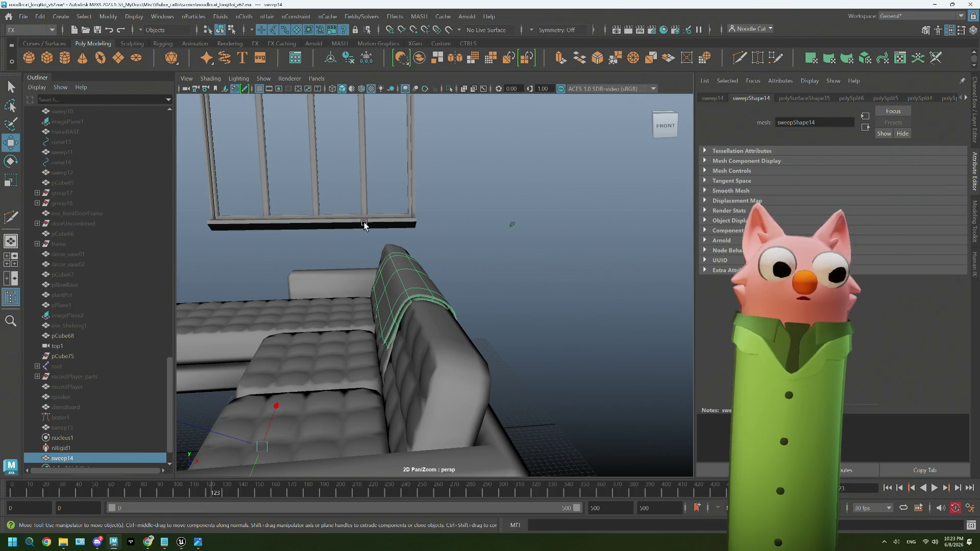
pyautogui.click(458, 243)
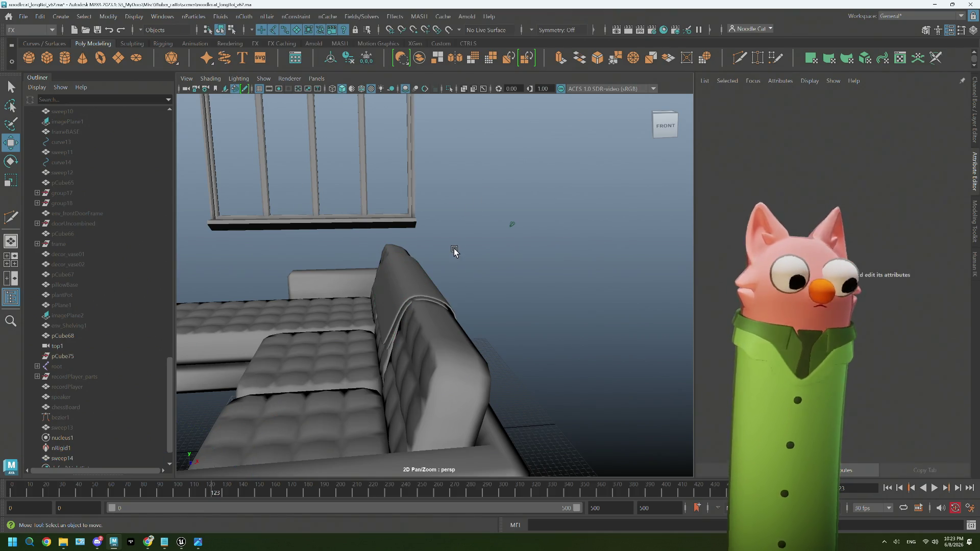
pyautogui.click(437, 291)
pyautogui.click(535, 253)
pyautogui.click(416, 293)
pyautogui.press('d')
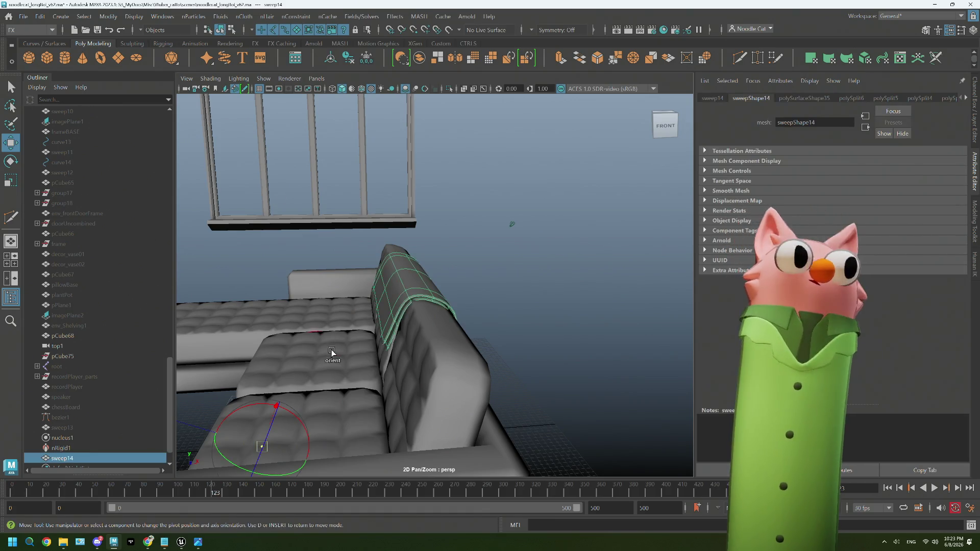
# Set the Move tool's Axis Orientation to Object and reset its pivot.
pyautogui.doubleClick(11, 142)
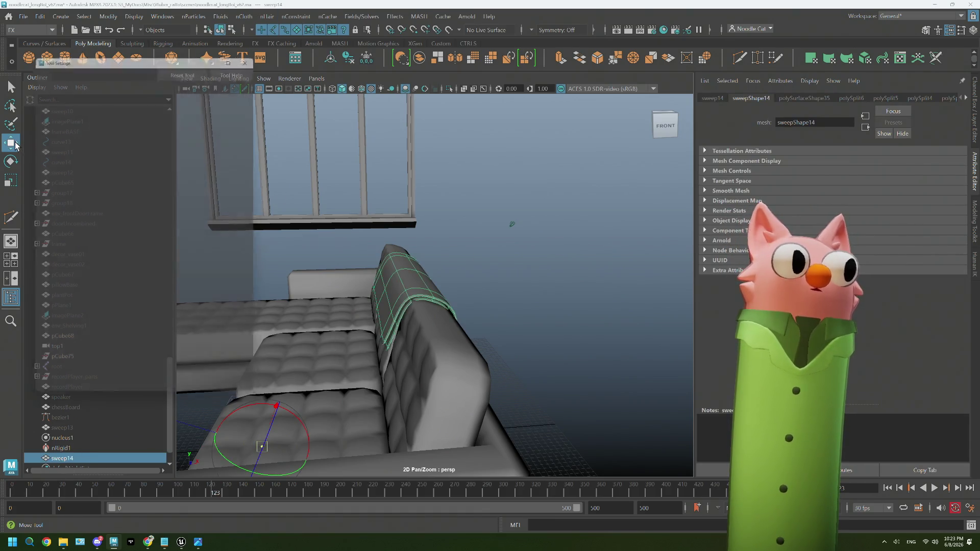
pyautogui.click(110, 93)
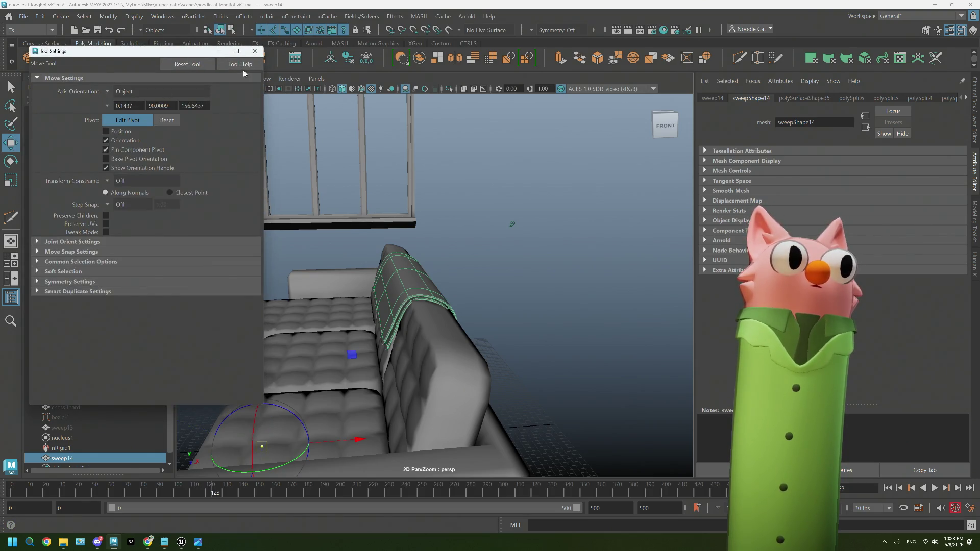
pyautogui.click(167, 120)
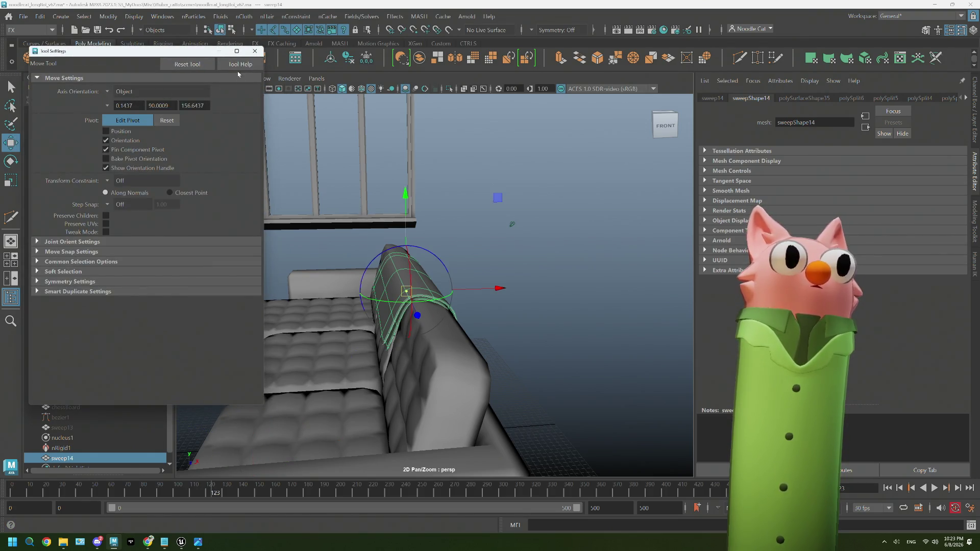
pyautogui.click(257, 51)
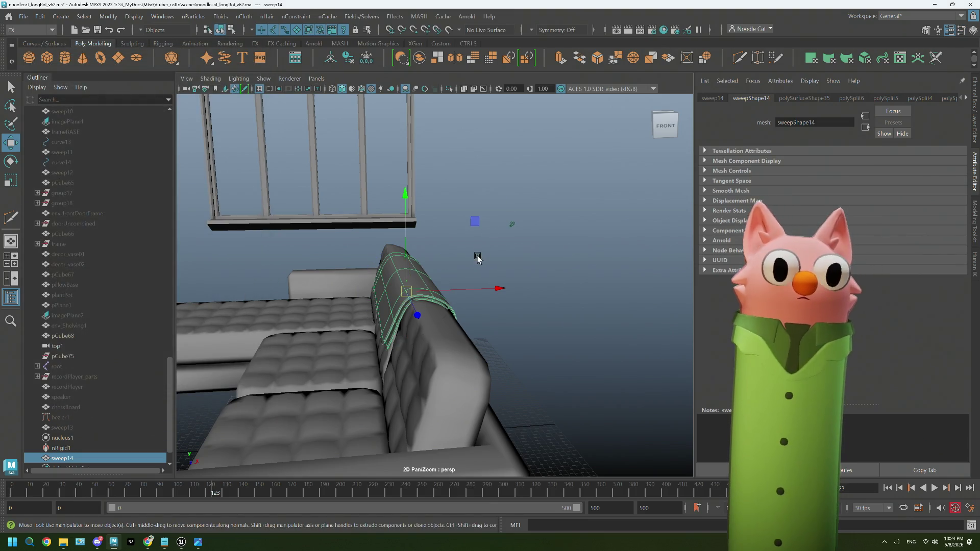
# Lift sweep14 slightly upward along Y, then reselect it in edge mode.
pyautogui.keyDown('alt'); pyautogui.moveTo(477, 256); pyautogui.dragTo(478, 254); pyautogui.keyUp('alt')
pyautogui.moveTo(409, 202); pyautogui.dragTo(409, 192)
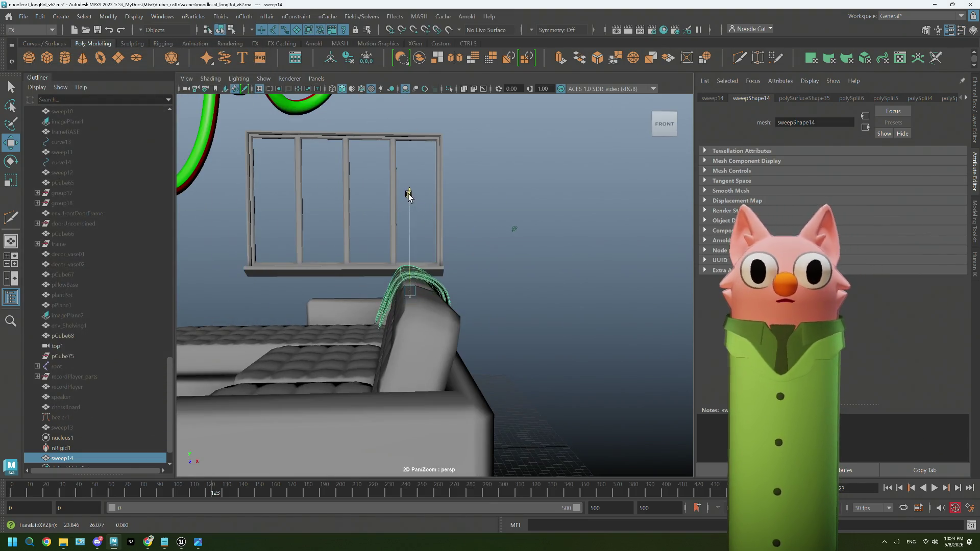
pyautogui.keyDown('alt'); pyautogui.moveTo(459, 249); pyautogui.dragTo(506, 229); pyautogui.keyUp('alt')
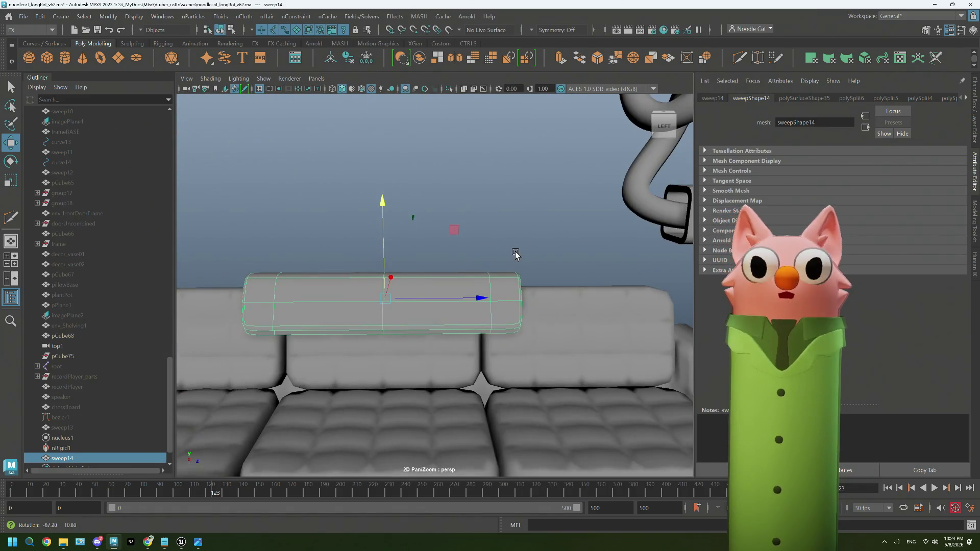
pyautogui.click(506, 229)
pyautogui.click(469, 283)
pyautogui.press('q')
pyautogui.scroll(2, 464, 299)
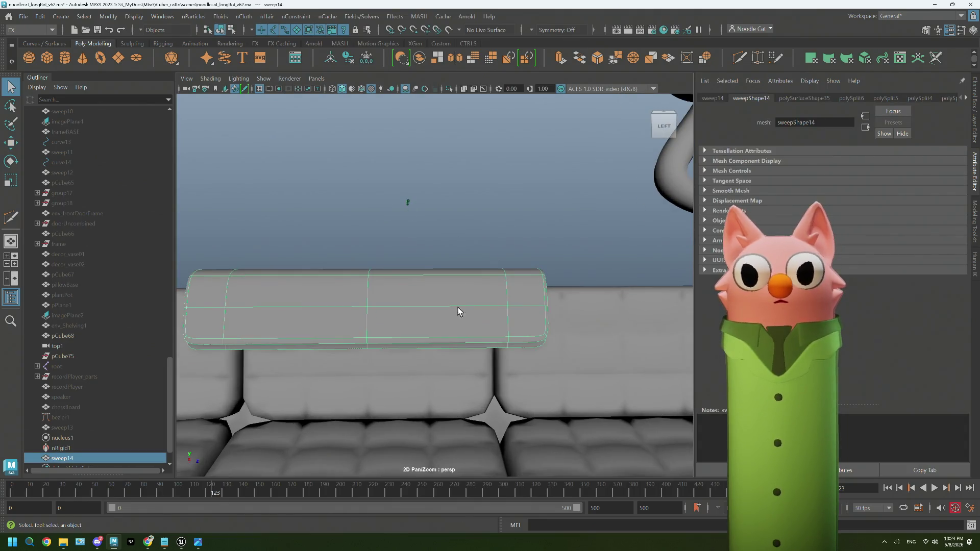
pyautogui.scroll(2, 461, 309)
pyautogui.moveTo(534, 219); pyautogui.dragTo(537, 189, button='right')
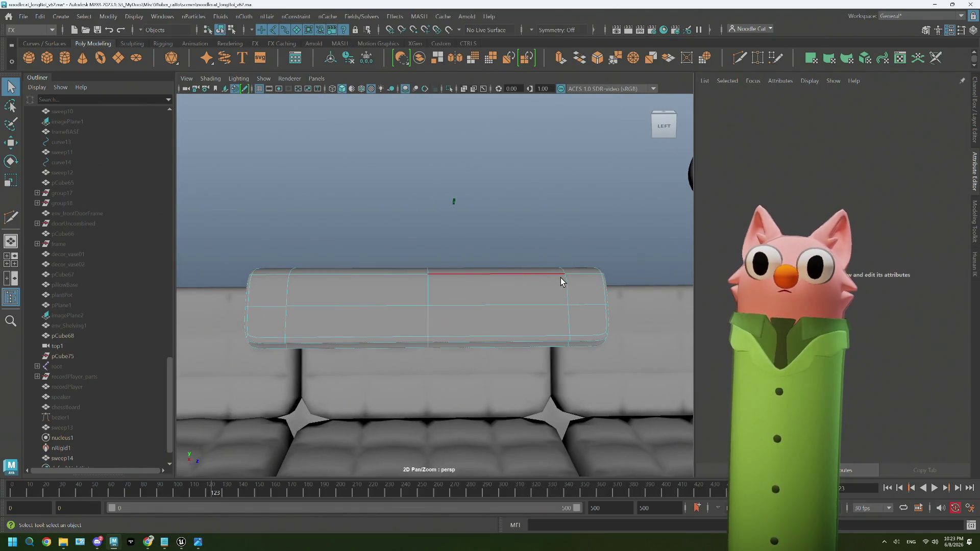
# Scale sweep14 wider along its length and compare smoothed and unsmoothed previews.
pyautogui.press('r')
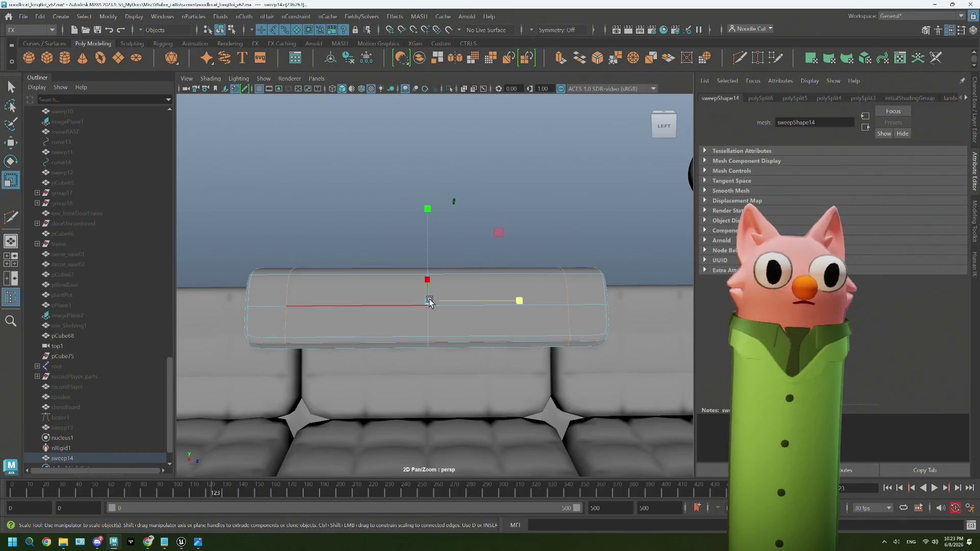
pyautogui.moveTo(525, 302); pyautogui.dragTo(519, 302)
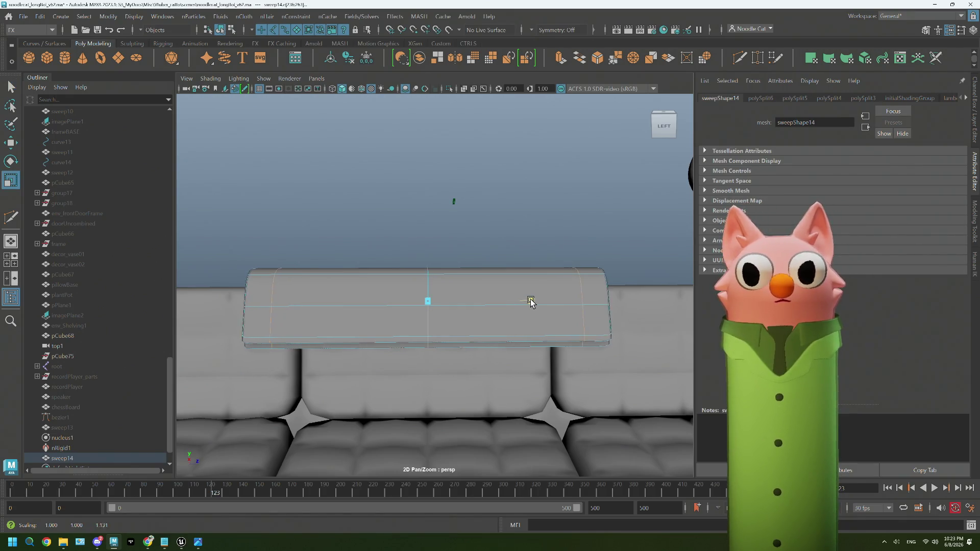
pyautogui.press('1')
pyautogui.press('3')
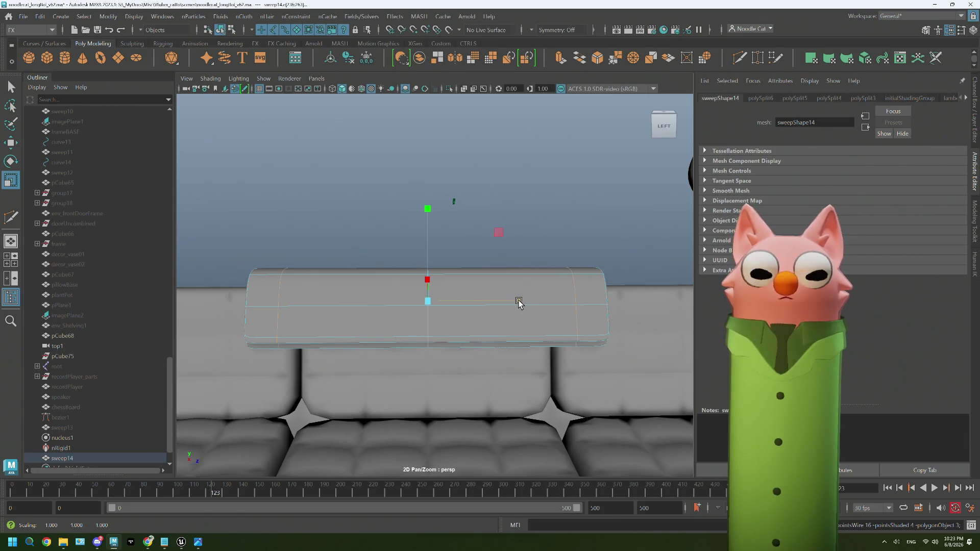
# Multi-Cut a central vertical edge loop across sweep14 and switch to vertex editing.
pyautogui.keyDown('shift'); pyautogui.moveTo(518, 304); pyautogui.dragTo(566, 278, button='right'); pyautogui.keyUp('shift')
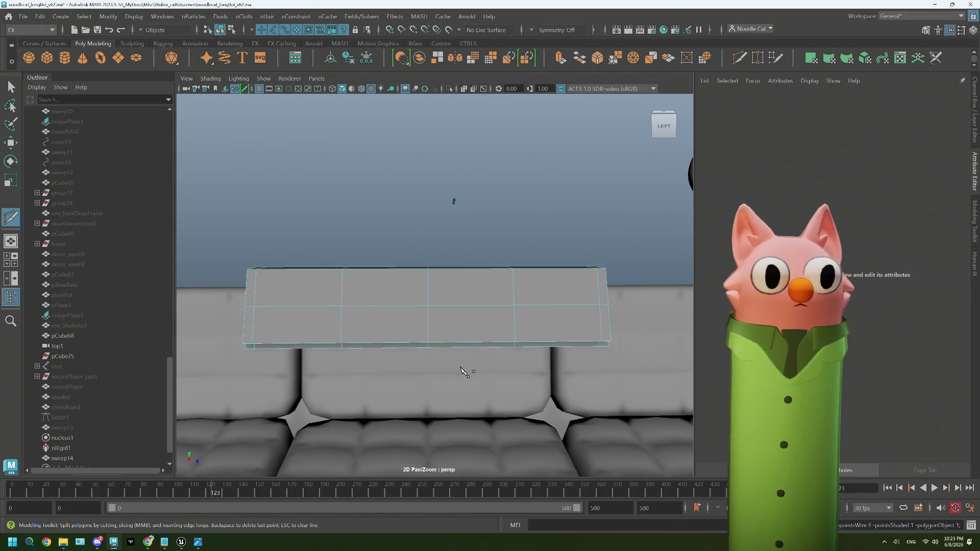
pyautogui.moveTo(387, 215); pyautogui.dragTo(387, 246, button='right')
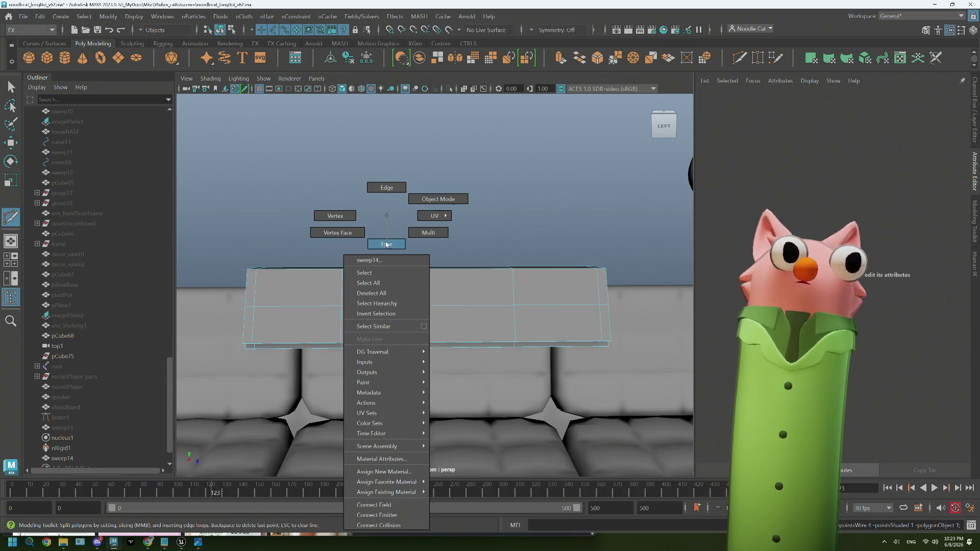
pyautogui.moveTo(387, 243); pyautogui.dragTo(335, 217, button='right')
pyautogui.press('q')
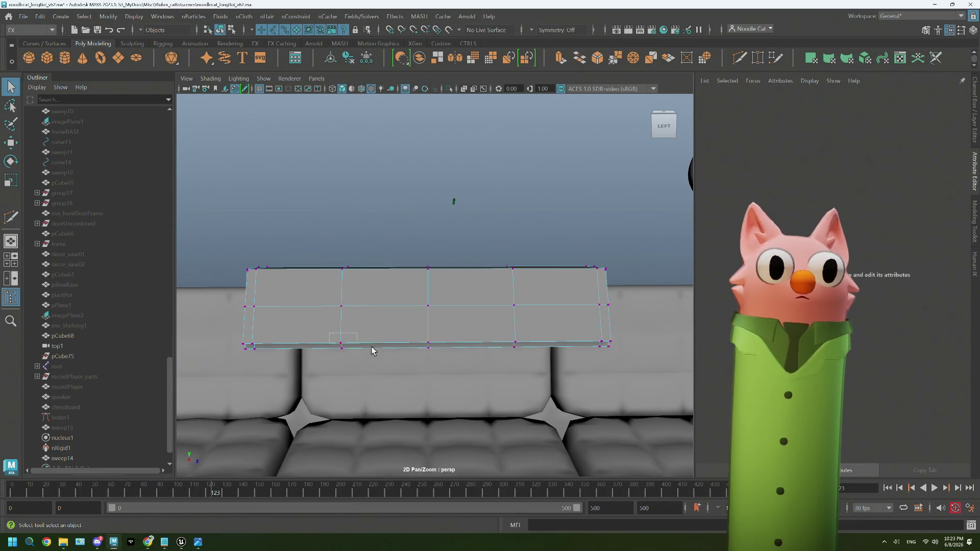
# Select the panel's bottom-edge vertices and bow the lower edge by moving them in Y.
pyautogui.moveTo(515, 356)
pyautogui.mouseDown()
pyautogui.moveTo(529, 374)
pyautogui.moveTo(422, 375)
pyautogui.moveTo(467, 379)
pyautogui.mouseUp()
pyautogui.press('w')
pyautogui.moveTo(472, 339)
pyautogui.keyDown('alt'); pyautogui.mouseDown()
pyautogui.moveTo(440, 294)
pyautogui.moveTo(437, 245)
pyautogui.mouseUp(); pyautogui.keyUp('alt')
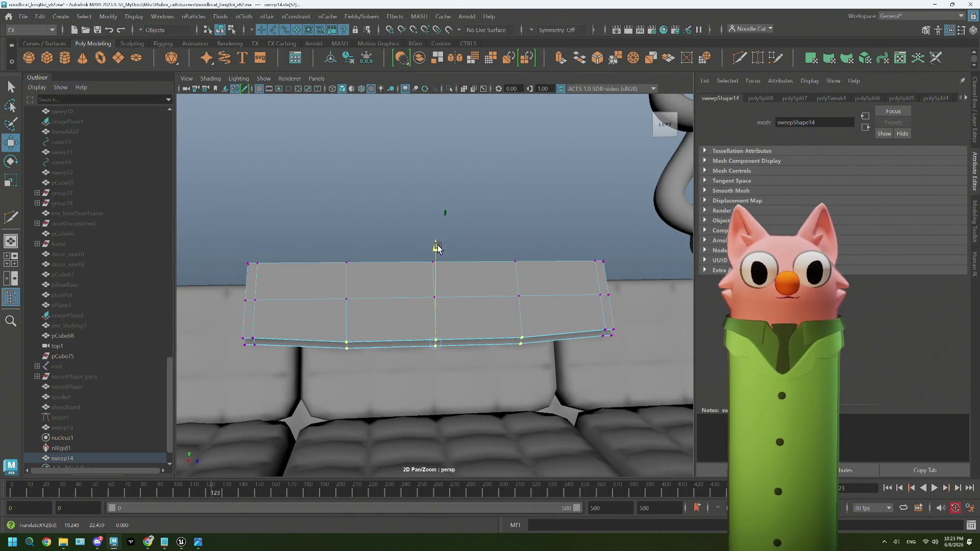
pyautogui.keyDown('alt'); pyautogui.moveTo(418, 322); pyautogui.dragTo(453, 372); pyautogui.keyUp('alt')
pyautogui.moveTo(437, 254); pyautogui.dragTo(437, 255)
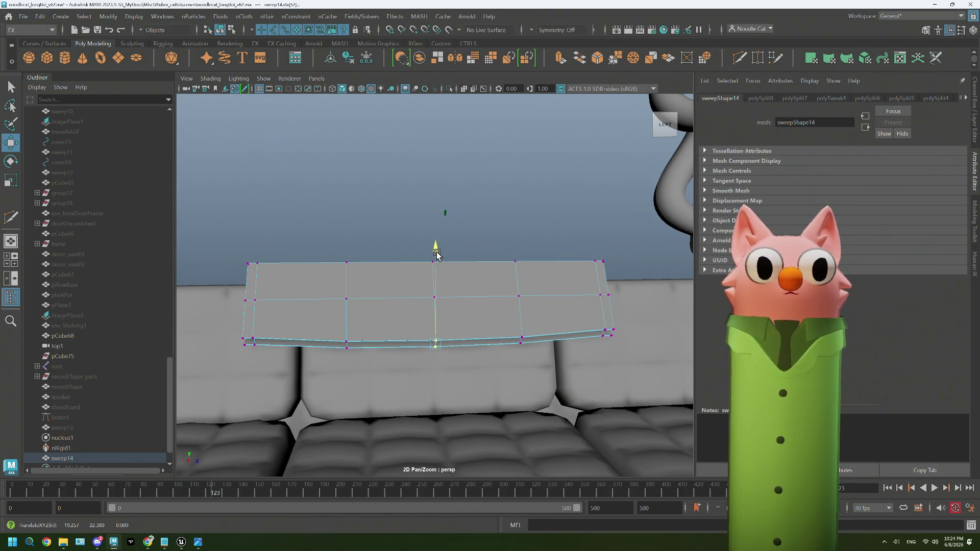
pyautogui.click(429, 246)
# Return sweep14 to object mode and frame the whole panel above the sofa.
pyautogui.moveTo(444, 212)
pyautogui.keyDown('alt'); pyautogui.mouseDown()
pyautogui.moveTo(461, 211)
pyautogui.moveTo(471, 235)
pyautogui.moveTo(554, 244)
pyautogui.mouseUp(); pyautogui.keyUp('alt')
pyautogui.moveTo(554, 244); pyautogui.dragTo(586, 222, button='right')
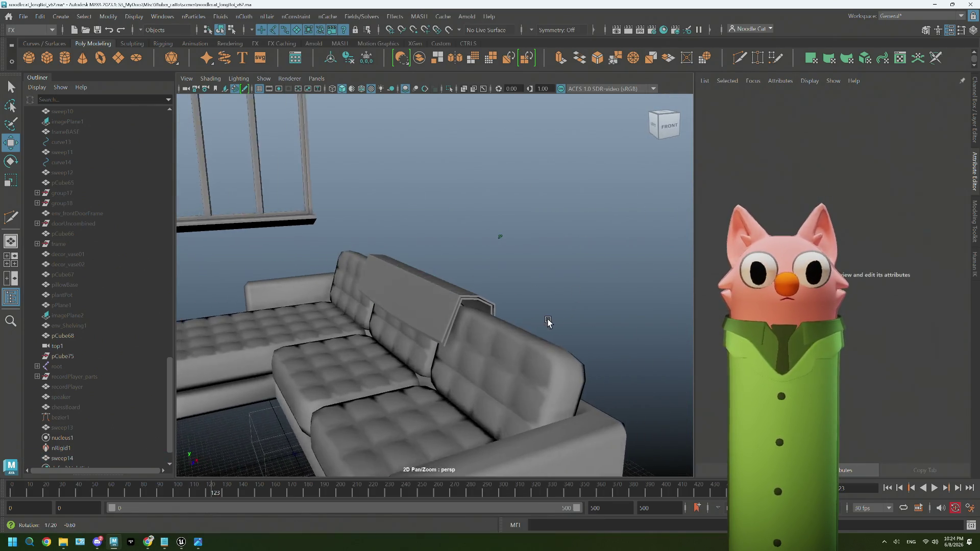
pyautogui.keyDown('alt'); pyautogui.moveTo(575, 302); pyautogui.dragTo(586, 320); pyautogui.keyUp('alt')
pyautogui.scroll(4, 484, 354)
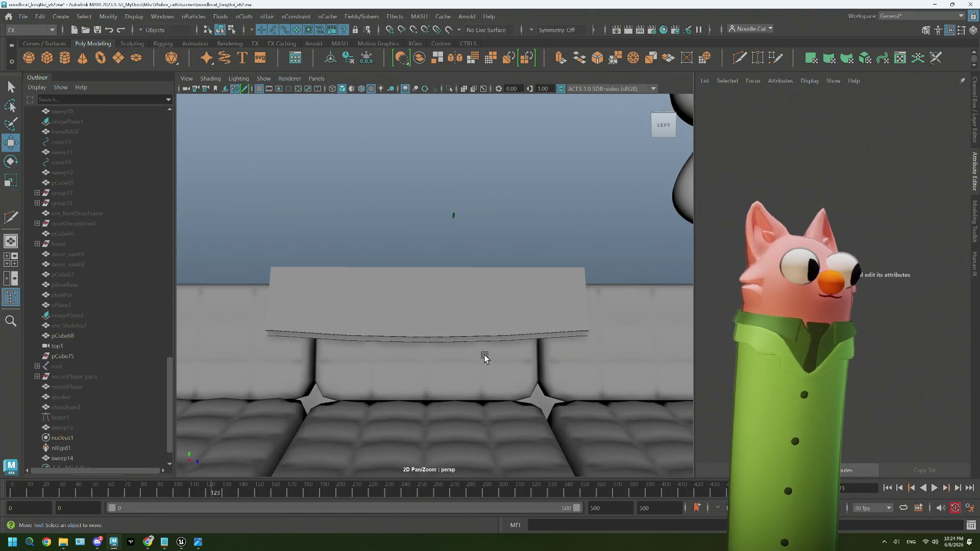
pyautogui.moveTo(485, 354)
pyautogui.keyDown('alt'); pyautogui.mouseDown()
pyautogui.moveTo(495, 334)
pyautogui.moveTo(400, 333)
pyautogui.moveTo(533, 339)
pyautogui.mouseUp(); pyautogui.keyUp('alt')
pyautogui.press('f')
pyautogui.press('w')
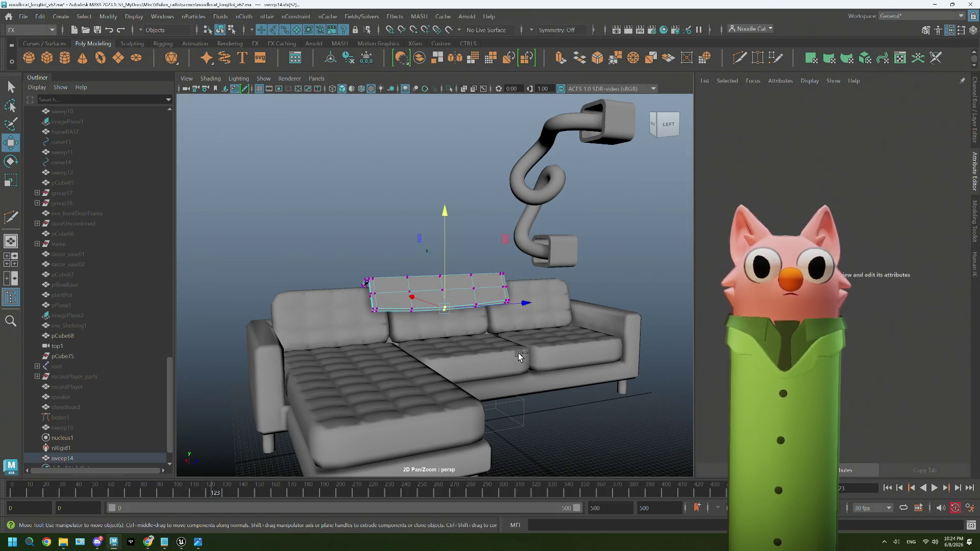
# Preview several throw-blanket size guide images, then return to Maya and select nucleus1.
pyautogui.click(147, 542)
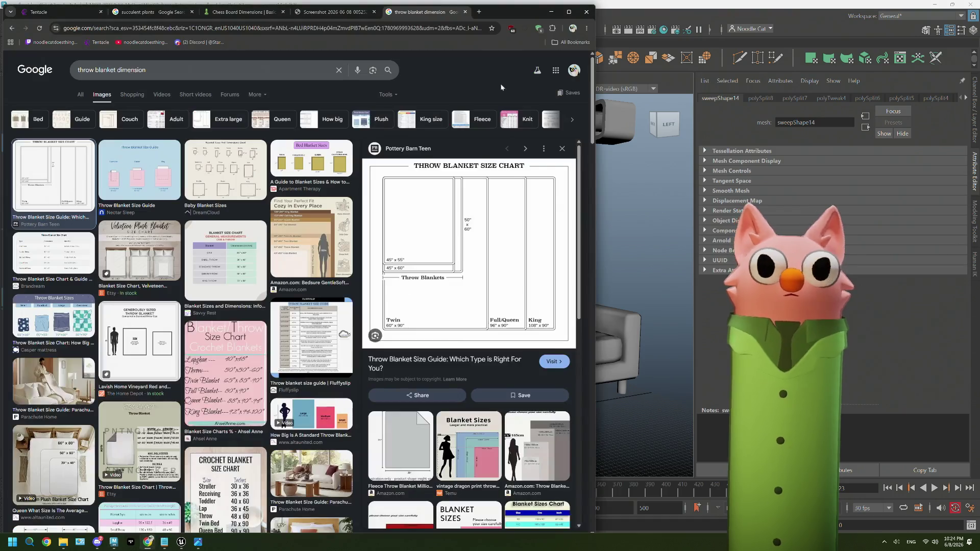
pyautogui.scroll(-2, 116, 380)
pyautogui.scroll(-2, 309, 314)
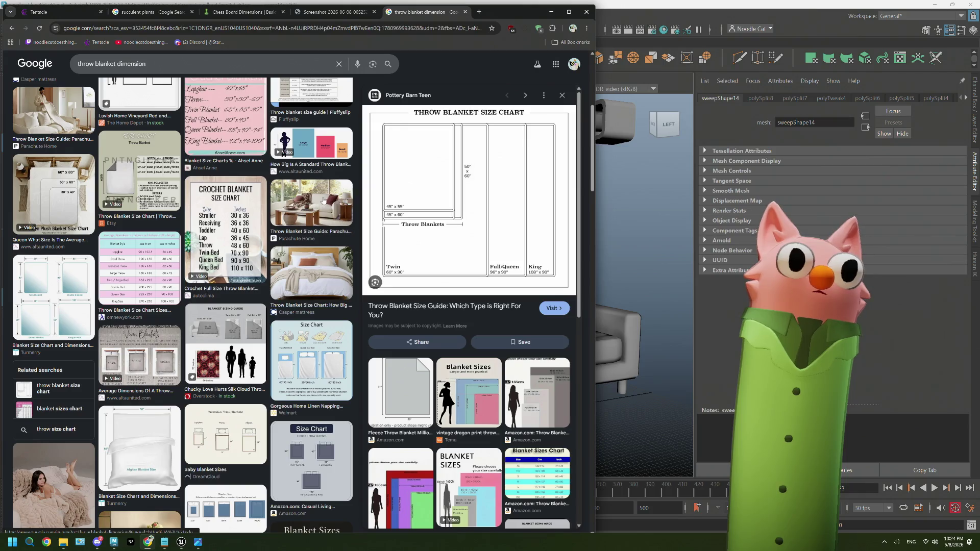
pyautogui.click(314, 199)
pyautogui.scroll(-1, 286, 329)
pyautogui.scroll(-2, 209, 391)
pyautogui.click(157, 314)
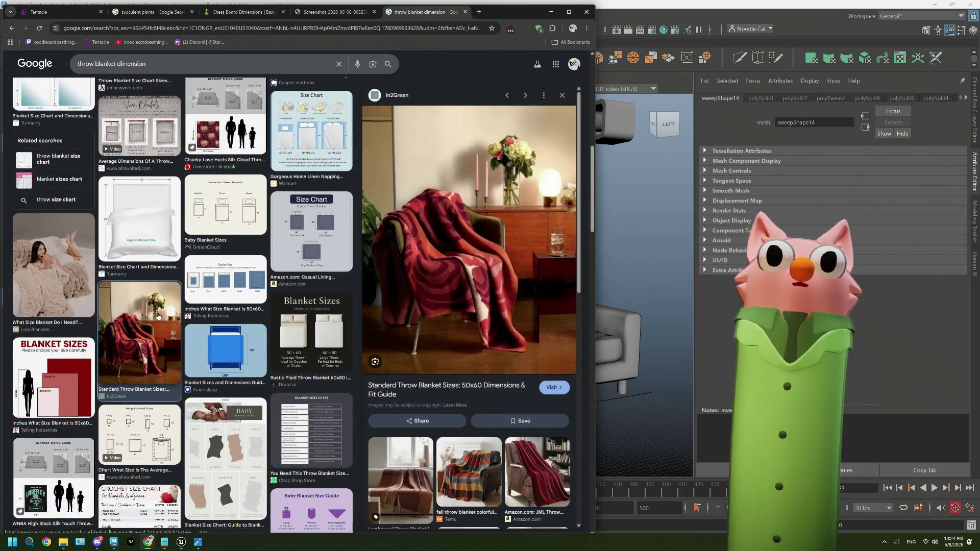
pyautogui.scroll(-2, 234, 357)
pyautogui.scroll(-1, 234, 356)
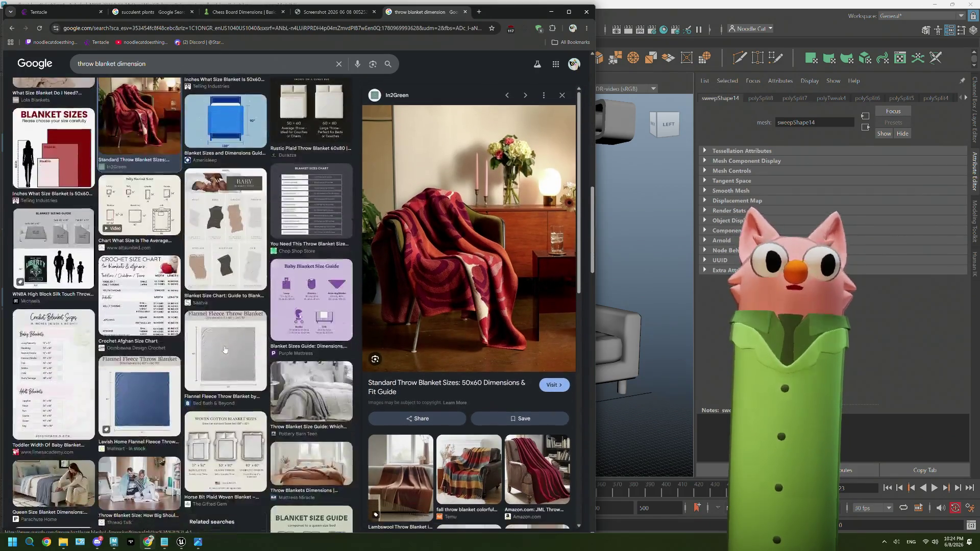
pyautogui.scroll(-2, 257, 383)
pyautogui.scroll(-2, 191, 399)
pyautogui.scroll(-2, 130, 412)
pyautogui.scroll(-1, 130, 414)
pyautogui.scroll(-2, 154, 413)
pyautogui.scroll(-1, 176, 411)
pyautogui.scroll(-2, 183, 413)
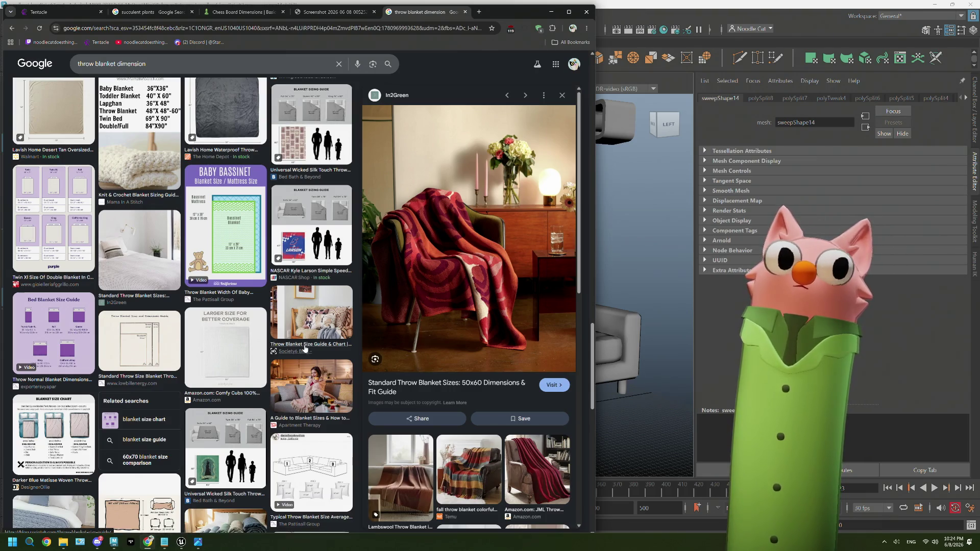
pyautogui.scroll(-1, 306, 349)
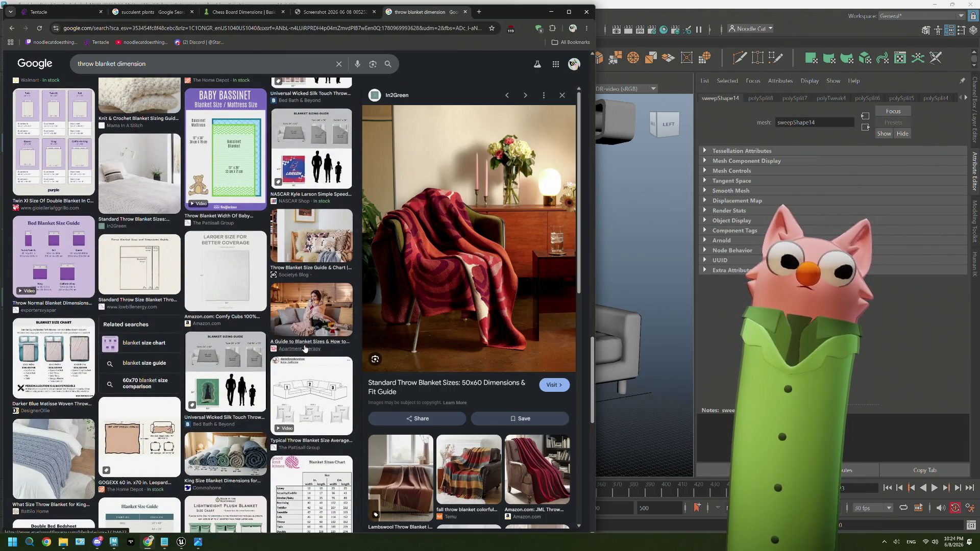
pyautogui.click(306, 349)
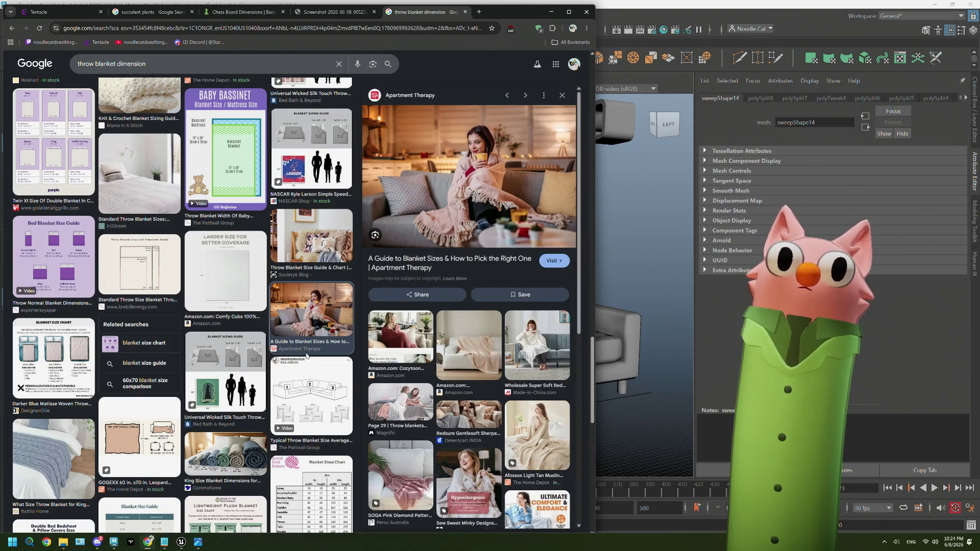
pyautogui.scroll(-1, 306, 350)
pyautogui.scroll(-1, 306, 352)
pyautogui.scroll(-1, 305, 355)
pyautogui.scroll(-1, 305, 359)
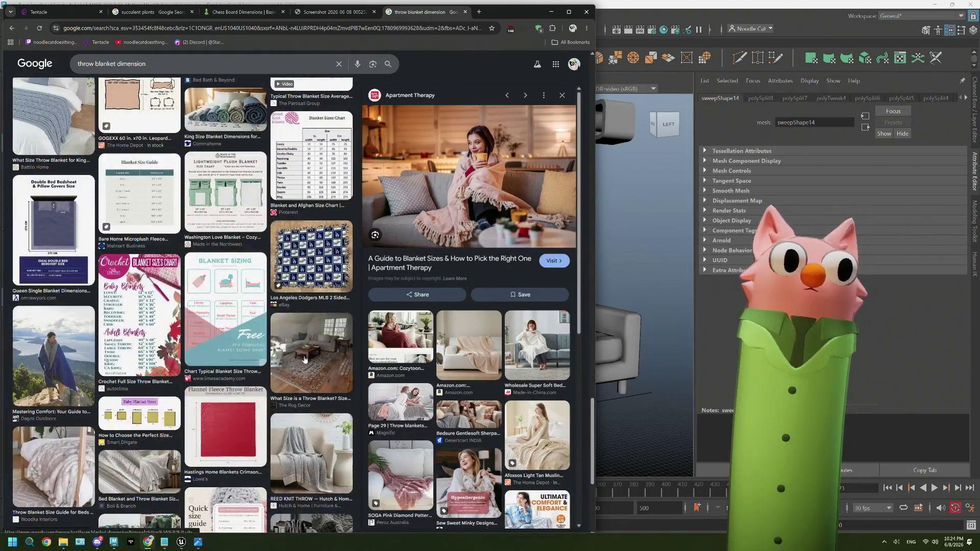
pyautogui.scroll(-1, 305, 358)
pyautogui.click(281, 386)
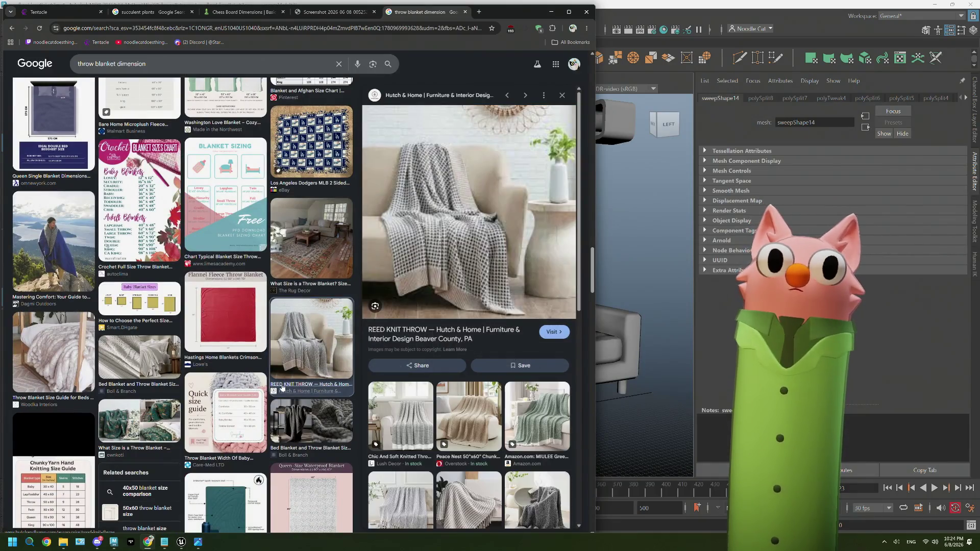
pyautogui.scroll(-1, 282, 386)
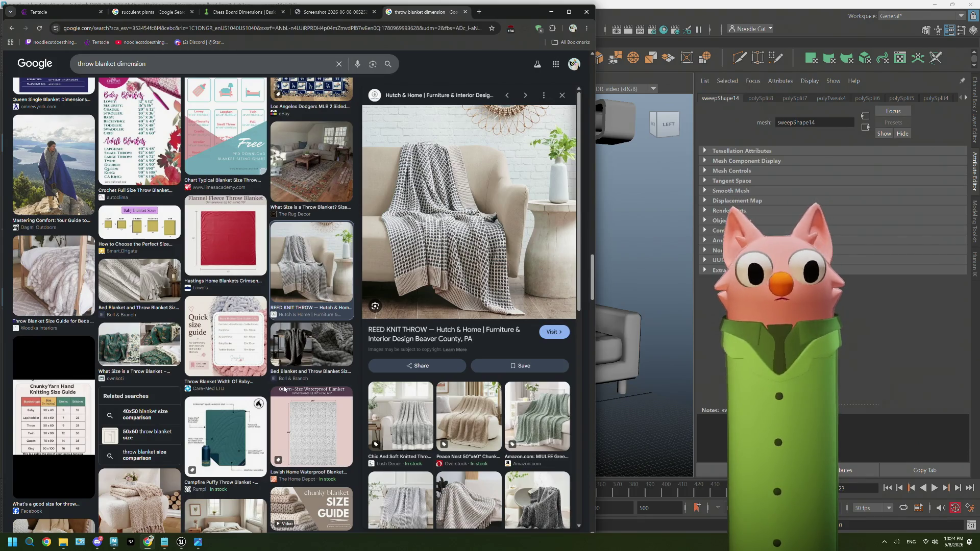
pyautogui.scroll(-2, 284, 389)
pyautogui.scroll(-1, 284, 390)
pyautogui.scroll(-1, 284, 390)
pyautogui.scroll(-1, 284, 390)
pyautogui.scroll(-1, 283, 390)
pyautogui.scroll(1, 284, 389)
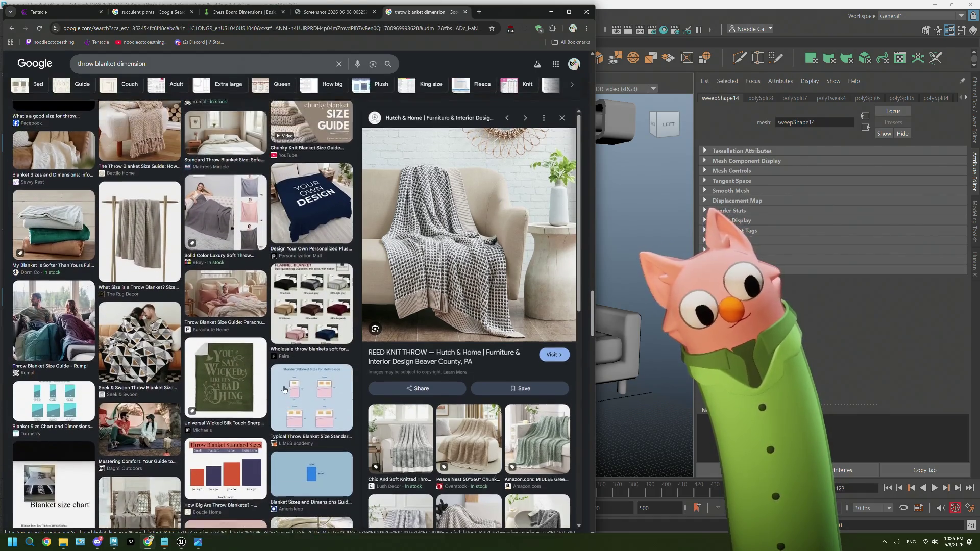
pyautogui.scroll(-1, 284, 389)
pyautogui.scroll(-1, 284, 391)
pyautogui.scroll(-1, 284, 391)
pyautogui.scroll(-1, 284, 391)
pyautogui.scroll(-2, 284, 390)
pyautogui.scroll(-1, 284, 389)
pyautogui.scroll(1, 284, 389)
pyautogui.scroll(-1, 283, 391)
pyautogui.scroll(-1, 284, 390)
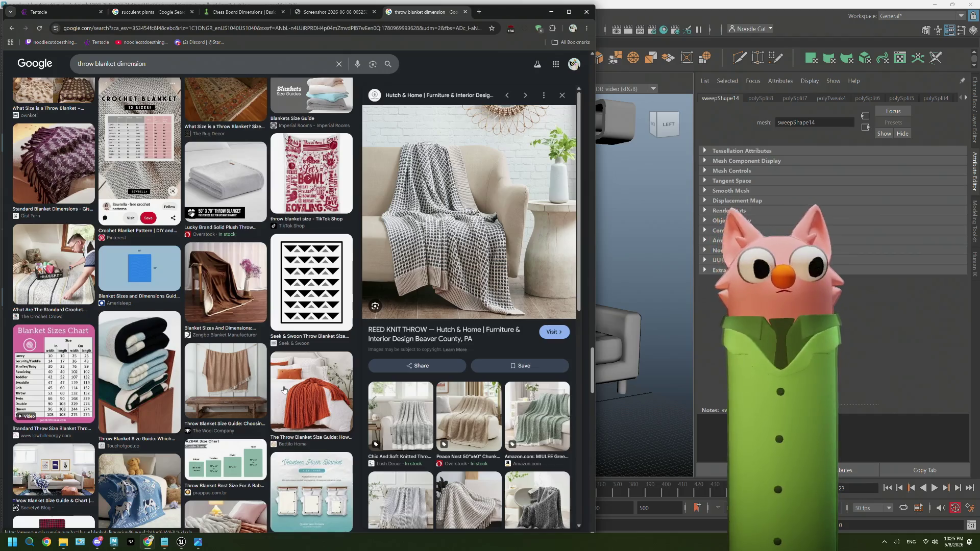
pyautogui.click(646, 264)
pyautogui.scroll(-2, 112, 430)
pyautogui.click(83, 408)
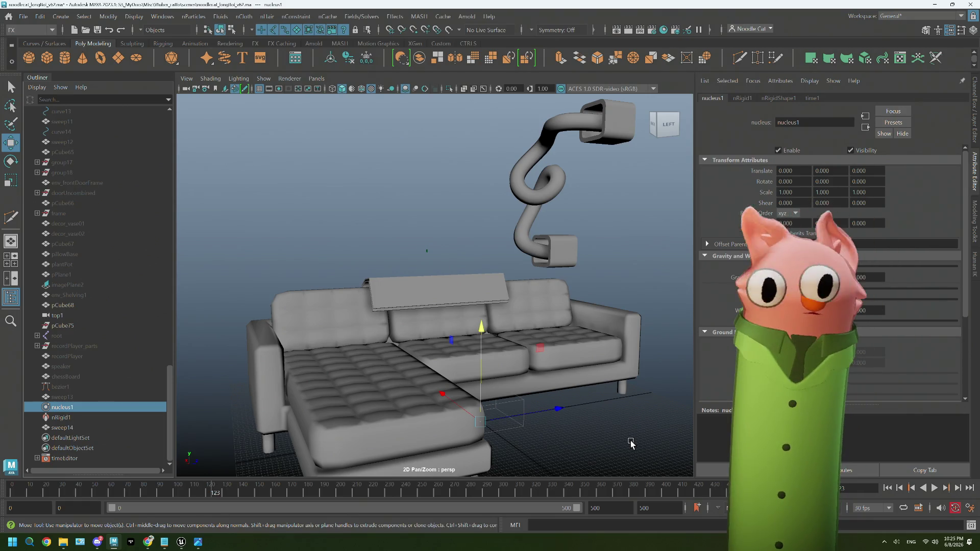
# Select the long box on the sofa back and apply Mesh > Smooth from the Modeling menus.
pyautogui.moveTo(632, 443)
pyautogui.keyDown('alt'); pyautogui.mouseDown()
pyautogui.moveTo(579, 398)
pyautogui.moveTo(562, 401)
pyautogui.moveTo(501, 364)
pyautogui.moveTo(509, 344)
pyautogui.mouseUp(); pyautogui.keyUp('alt')
pyautogui.click(504, 341)
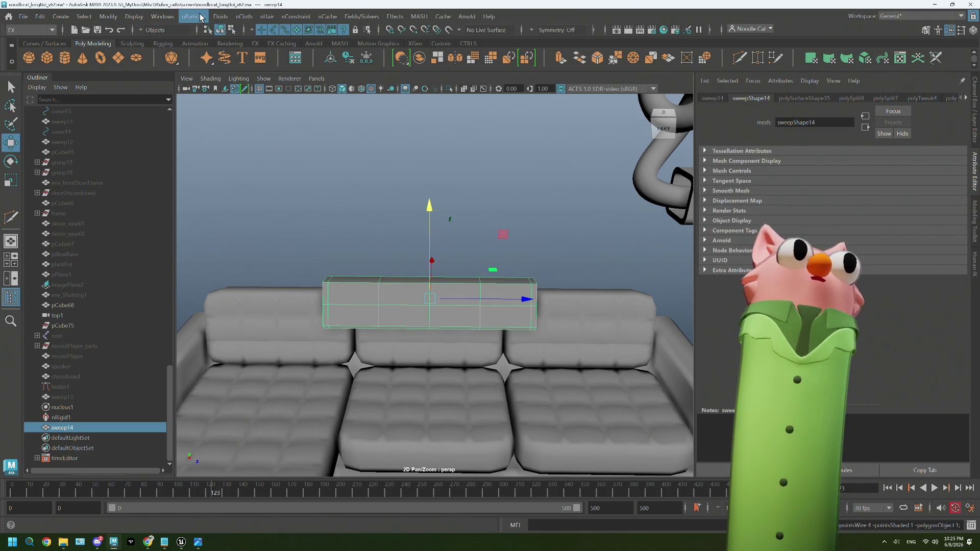
pyautogui.click(178, 16)
pyautogui.press('F2')
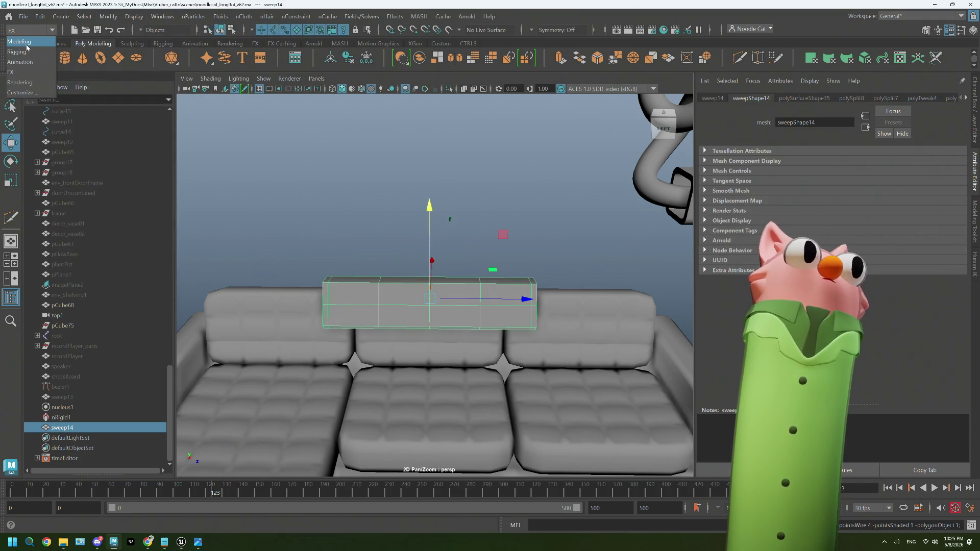
pyautogui.click(189, 16)
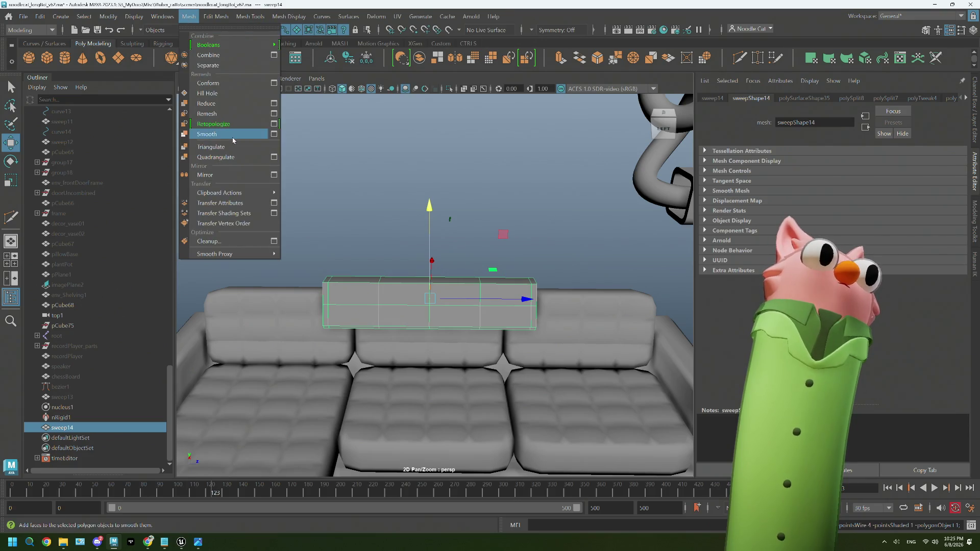
pyautogui.click(222, 132)
# Inspect the rounded cushion from new angles and reselect it for deforming.
pyautogui.click(341, 225)
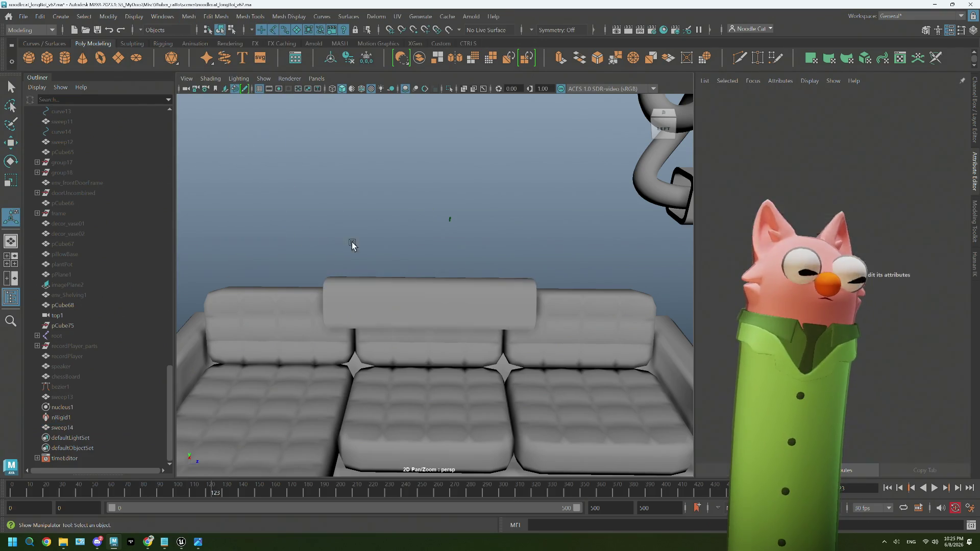
pyautogui.click(387, 299)
pyautogui.click(438, 219)
pyautogui.keyDown('alt'); pyautogui.moveTo(451, 293); pyautogui.dragTo(451, 295); pyautogui.keyUp('alt')
pyautogui.click(452, 295)
pyautogui.moveTo(434, 259)
pyautogui.keyDown('alt'); pyautogui.mouseDown()
pyautogui.moveTo(392, 252)
pyautogui.moveTo(437, 262)
pyautogui.mouseUp(); pyautogui.keyUp('alt')
pyautogui.scroll(3, 437, 263)
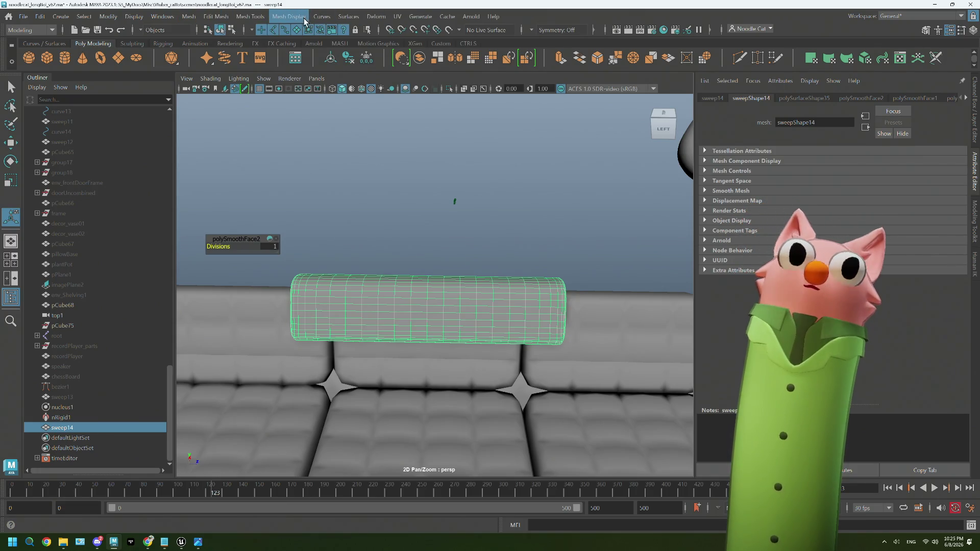
pyautogui.click(376, 17)
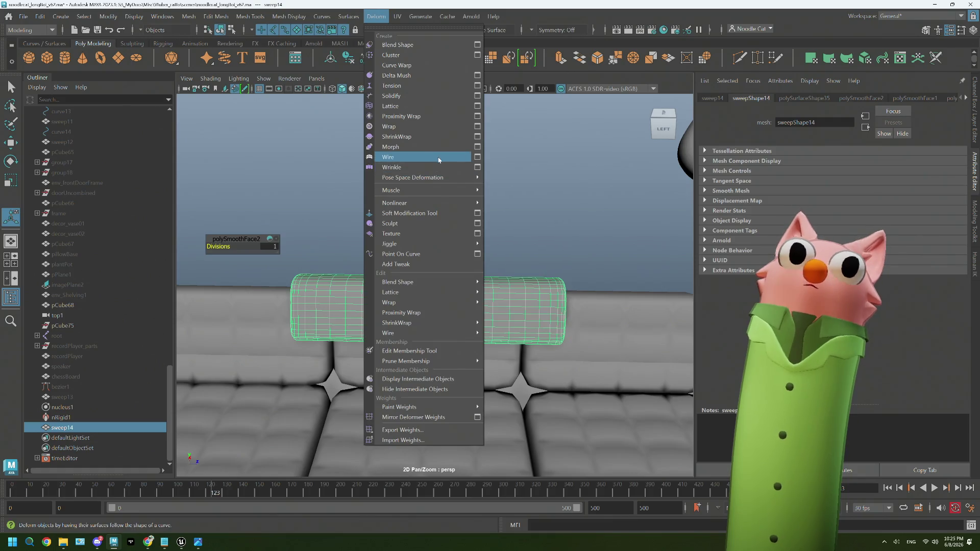
pyautogui.moveTo(413, 190)
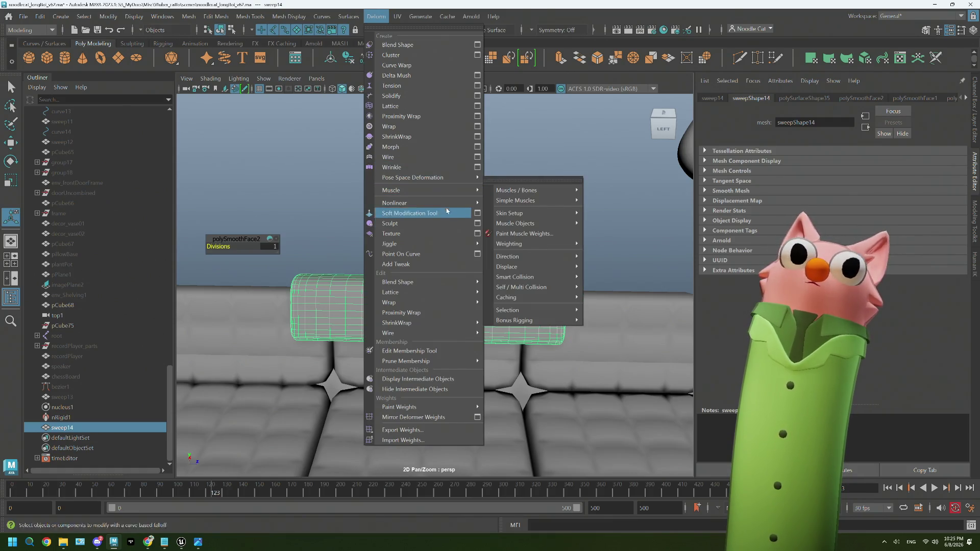
# Add a Nonlinear Bend deformer to the cushion and nudge its handle's rotation.
pyautogui.click(500, 204)
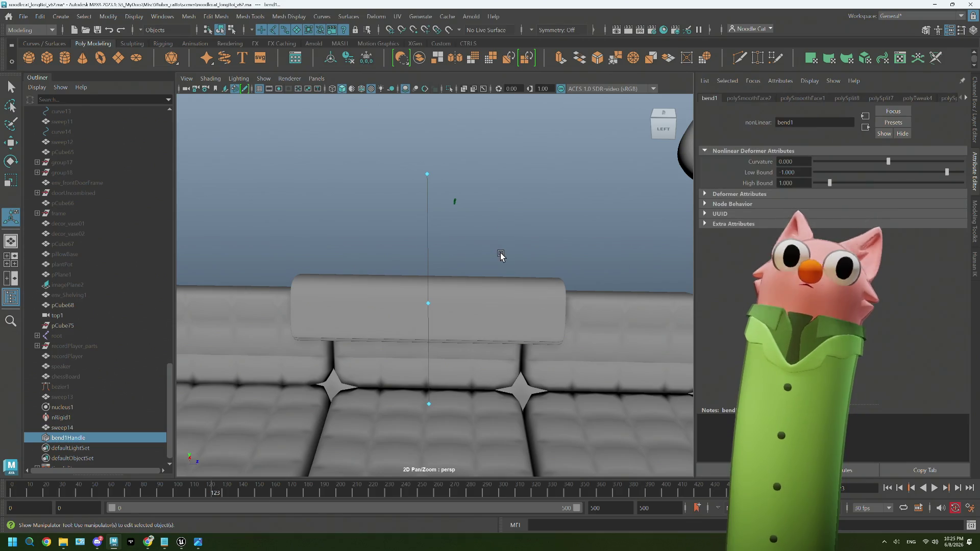
pyautogui.keyDown('alt'); pyautogui.moveTo(470, 285); pyautogui.dragTo(575, 283); pyautogui.keyUp('alt')
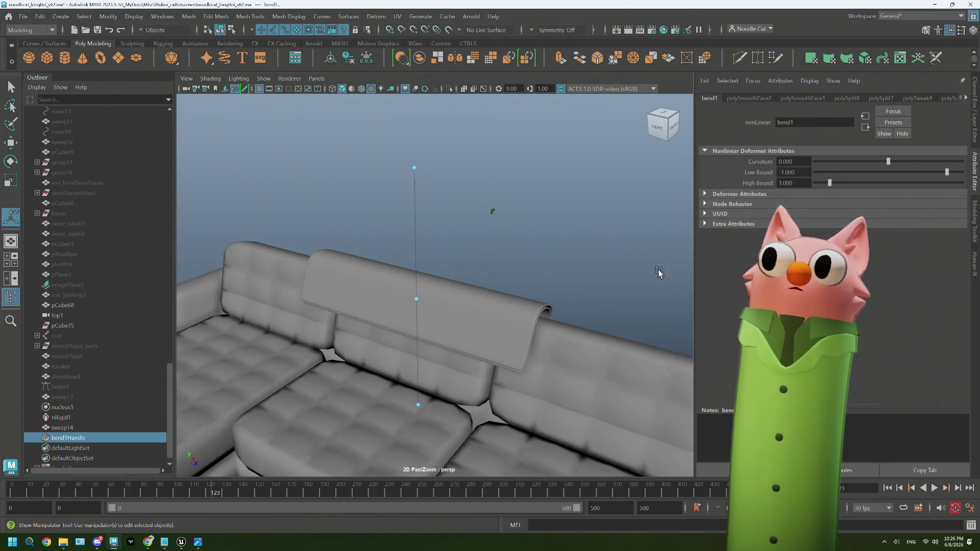
pyautogui.press('r')
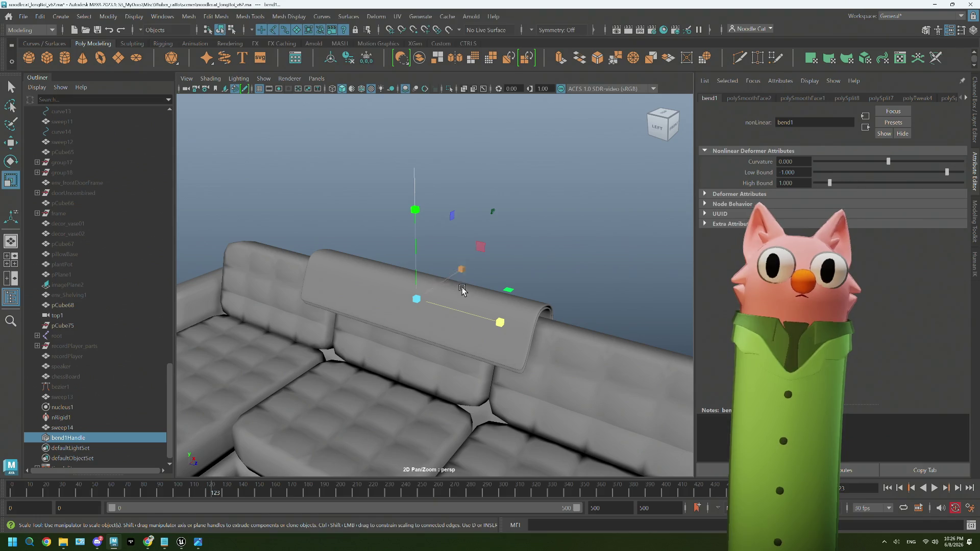
pyautogui.press('e')
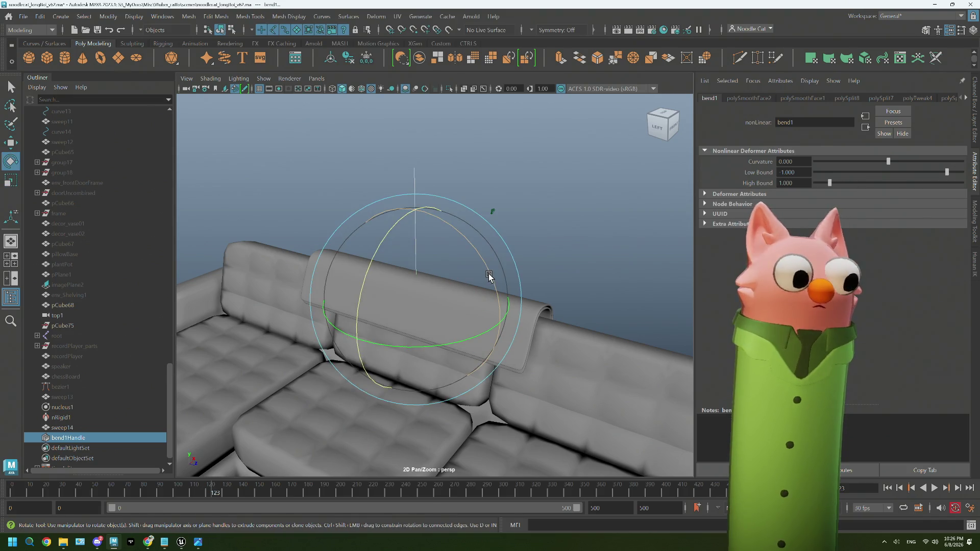
pyautogui.moveTo(483, 274); pyautogui.dragTo(467, 250)
pyautogui.keyDown('alt'); pyautogui.moveTo(481, 313); pyautogui.dragTo(436, 303); pyautogui.keyUp('alt')
pyautogui.press('w')
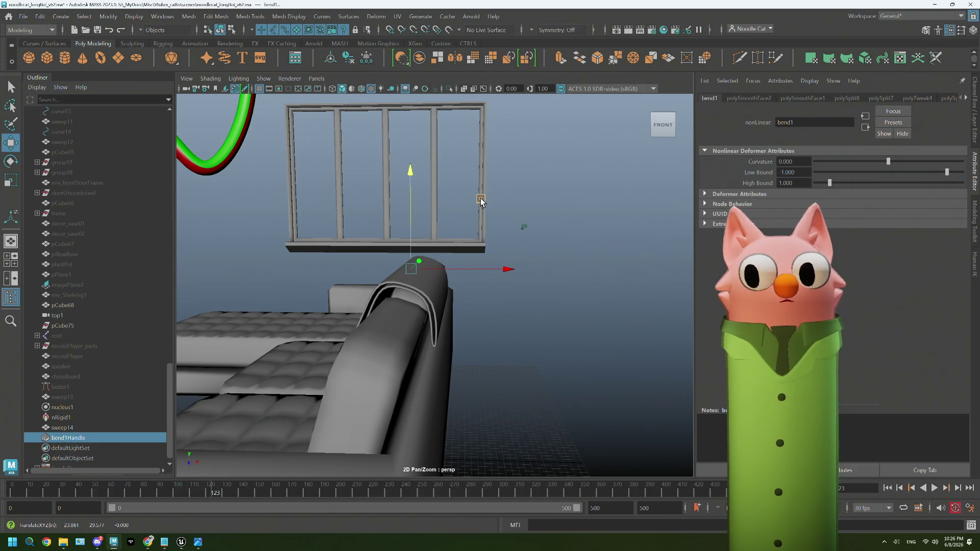
# Raise the bend Curvature and turn the handle 90° so the cushion curves upward.
pyautogui.keyDown('alt'); pyautogui.moveTo(482, 197); pyautogui.dragTo(499, 302); pyautogui.keyUp('alt')
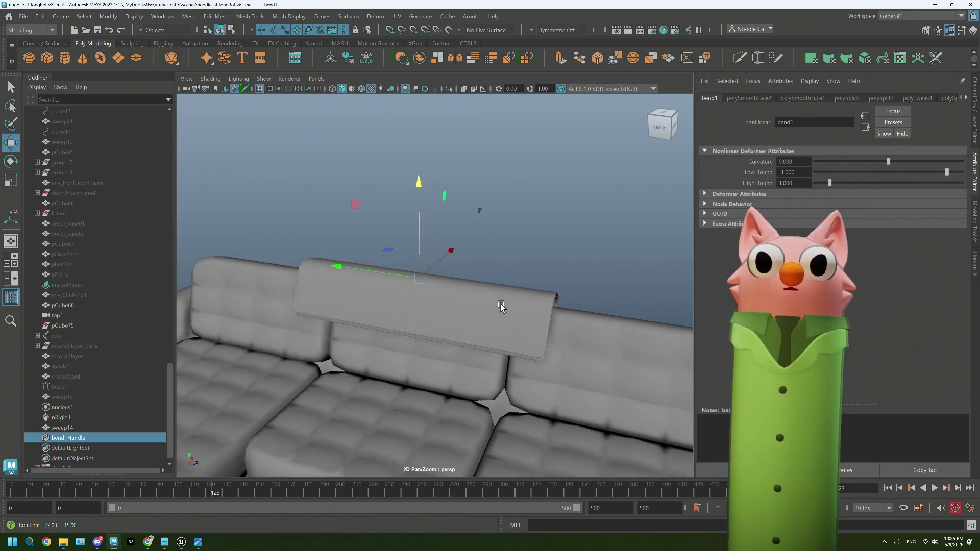
pyautogui.scroll(3, 503, 306)
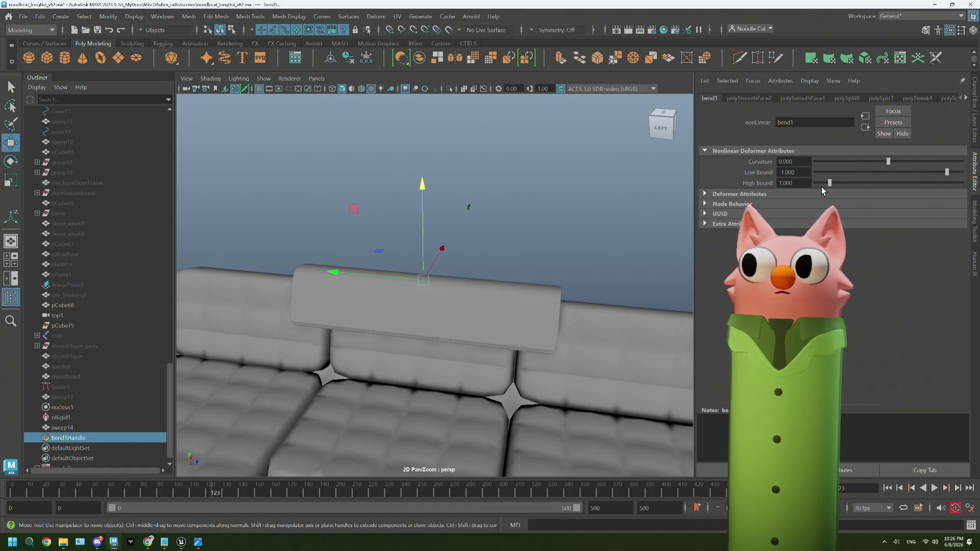
pyautogui.moveTo(889, 162); pyautogui.dragTo(919, 163)
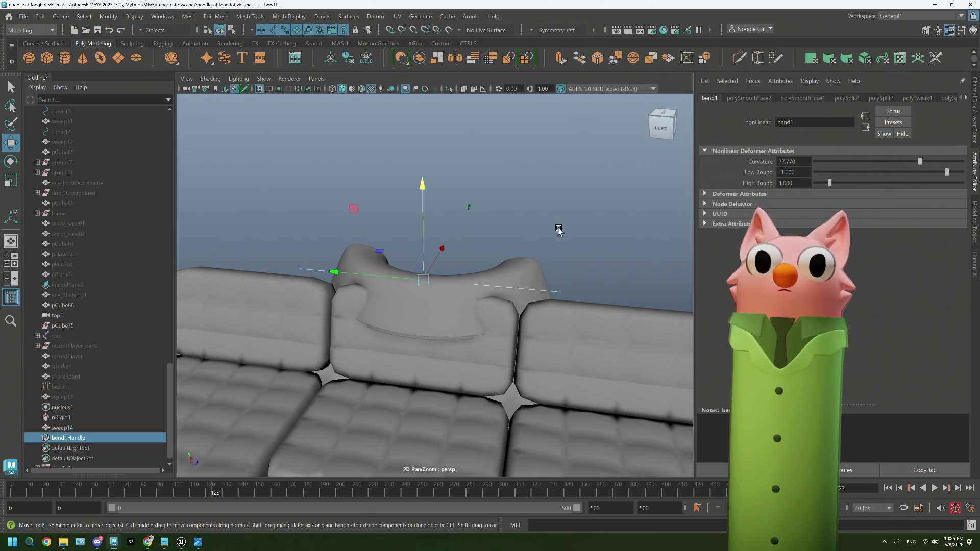
pyautogui.press('e')
pyautogui.moveTo(410, 219); pyautogui.dragTo(397, 250)
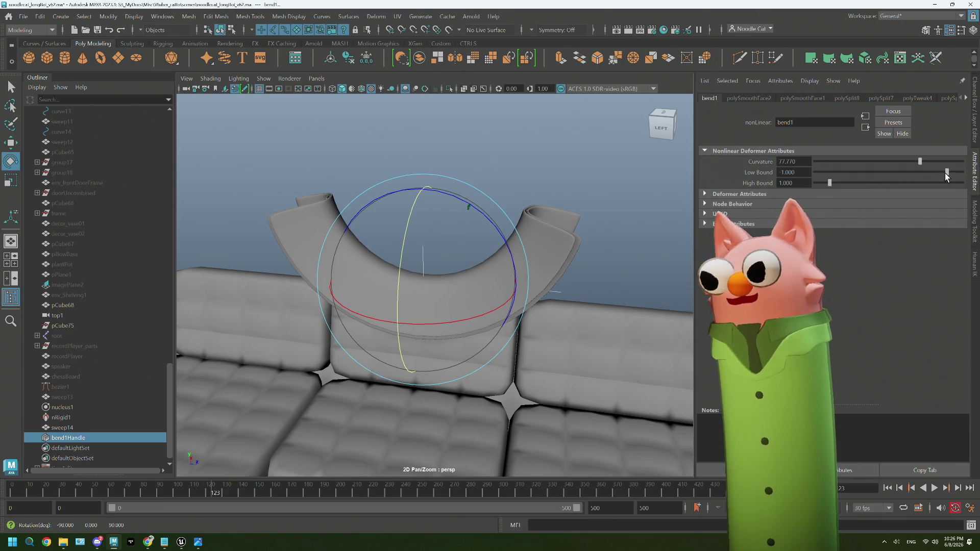
# Test the bend's Low and High Bounds, undo back to zero curvature, and reselect sweep14.
pyautogui.moveTo(946, 172); pyautogui.dragTo(962, 174)
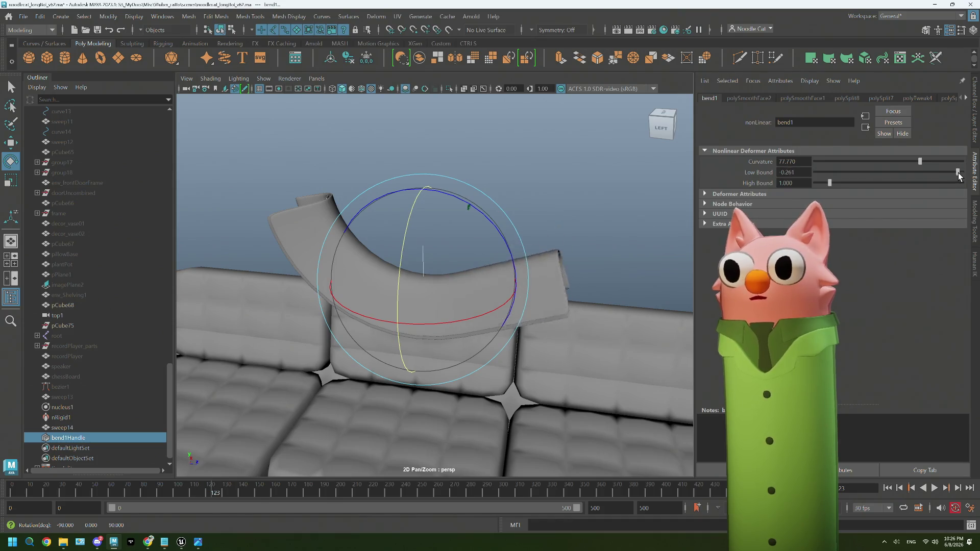
pyautogui.click(830, 185)
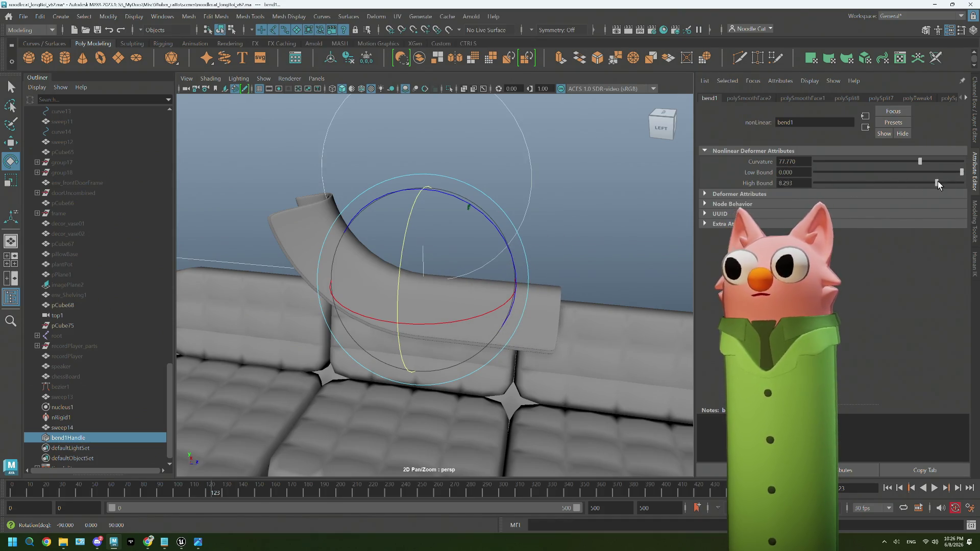
pyautogui.moveTo(829, 185); pyautogui.dragTo(802, 189)
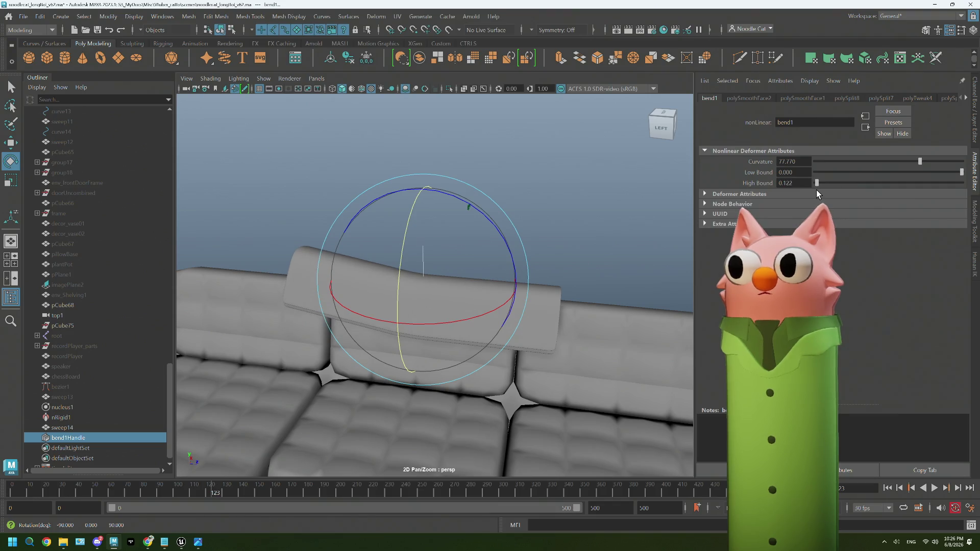
pyautogui.moveTo(811, 189); pyautogui.dragTo(879, 186)
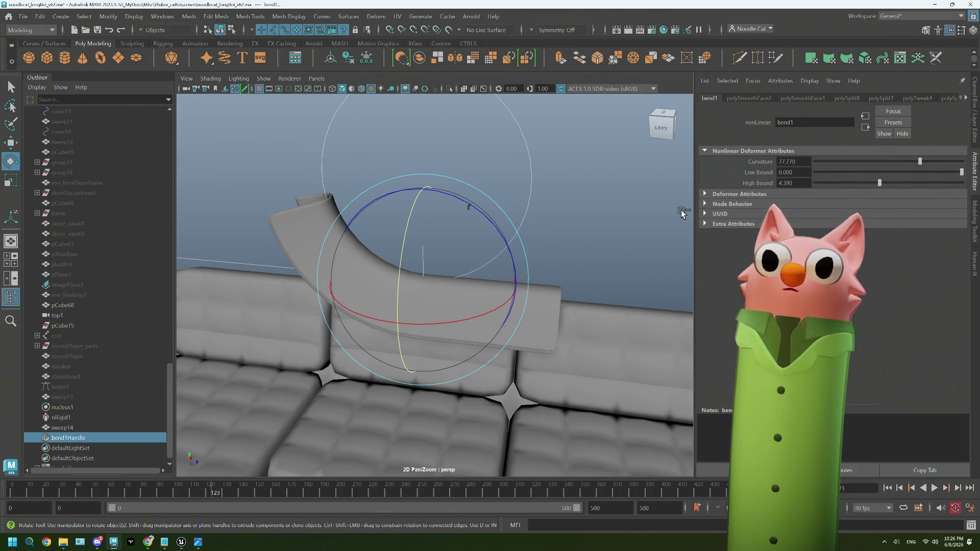
pyautogui.hotkey('ctrl', 'z')
pyautogui.hotkey('ctrl', 'z')
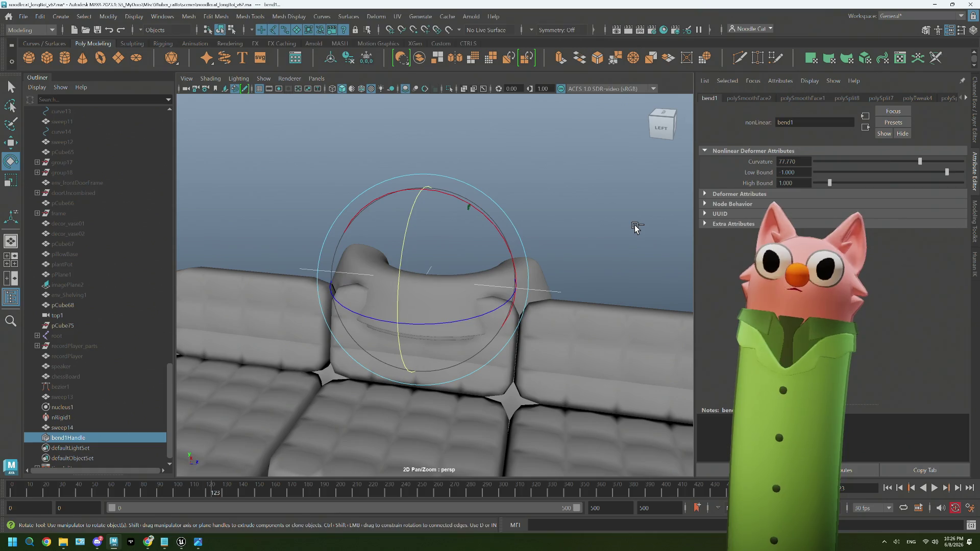
pyautogui.hotkey('ctrl', 'z')
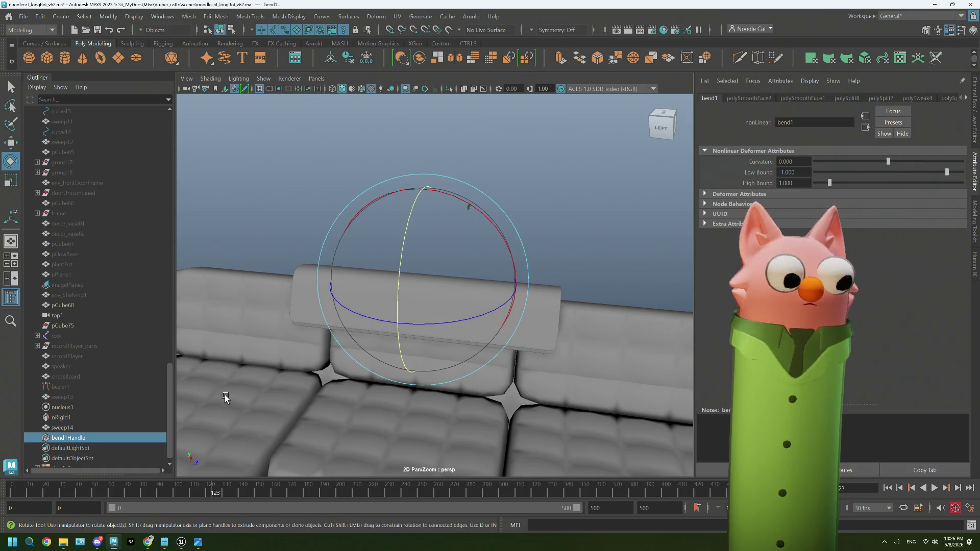
pyautogui.click(429, 324)
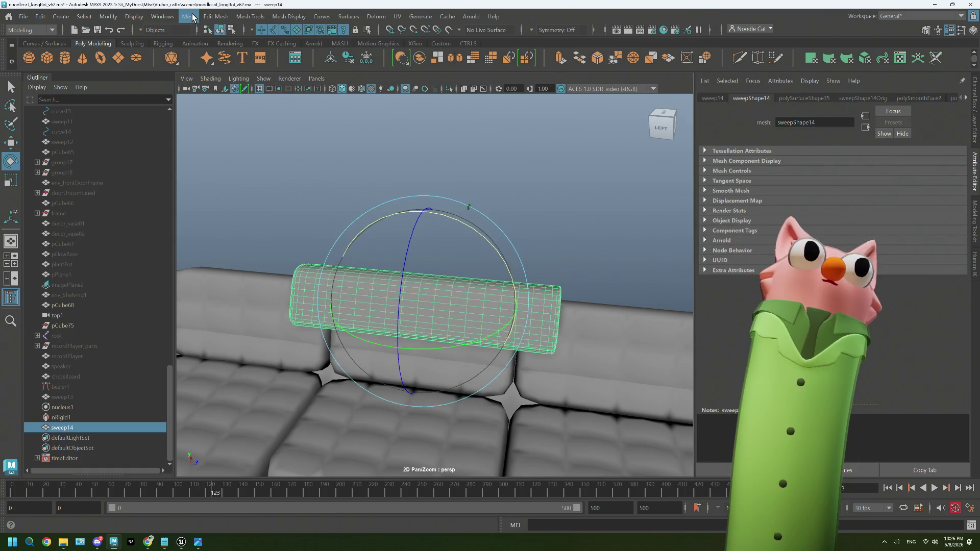
pyautogui.click(376, 17)
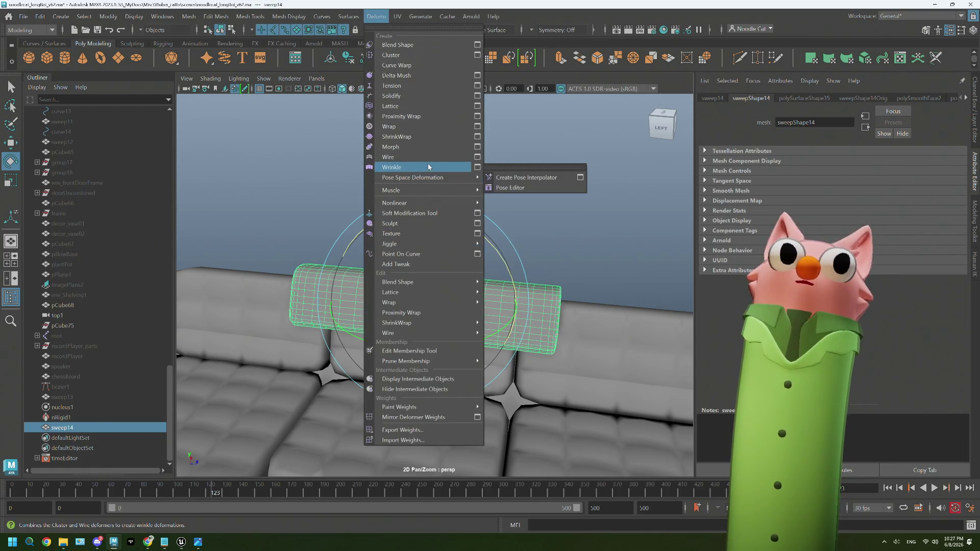
pyautogui.click(444, 157)
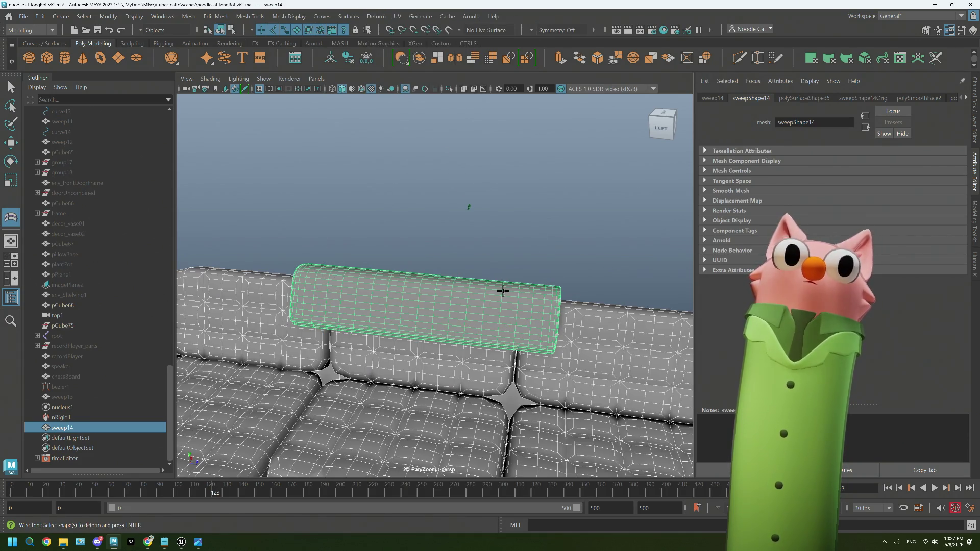
pyautogui.press('e')
pyautogui.click(353, 203)
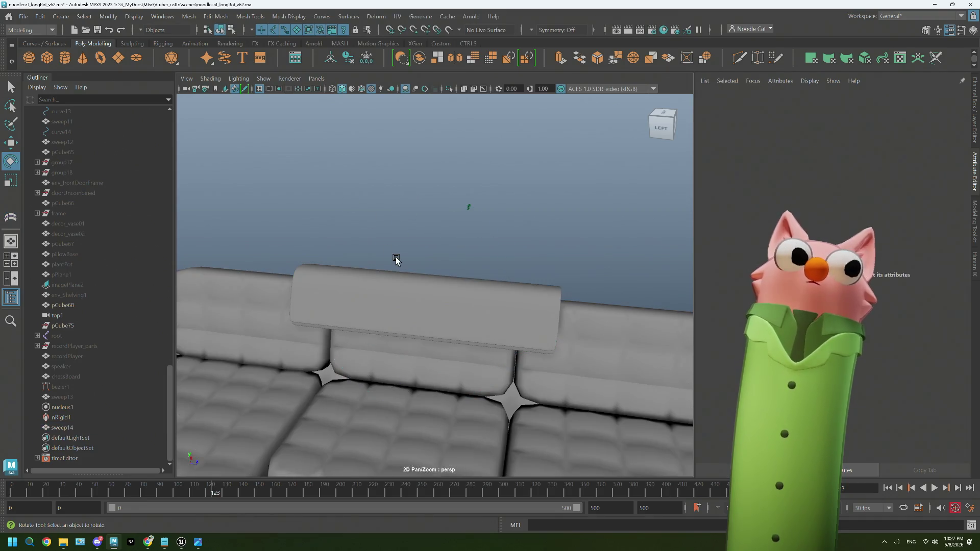
pyautogui.click(376, 16)
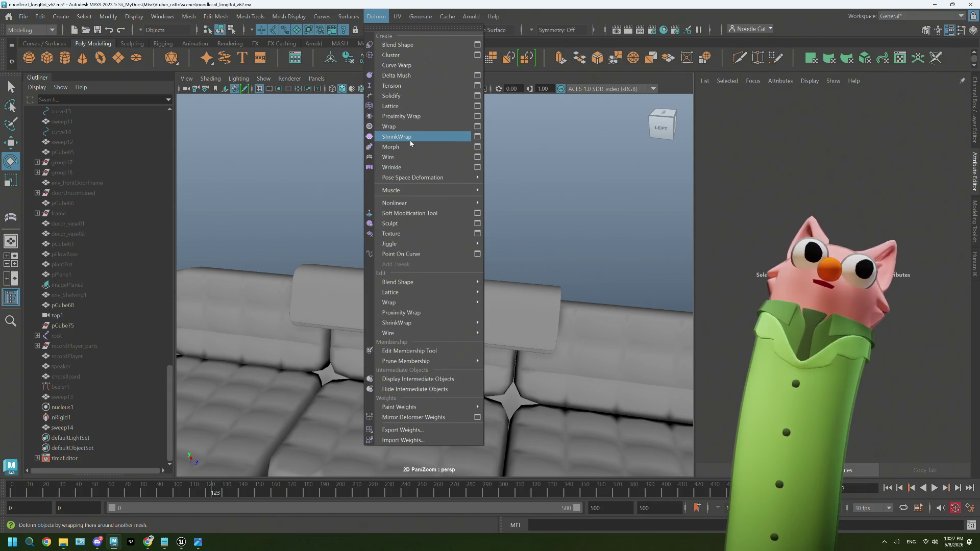
pyautogui.moveTo(406, 202)
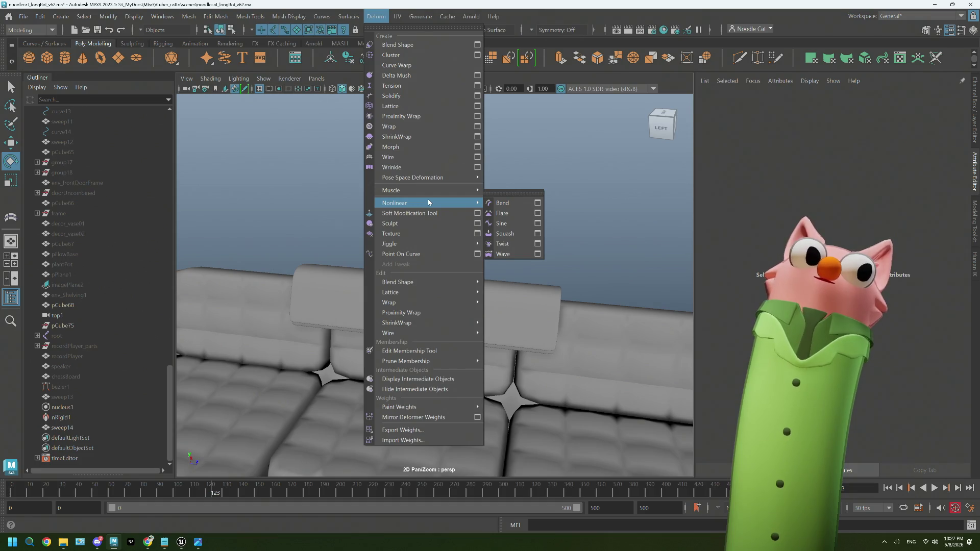
pyautogui.click(564, 204)
pyautogui.rightClick(552, 207)
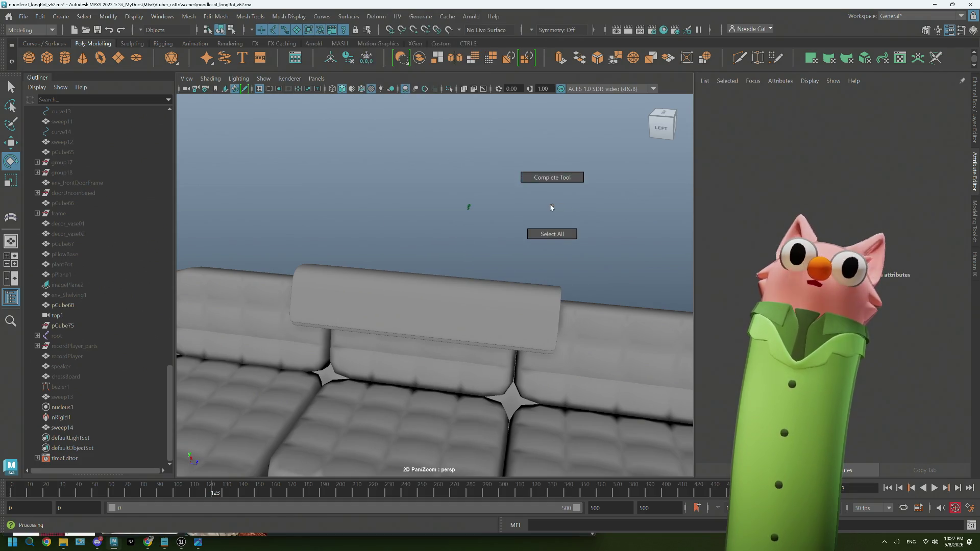
pyautogui.press('q')
pyautogui.click(453, 309)
pyautogui.moveTo(422, 334)
pyautogui.keyDown('alt'); pyautogui.mouseDown()
pyautogui.moveTo(424, 292)
pyautogui.moveTo(276, 135)
pyautogui.mouseUp(); pyautogui.keyUp('alt')
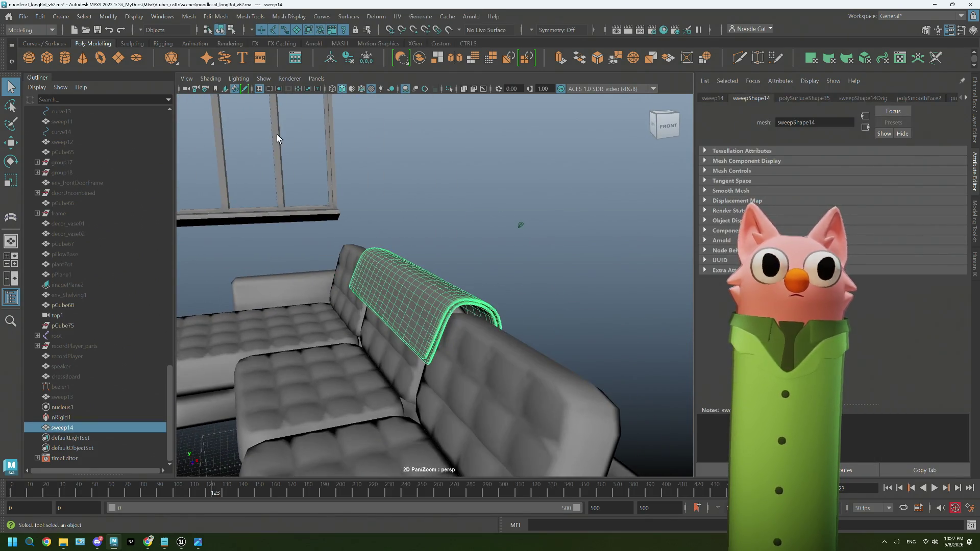
# Switch to the FX menus and make the blanket an nCloth object.
pyautogui.click(31, 29)
pyautogui.click(27, 71)
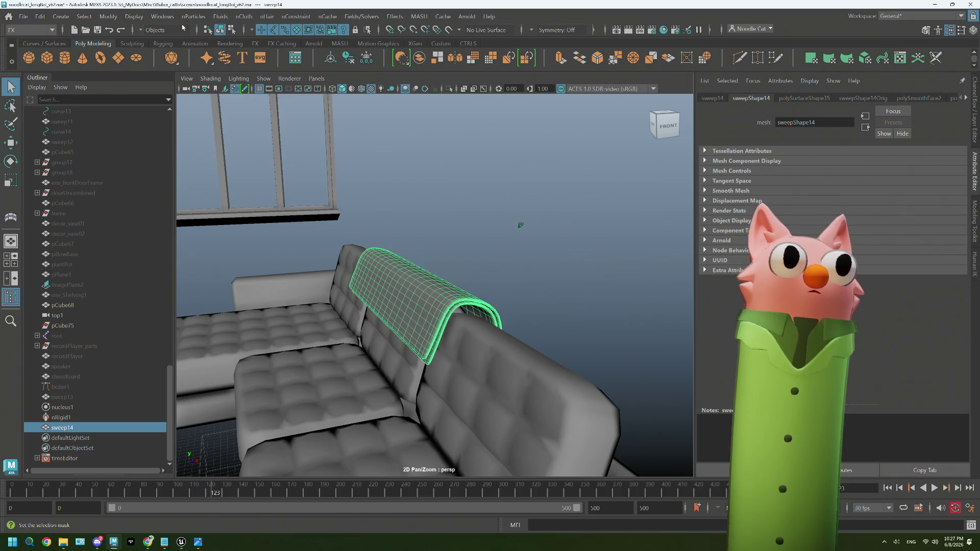
pyautogui.click(246, 17)
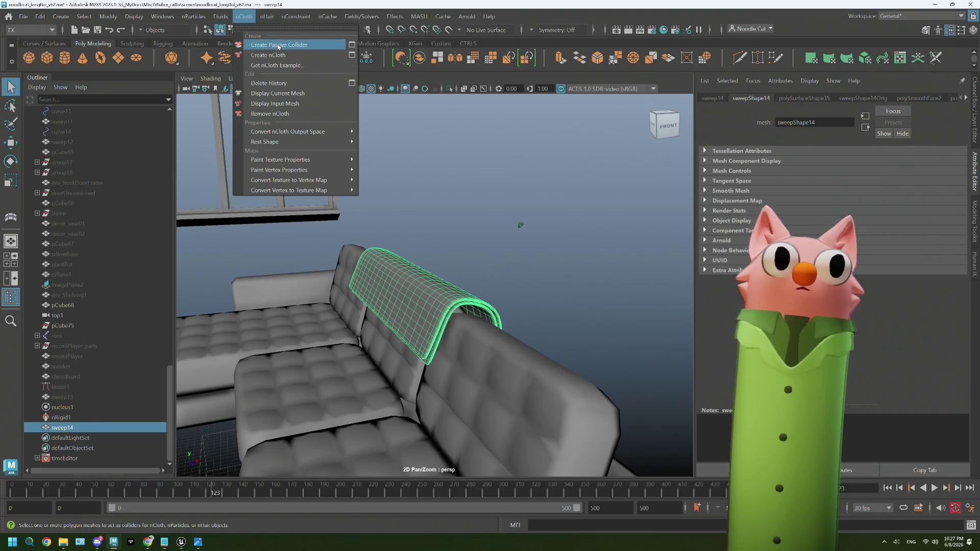
pyautogui.click(280, 54)
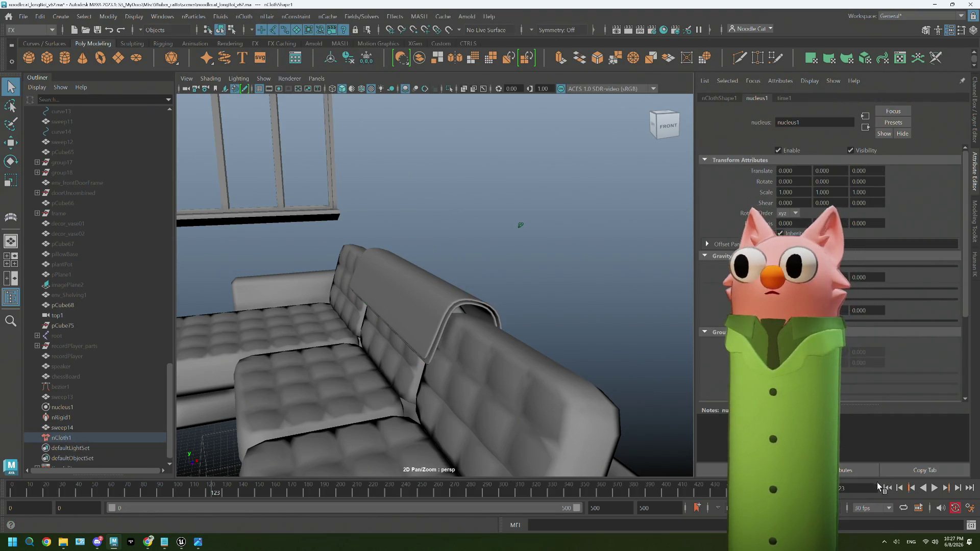
# Play the cloth simulation so the blanket drapes, stop it, and reselect the blanket.
pyautogui.click(887, 488)
pyautogui.click(934, 487)
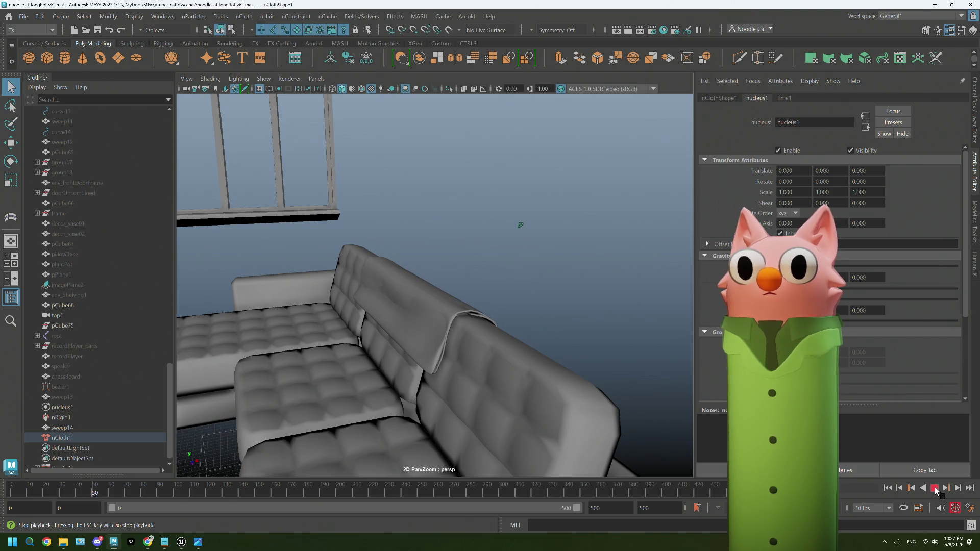
pyautogui.click(935, 488)
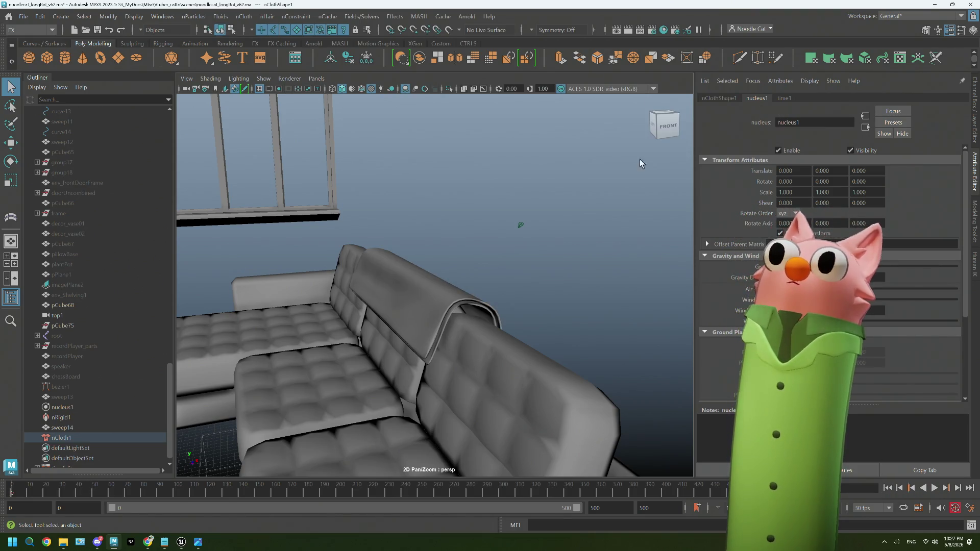
pyautogui.click(377, 304)
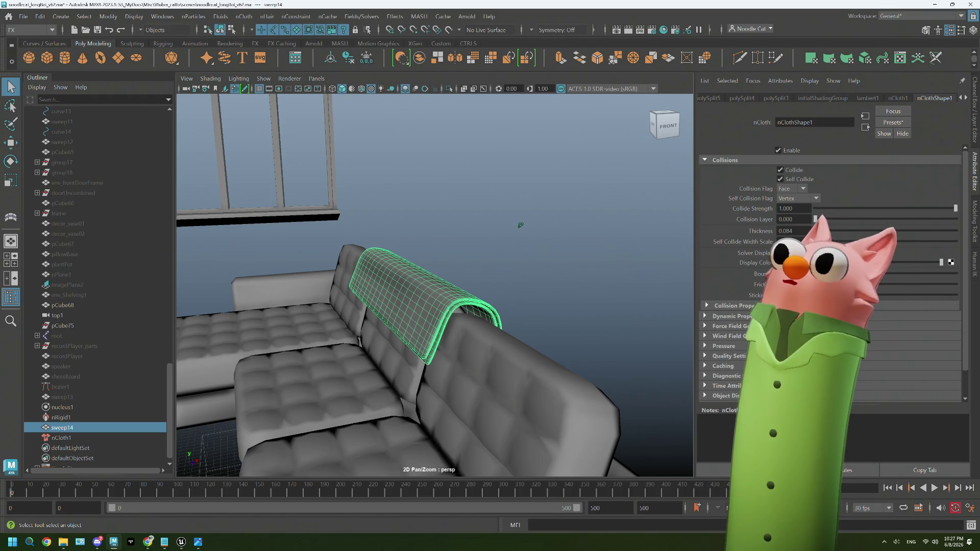
# Set nClothShape1's Self Collision Flag to Full Surface and replay the drape.
pyautogui.click(799, 198)
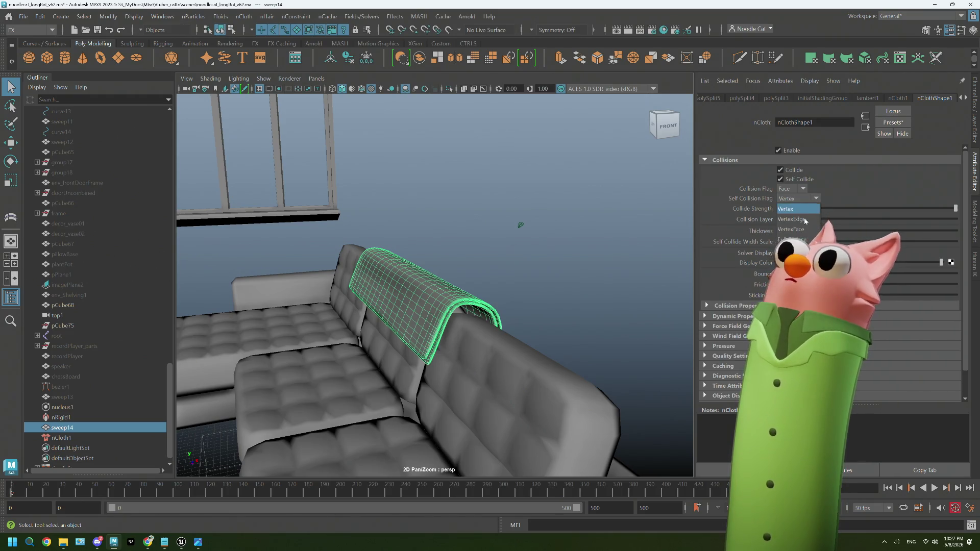
pyautogui.click(790, 240)
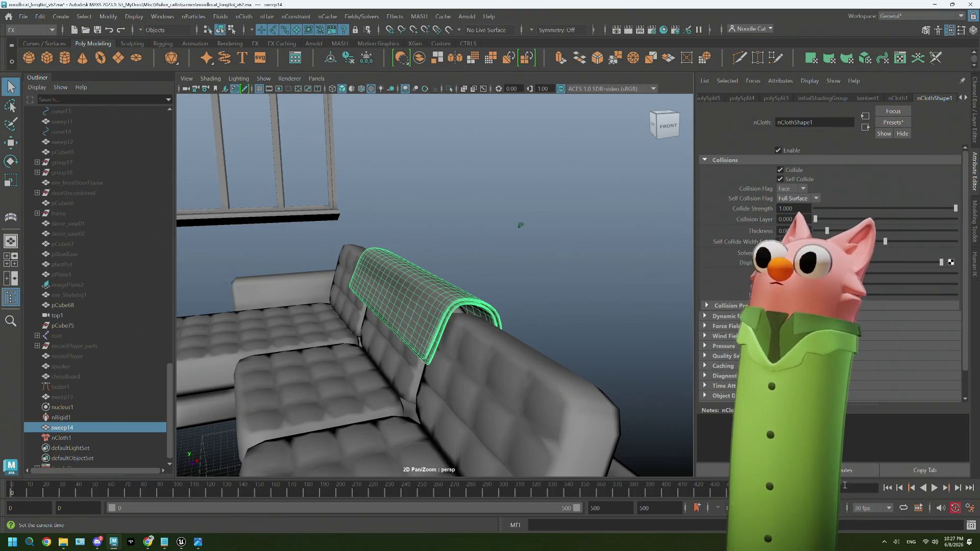
pyautogui.click(933, 488)
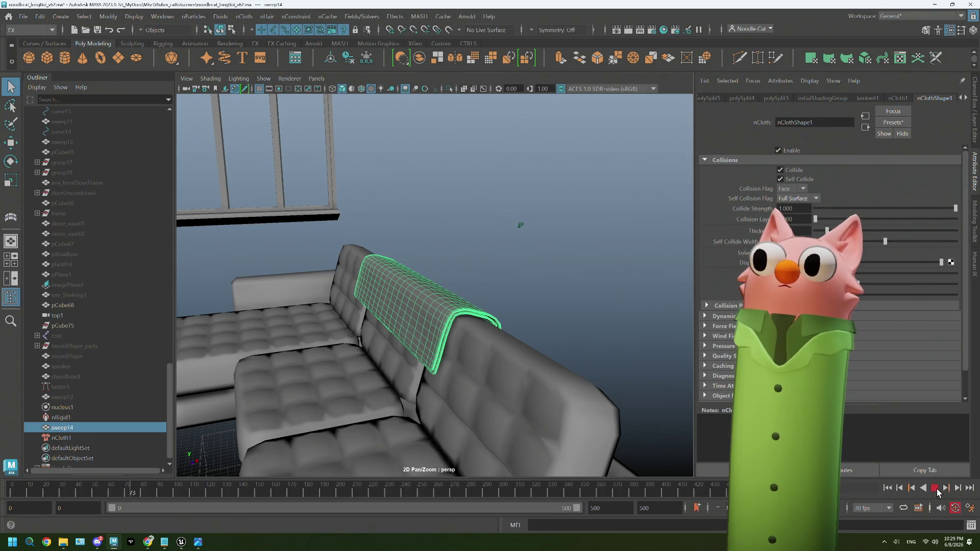
# Stop playback, inspect the draped blanket in object mode, reselect sweep14 and replay the simulation.
pyautogui.click(935, 488)
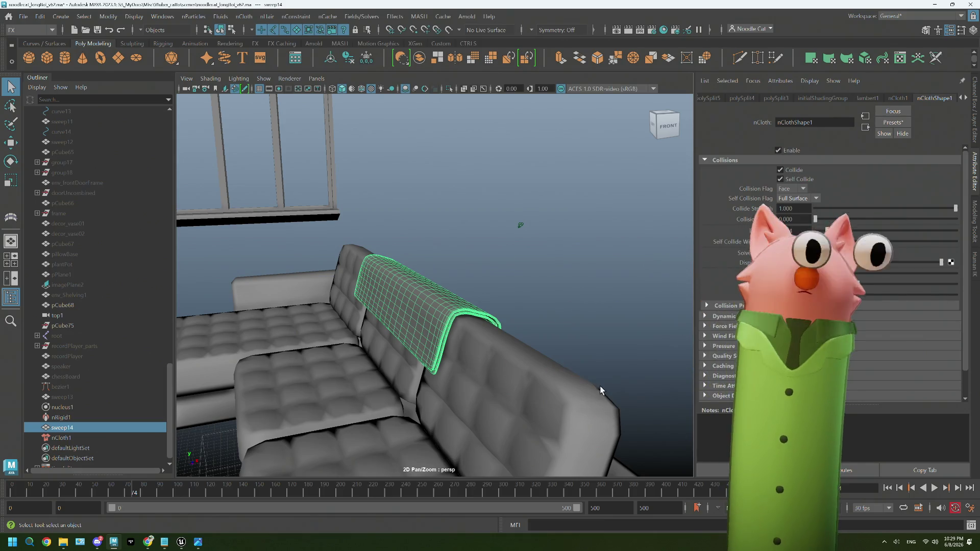
pyautogui.moveTo(594, 214); pyautogui.dragTo(642, 198, button='right')
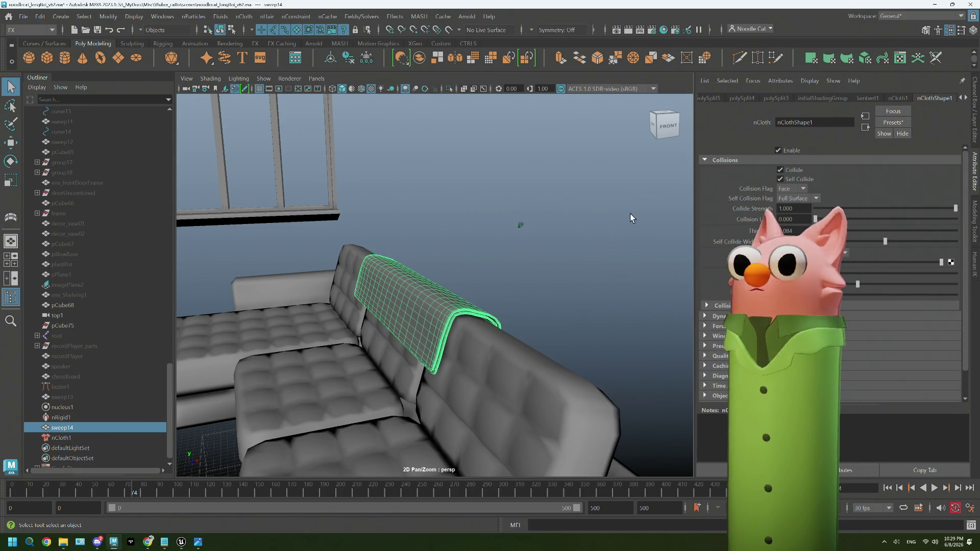
pyautogui.click(630, 214)
pyautogui.moveTo(629, 214)
pyautogui.keyDown('alt'); pyautogui.mouseDown()
pyautogui.moveTo(584, 323)
pyautogui.moveTo(486, 323)
pyautogui.moveTo(561, 326)
pyautogui.mouseUp(); pyautogui.keyUp('alt')
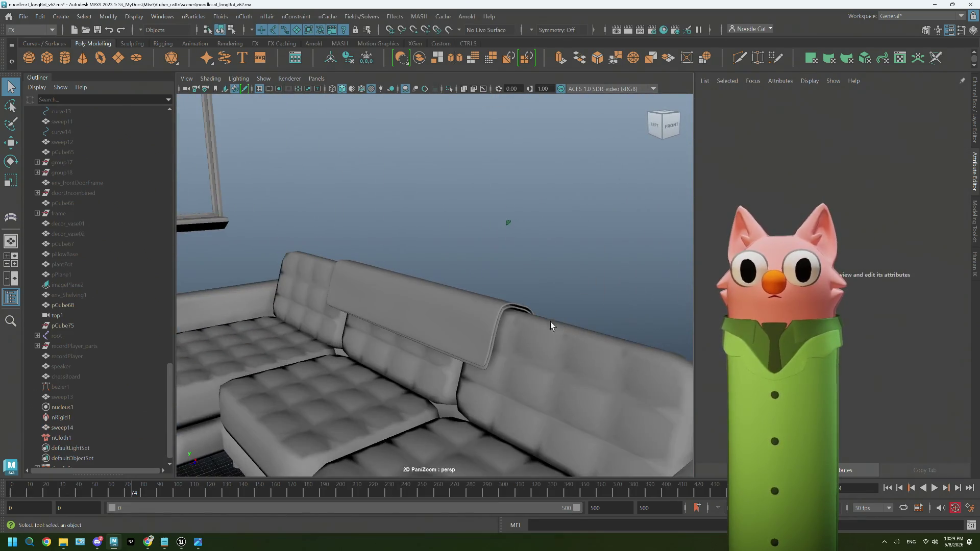
pyautogui.click(502, 313)
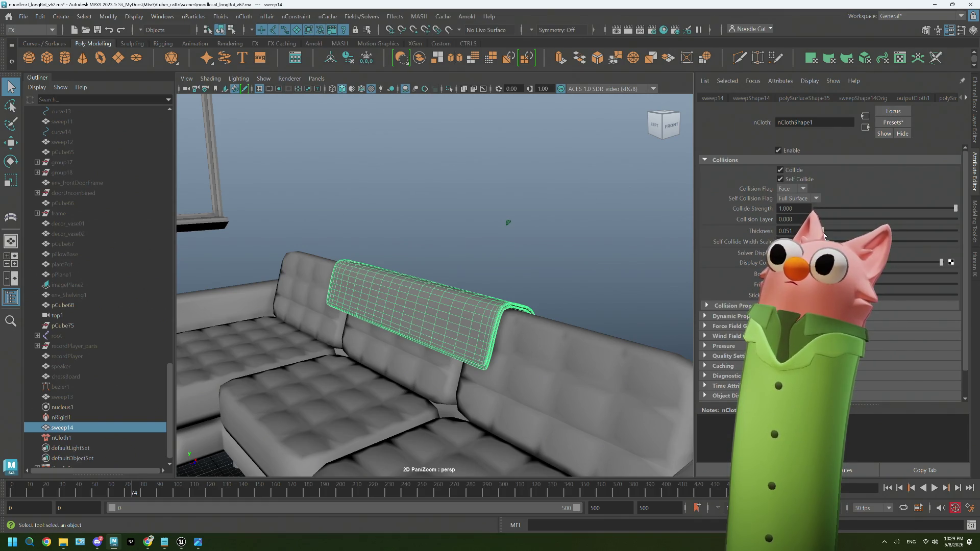
pyautogui.click(933, 488)
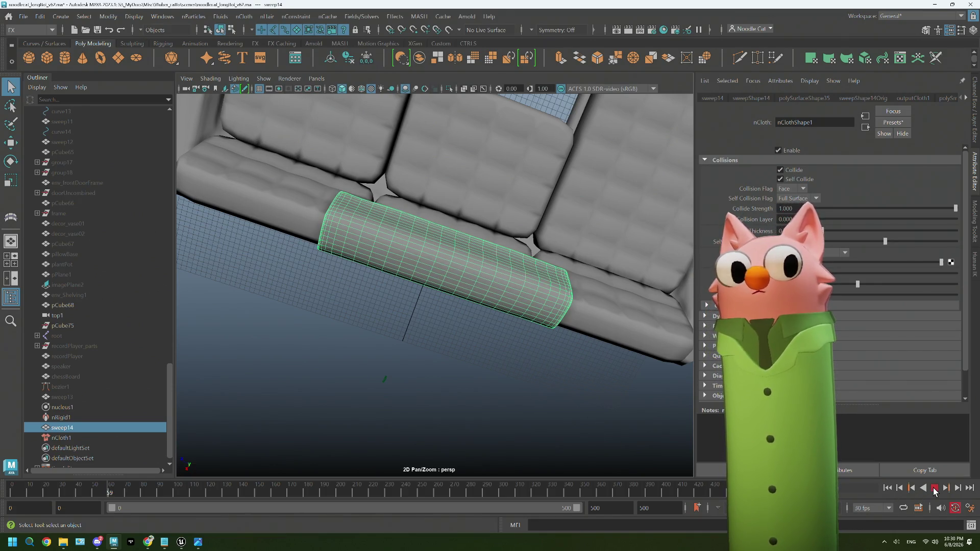
# Duplicate the draped cloth sweep14 as a separate mesh, sweep15, from the Modeling menu set.
pyautogui.keyDown('alt'); pyautogui.moveTo(461, 419); pyautogui.dragTo(286, 309); pyautogui.keyUp('alt')
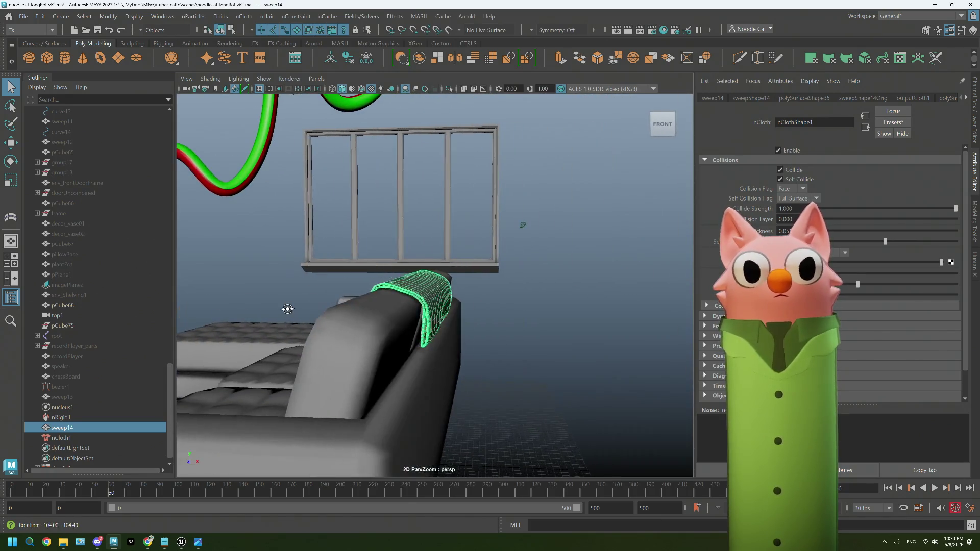
pyautogui.moveTo(517, 222); pyautogui.dragTo(573, 205, button='right')
pyautogui.click(574, 206)
pyautogui.moveTo(510, 334)
pyautogui.keyDown('alt'); pyautogui.mouseDown()
pyautogui.moveTo(562, 337)
pyautogui.moveTo(541, 326)
pyautogui.moveTo(520, 340)
pyautogui.moveTo(527, 349)
pyautogui.moveTo(478, 349)
pyautogui.moveTo(499, 372)
pyautogui.moveTo(497, 340)
pyautogui.moveTo(496, 350)
pyautogui.moveTo(536, 344)
pyautogui.moveTo(493, 354)
pyautogui.moveTo(525, 350)
pyautogui.moveTo(464, 346)
pyautogui.moveTo(479, 356)
pyautogui.mouseUp(); pyautogui.keyUp('alt')
pyautogui.click(458, 378)
pyautogui.scroll(3, 451, 368)
pyautogui.click(31, 30)
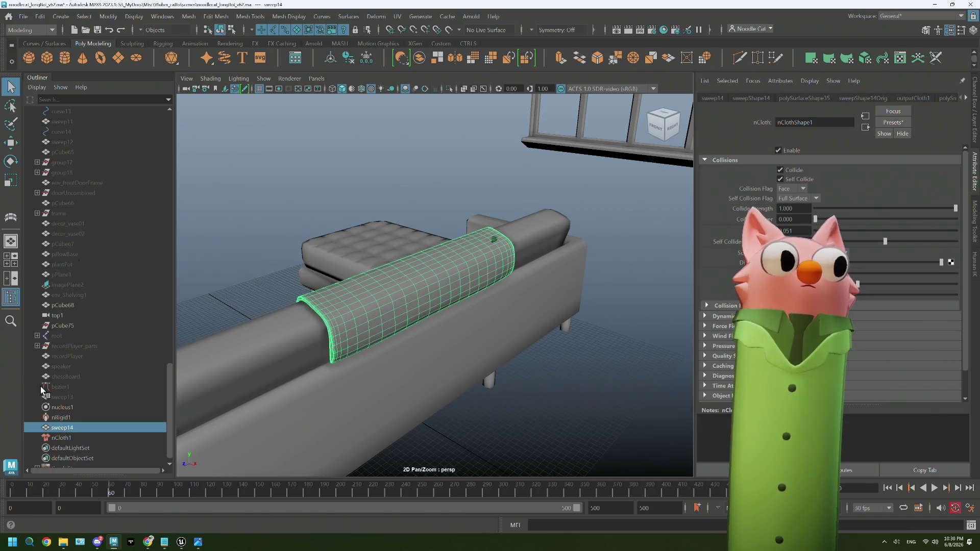
pyautogui.hotkey('ctrl', 'd')
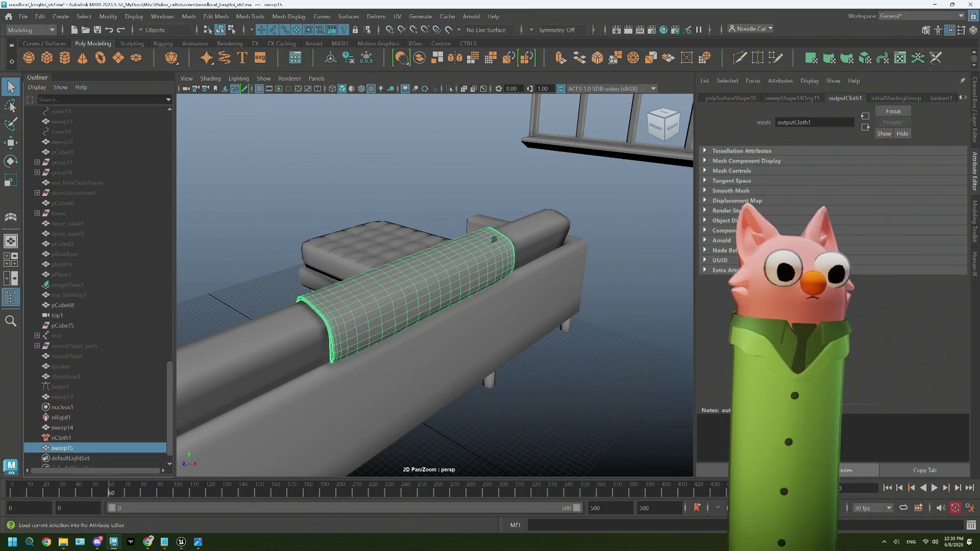
# Rewind the simulation to frame 0 and select the nucleus1 solver node.
pyautogui.moveTo(386, 441)
pyautogui.keyDown('alt'); pyautogui.mouseDown()
pyautogui.moveTo(405, 416)
pyautogui.moveTo(444, 412)
pyautogui.moveTo(444, 422)
pyautogui.mouseUp(); pyautogui.keyUp('alt')
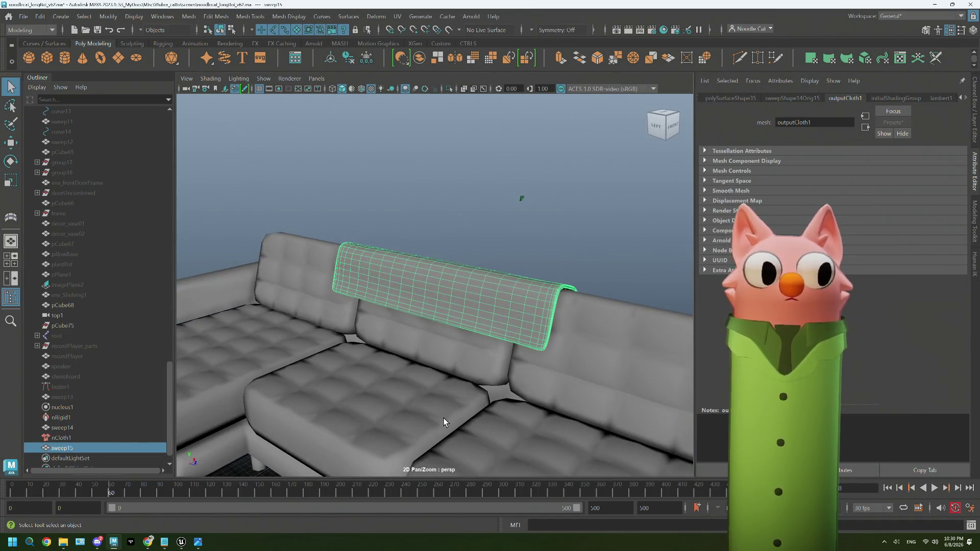
pyautogui.click(8, 492)
pyautogui.click(65, 439)
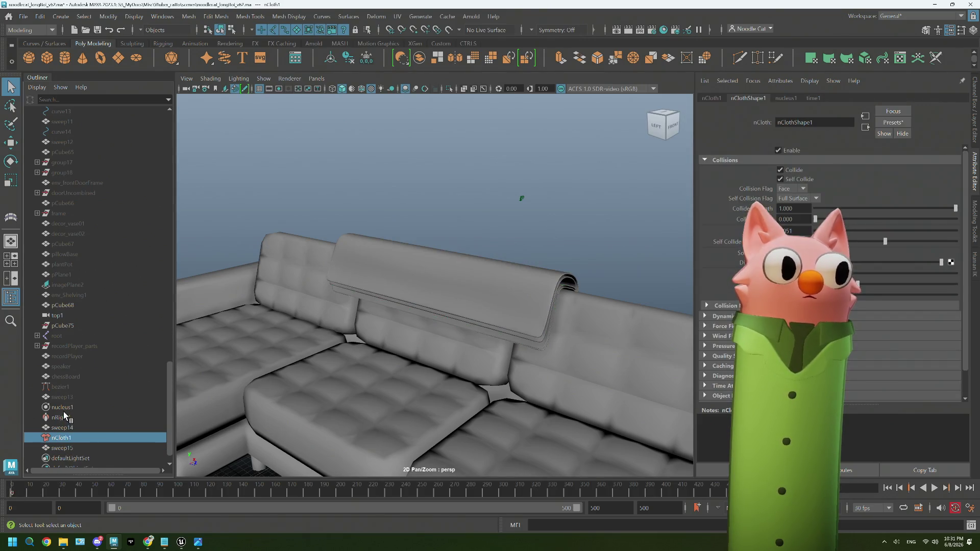
# Delete nucleus1, nRigid1, sweep14 and nCloth1, leaving only the draped sweep15.
pyautogui.keyDown('shift'); pyautogui.click(64, 406); pyautogui.keyUp('shift')
pyautogui.press('Delete')
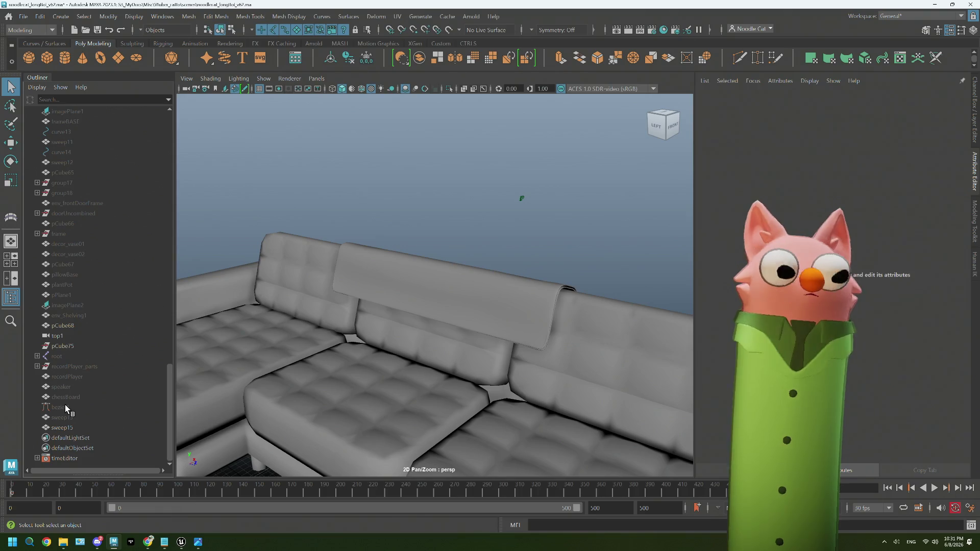
pyautogui.moveTo(428, 324)
pyautogui.keyDown('alt'); pyautogui.mouseDown()
pyautogui.moveTo(396, 323)
pyautogui.moveTo(525, 292)
pyautogui.mouseUp(); pyautogui.keyUp('alt')
pyautogui.scroll(2, 396, 293)
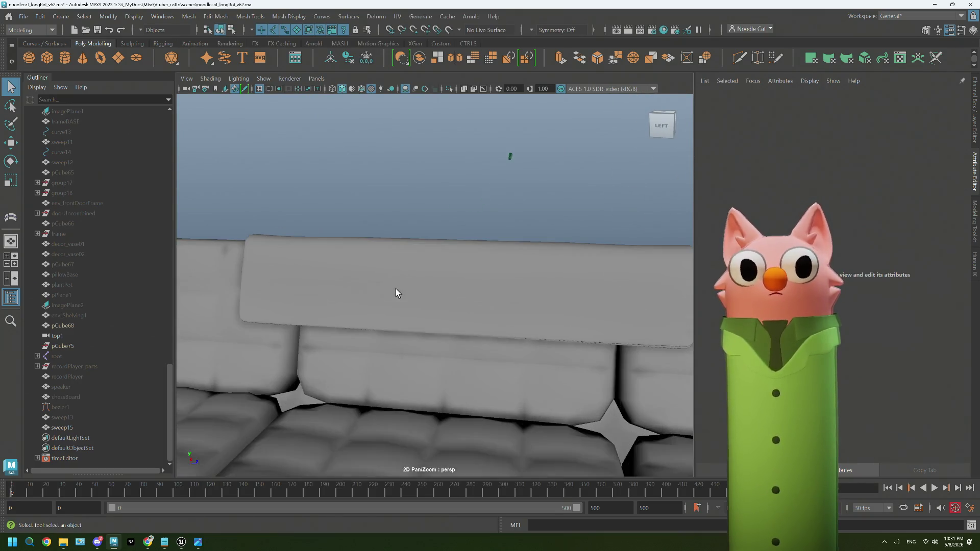
# Switch sweep15 to vertex editing, viewed level with the sofa backrest.
pyautogui.keyDown('alt'); pyautogui.moveTo(396, 294); pyautogui.dragTo(442, 304); pyautogui.keyUp('alt')
pyautogui.moveTo(425, 264); pyautogui.dragTo(400, 272, button='right')
pyautogui.moveTo(397, 281)
pyautogui.keyDown('alt'); pyautogui.mouseDown()
pyautogui.moveTo(394, 268)
pyautogui.moveTo(406, 276)
pyautogui.mouseUp(); pyautogui.keyUp('alt')
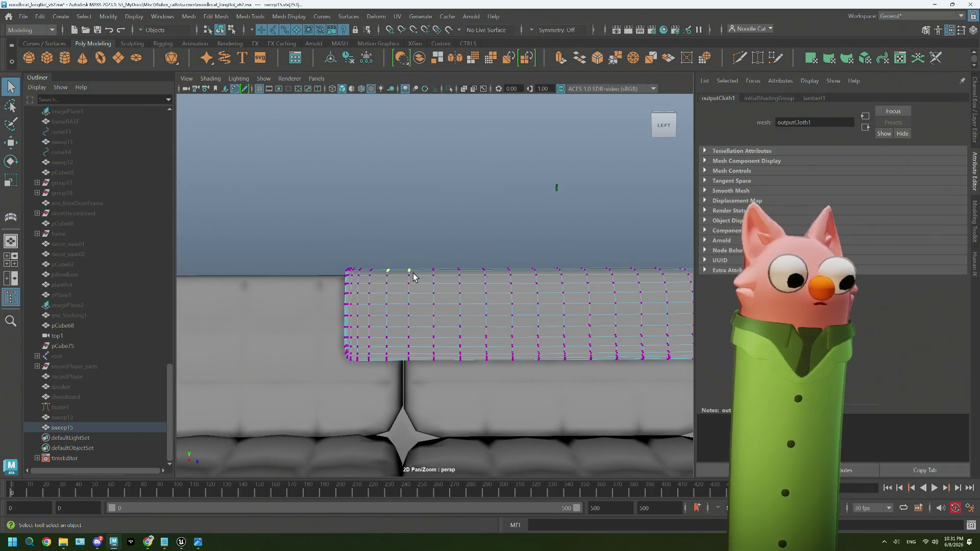
# Move the top-edge vertices vertically with an enlarged soft-select falloff, then return to object mode.
pyautogui.press('w')
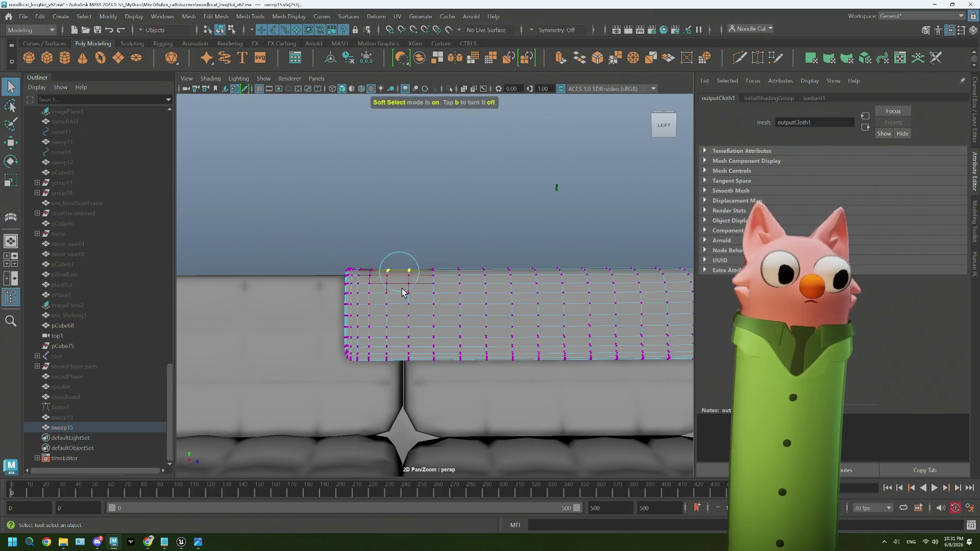
pyautogui.click(397, 184)
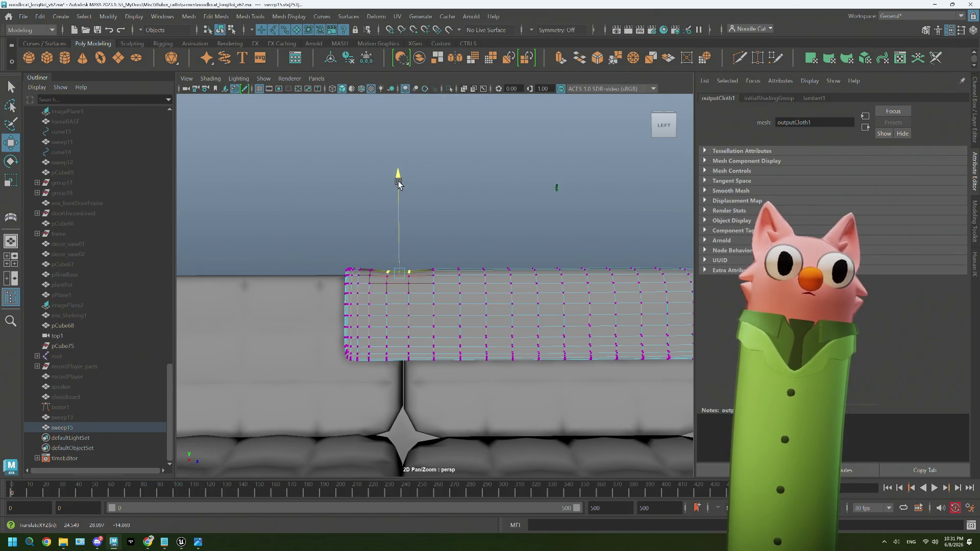
pyautogui.moveTo(399, 183)
pyautogui.keyDown('alt'); pyautogui.mouseDown(button='middle')
pyautogui.moveTo(489, 279)
pyautogui.moveTo(467, 292)
pyautogui.mouseUp(button='middle'); pyautogui.keyUp('alt')
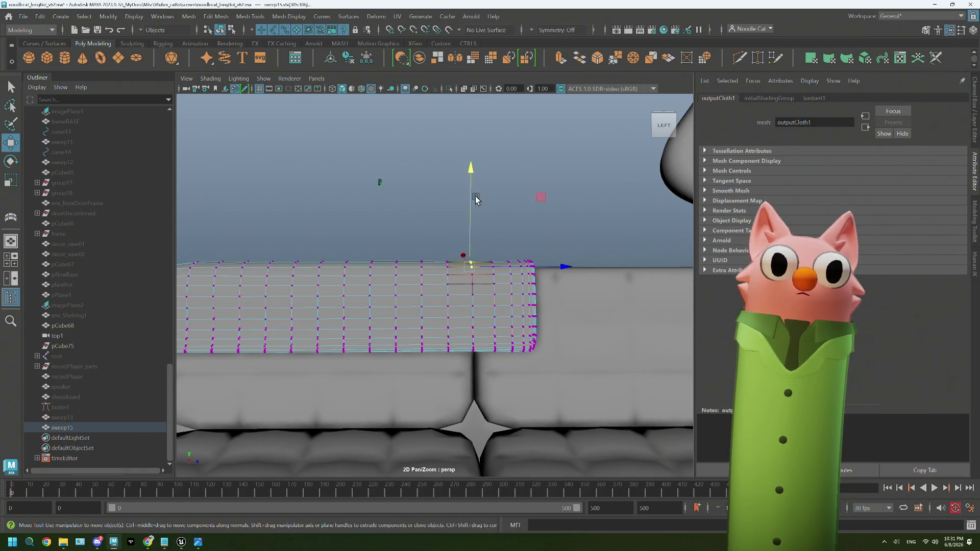
pyautogui.press('b')
pyautogui.moveTo(487, 281); pyautogui.dragTo(496, 284)
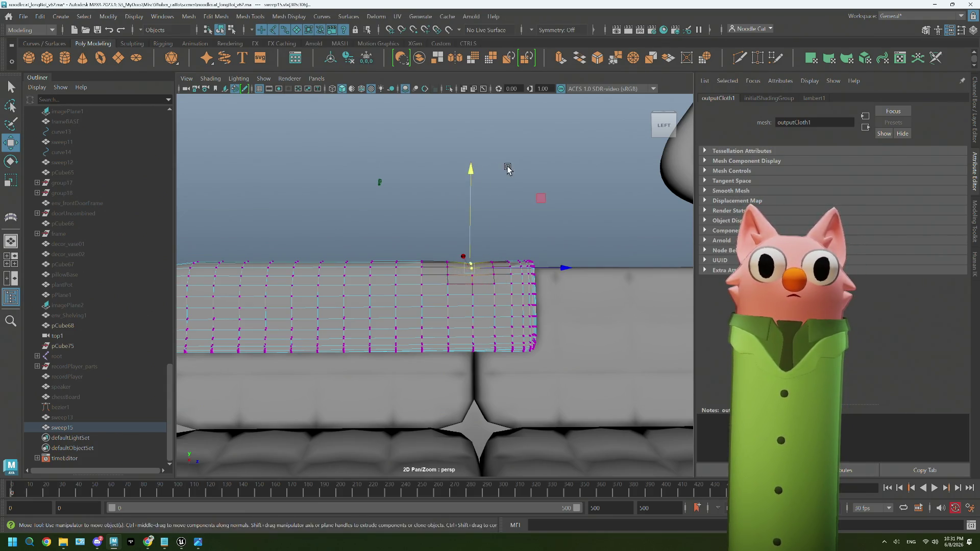
pyautogui.moveTo(536, 153); pyautogui.dragTo(584, 139, button='right')
pyautogui.click(584, 139)
# Review the whole draped sweep15 blanket on the sofa from several angles and select it.
pyautogui.moveTo(584, 138)
pyautogui.keyDown('alt'); pyautogui.mouseDown()
pyautogui.moveTo(395, 215)
pyautogui.moveTo(519, 286)
pyautogui.moveTo(302, 281)
pyautogui.moveTo(486, 319)
pyautogui.moveTo(522, 315)
pyautogui.mouseUp(); pyautogui.keyUp('alt')
pyautogui.moveTo(447, 320)
pyautogui.keyDown('alt'); pyautogui.mouseDown()
pyautogui.moveTo(382, 326)
pyautogui.moveTo(356, 311)
pyautogui.moveTo(474, 300)
pyautogui.moveTo(413, 316)
pyautogui.moveTo(432, 321)
pyautogui.mouseUp(); pyautogui.keyUp('alt')
pyautogui.click(531, 285)
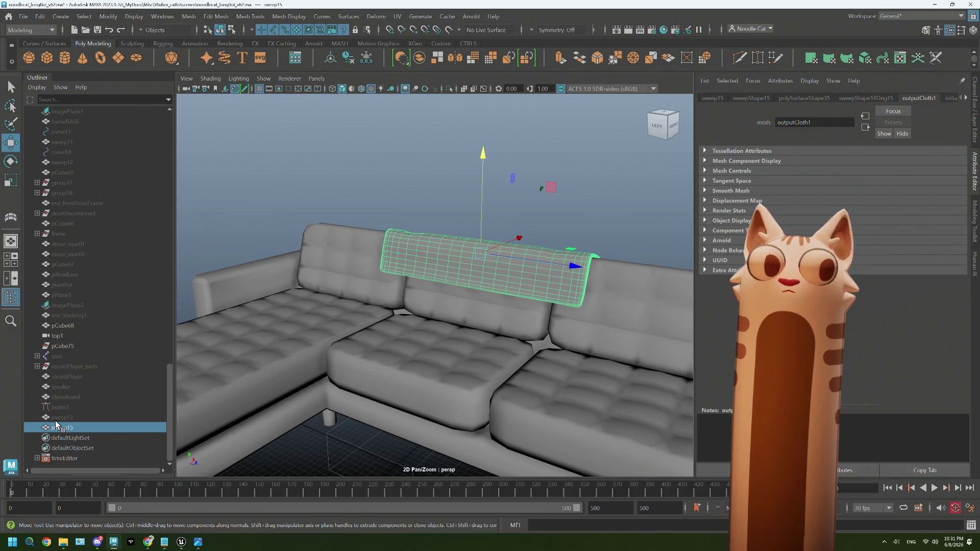
pyautogui.moveTo(413, 344)
pyautogui.keyDown('alt'); pyautogui.mouseDown()
pyautogui.moveTo(449, 333)
pyautogui.moveTo(491, 339)
pyautogui.mouseUp(); pyautogui.keyUp('alt')
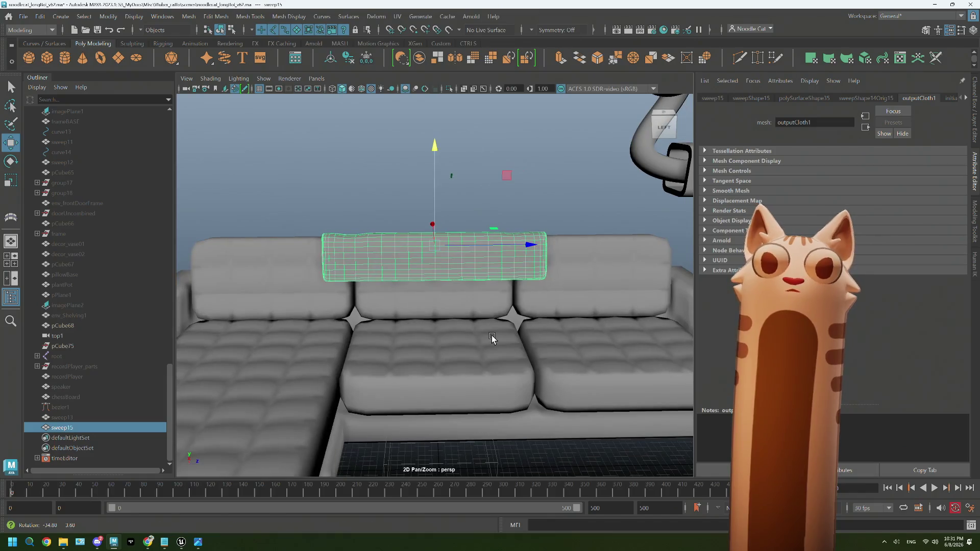
pyautogui.click(26, 32)
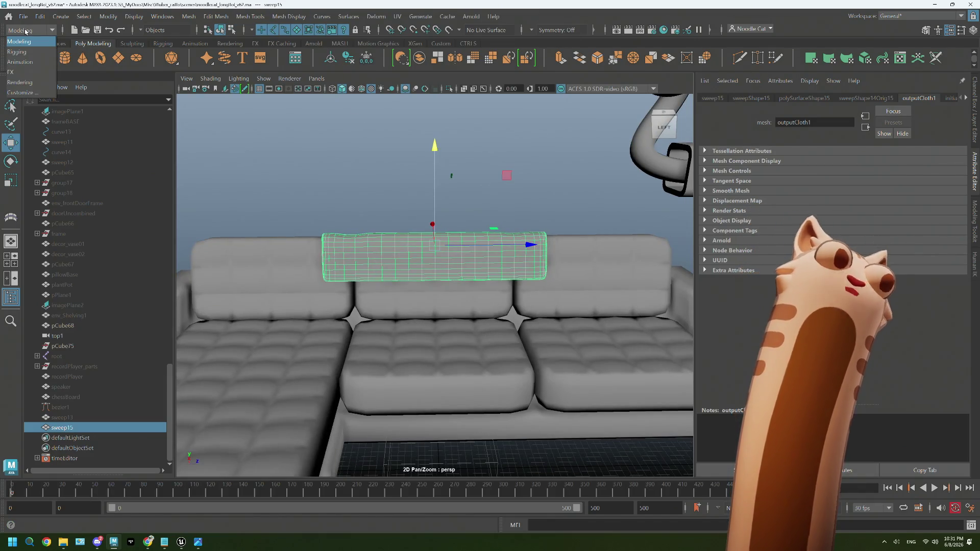
# Bring up the UV Editor and UV Toolkit beside a clear view of the blanket.
pyautogui.click(503, 6)
pyautogui.click(397, 17)
pyautogui.click(421, 37)
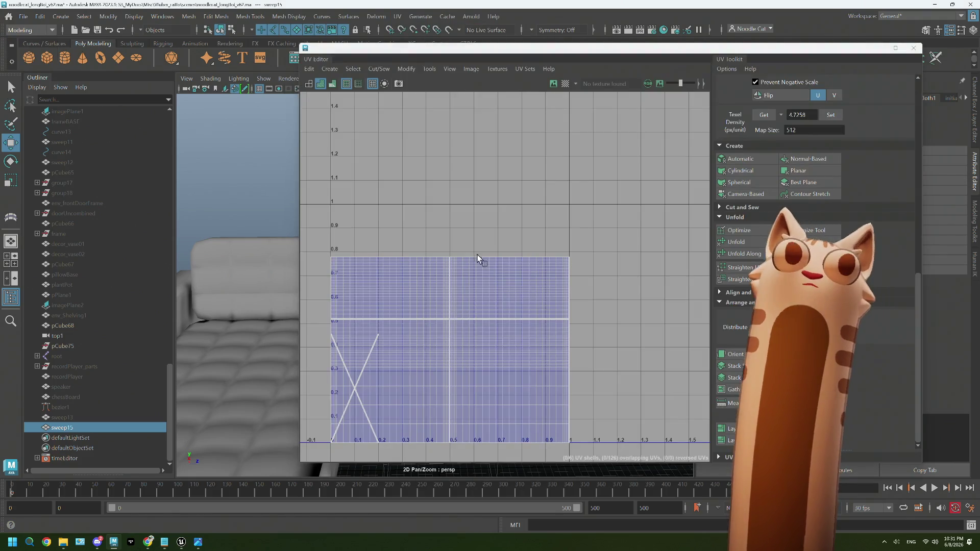
pyautogui.moveTo(459, 47); pyautogui.dragTo(722, 102)
pyautogui.keyDown('alt'); pyautogui.moveTo(551, 253); pyautogui.dragTo(477, 278); pyautogui.keyUp('alt')
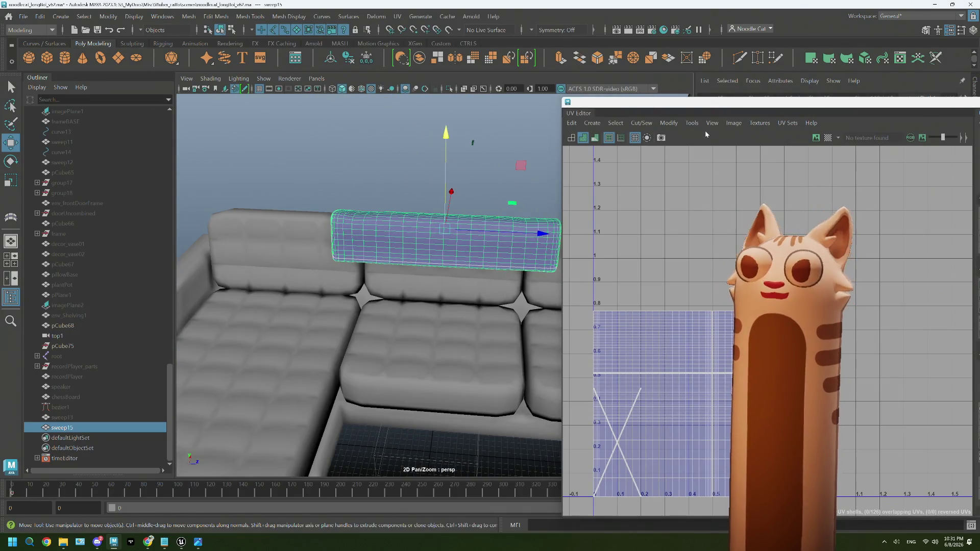
pyautogui.moveTo(706, 106); pyautogui.dragTo(635, 93)
# Select the blanket's whole UV shell and apply a Cylindrical projection.
pyautogui.moveTo(695, 310); pyautogui.dragTo(652, 293, button='right')
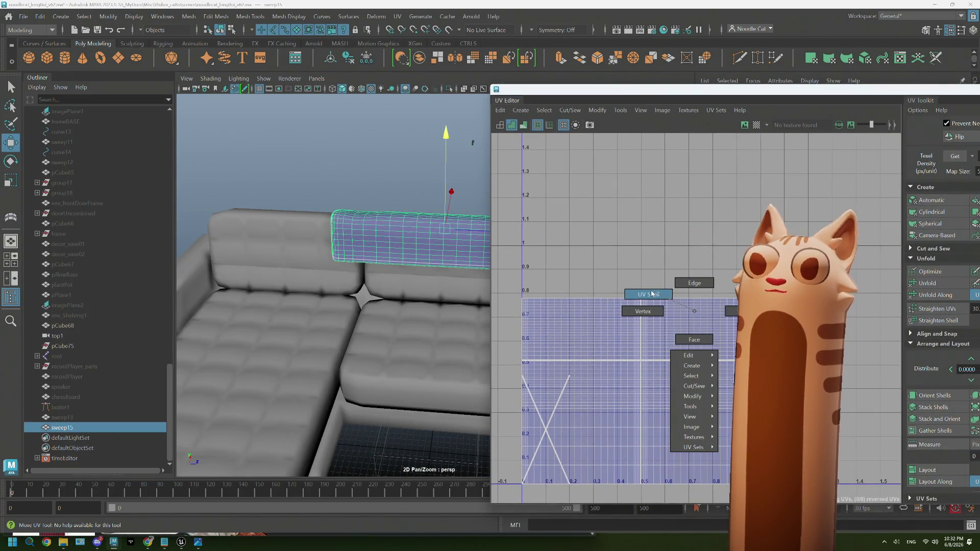
pyautogui.click(667, 322)
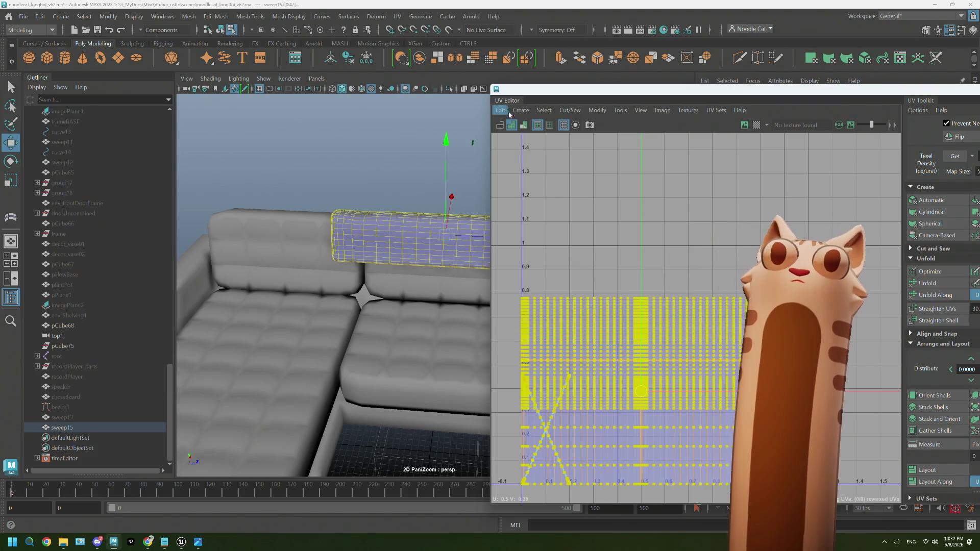
pyautogui.click(501, 110)
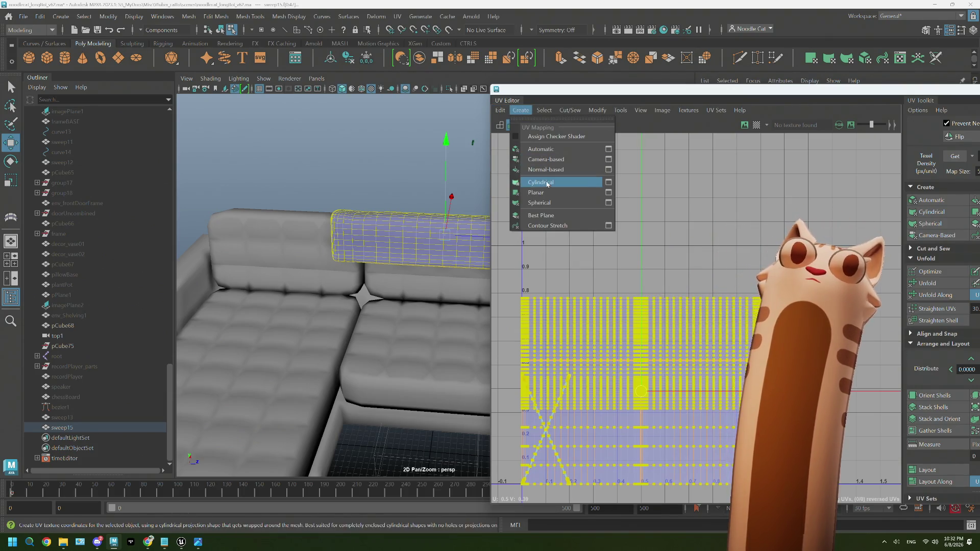
pyautogui.click(540, 148)
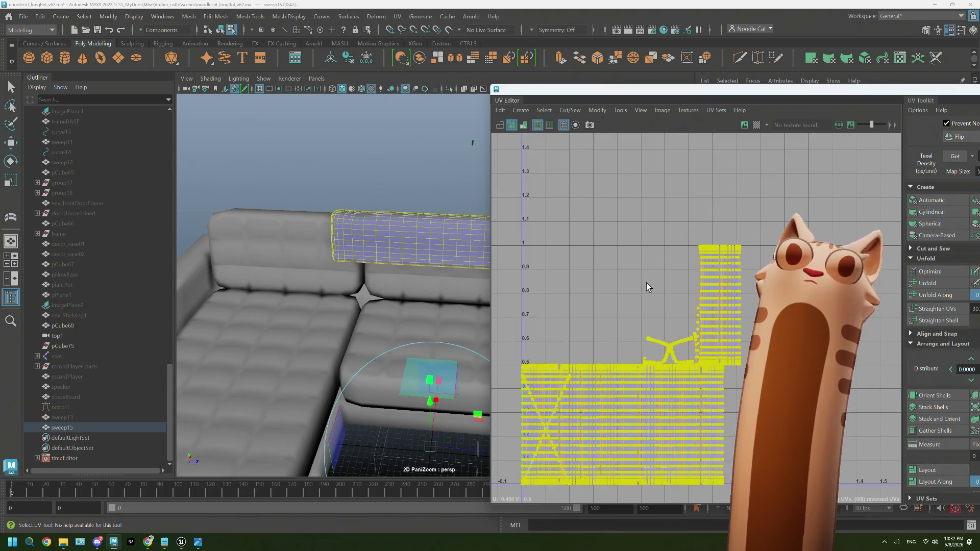
pyautogui.scroll(3, 383, 263)
pyautogui.scroll(3, 383, 262)
# Move the stray UV shell so it sits against the U=0 edge.
pyautogui.rightClick(589, 279)
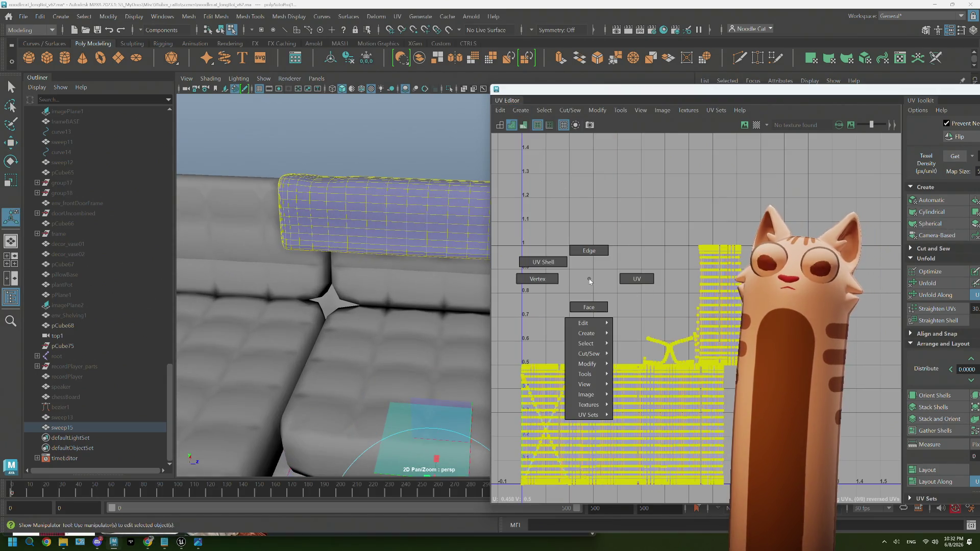
pyautogui.moveTo(589, 280); pyautogui.dragTo(545, 262, button='right')
pyautogui.keyDown('alt'); pyautogui.moveTo(565, 380); pyautogui.dragTo(635, 279, button='middle'); pyautogui.keyUp('alt')
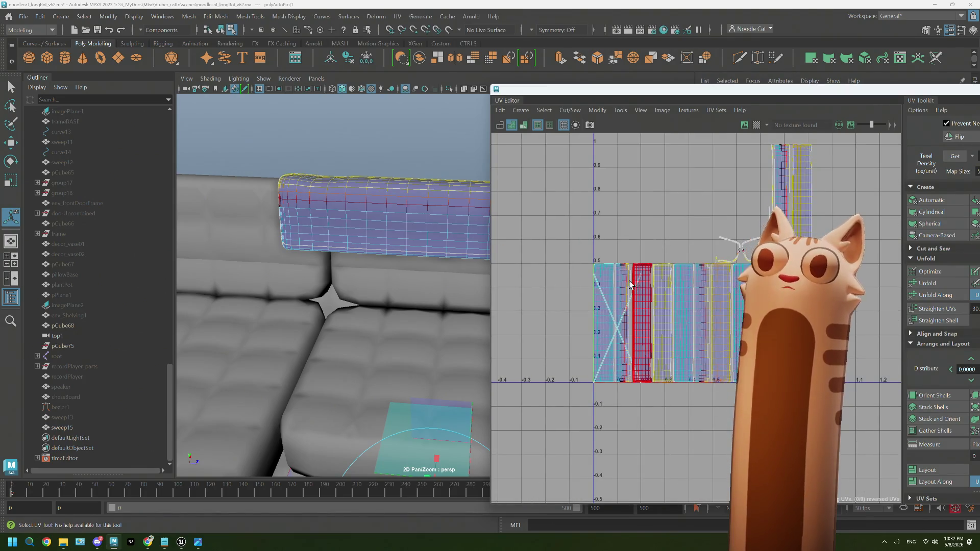
pyautogui.moveTo(630, 281); pyautogui.dragTo(598, 285)
pyautogui.scroll(3, 598, 285)
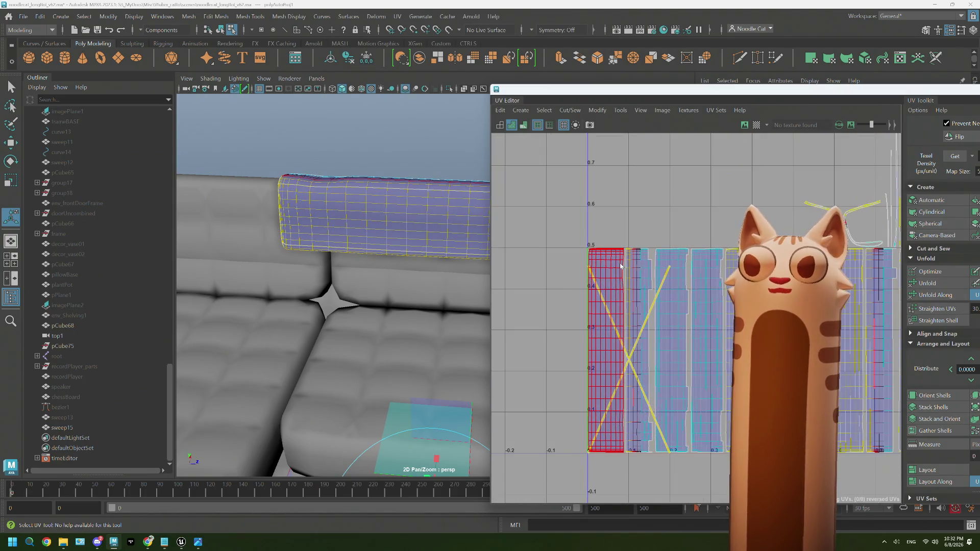
pyautogui.moveTo(619, 262); pyautogui.dragTo(618, 227, button='right')
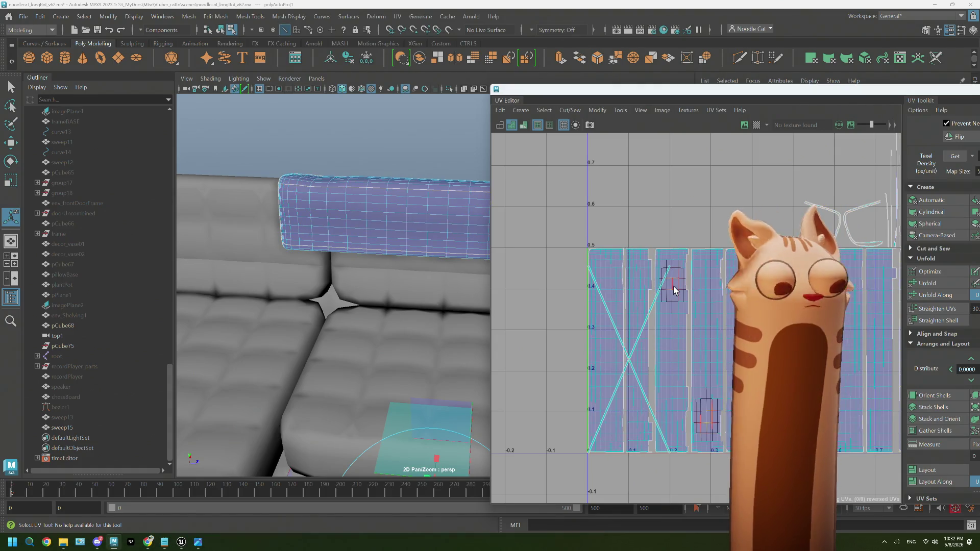
pyautogui.press('t')
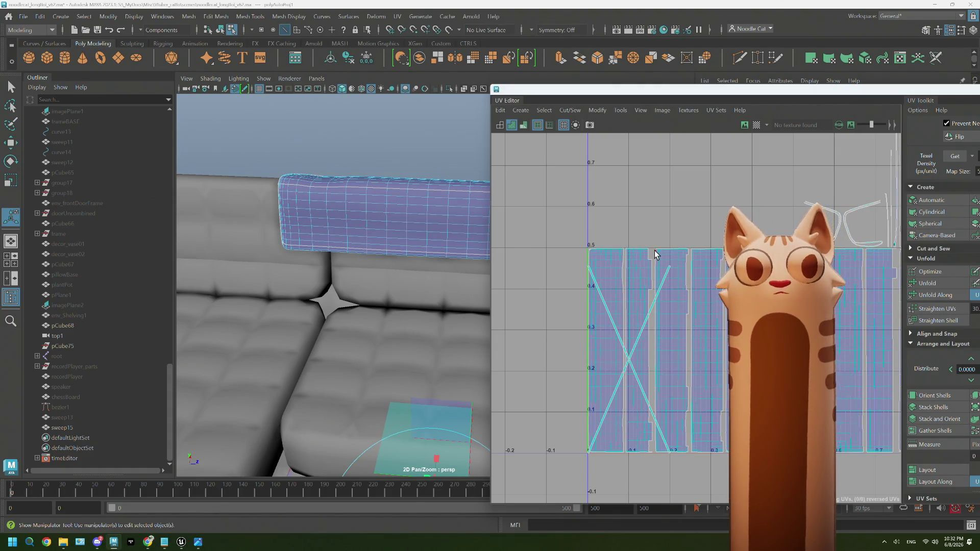
# Select all of the blanket's UVs and convert the selection to edges, zoomed out to the full layout.
pyautogui.keyDown('ctrl'); pyautogui.moveTo(662, 210); pyautogui.dragTo(661, 213, button='right'); pyautogui.keyUp('ctrl')
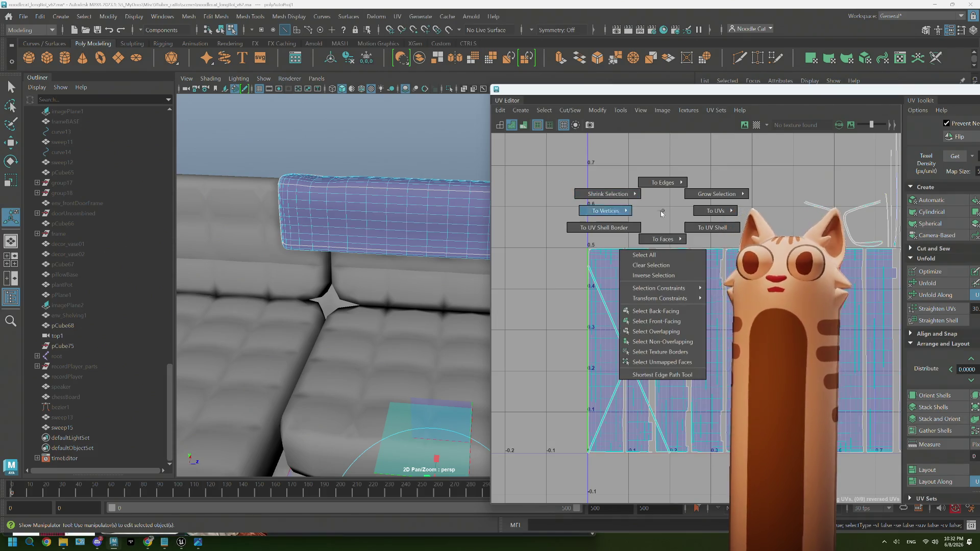
pyautogui.click(629, 189)
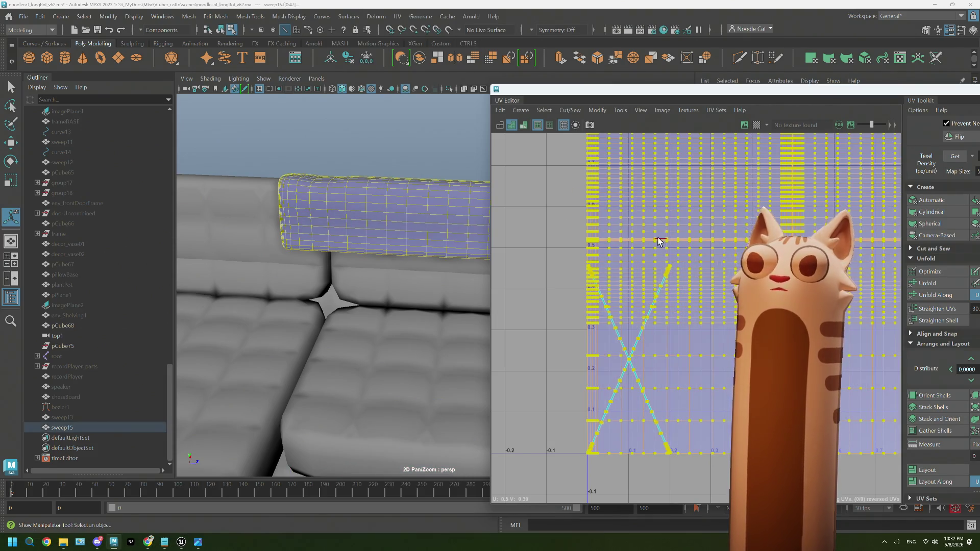
pyautogui.keyDown('ctrl'); pyautogui.moveTo(657, 237); pyautogui.dragTo(627, 233, button='right'); pyautogui.keyUp('ctrl')
pyautogui.scroll(-2, 678, 324)
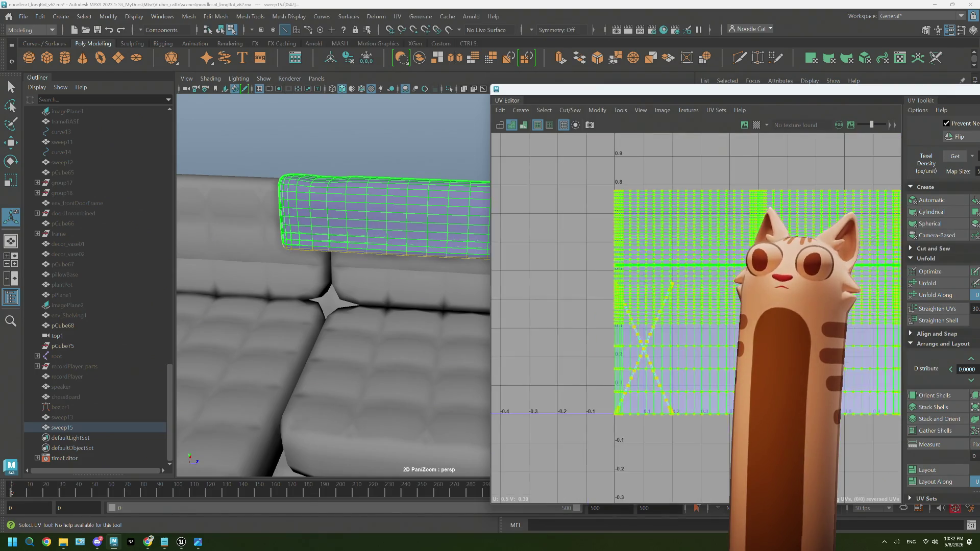
pyautogui.keyDown('alt'); pyautogui.moveTo(678, 324); pyautogui.dragTo(599, 294, button='middle'); pyautogui.keyUp('alt')
# Inspect the projected shells around the UV origin and reselect the sweep15 mesh.
pyautogui.keyDown('alt'); pyautogui.moveTo(344, 296); pyautogui.dragTo(374, 284); pyautogui.keyUp('alt')
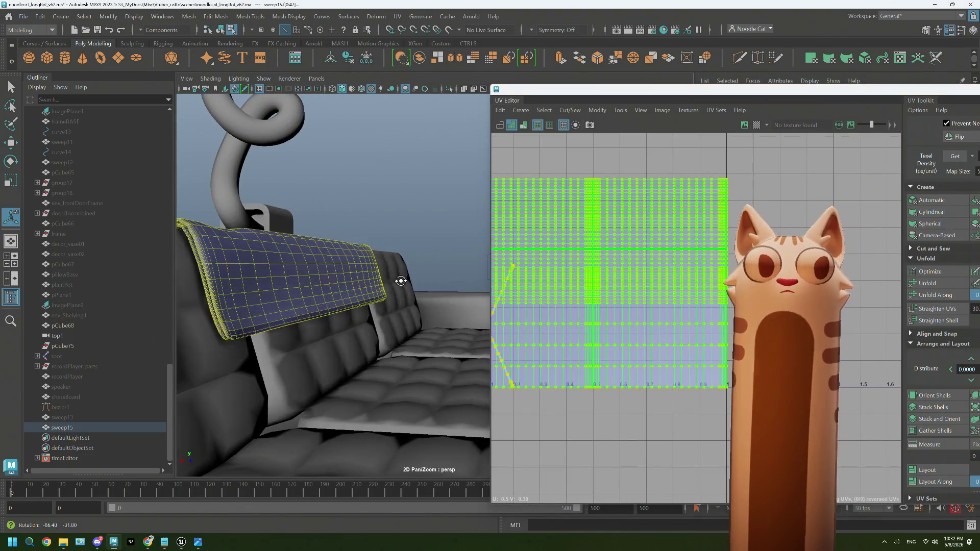
pyautogui.keyDown('alt'); pyautogui.moveTo(696, 327); pyautogui.dragTo(884, 293, button='middle'); pyautogui.keyUp('alt')
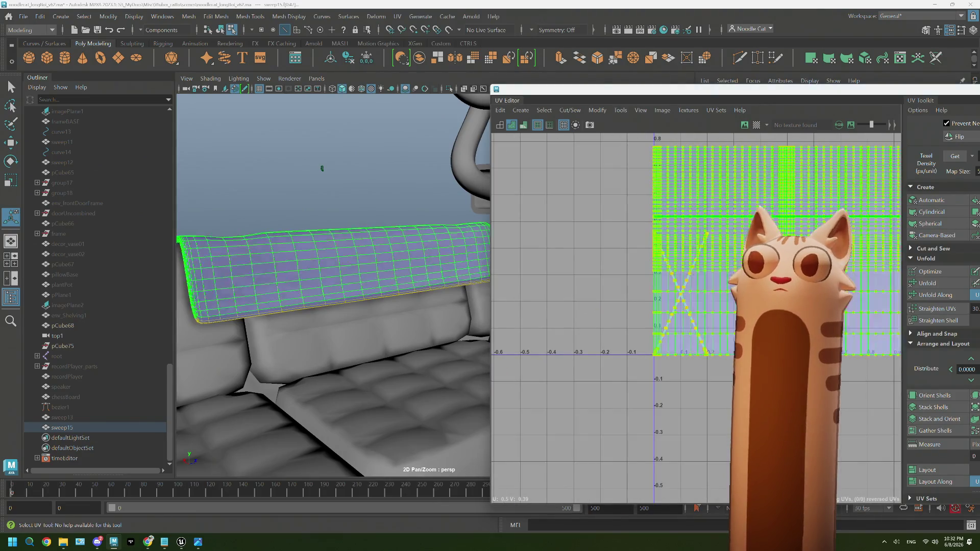
pyautogui.rightClick(603, 200)
pyautogui.click(575, 187)
pyautogui.scroll(2, 662, 289)
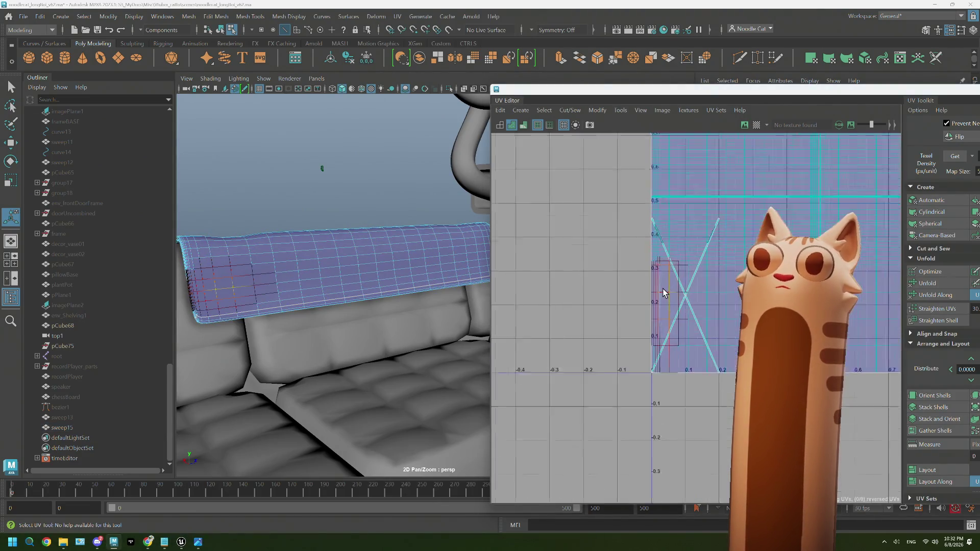
pyautogui.scroll(2, 663, 288)
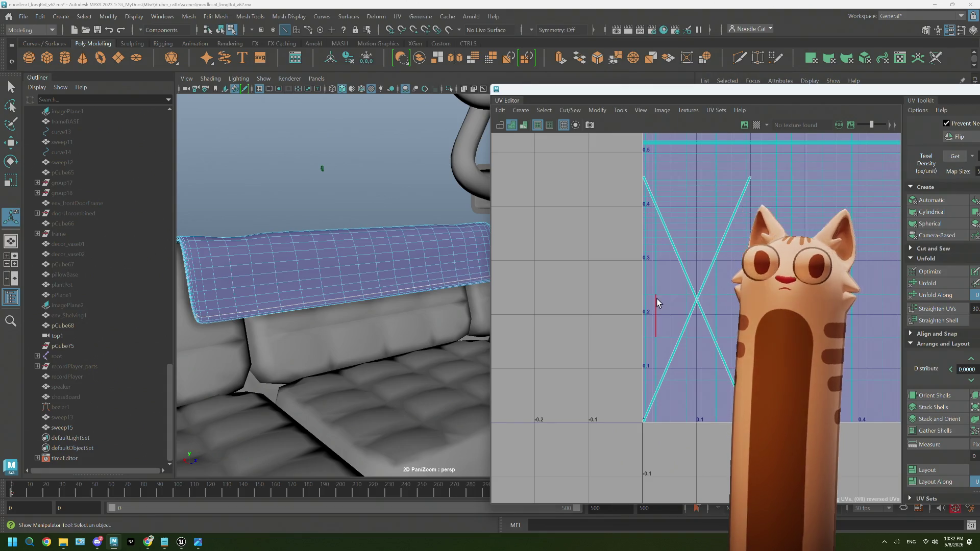
pyautogui.scroll(1, 657, 302)
pyautogui.scroll(1, 654, 310)
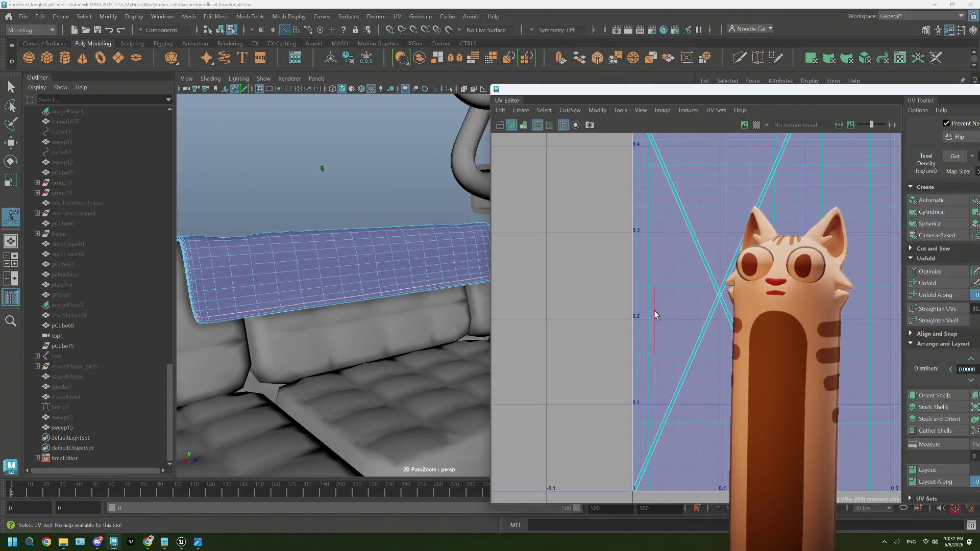
pyautogui.click(633, 283)
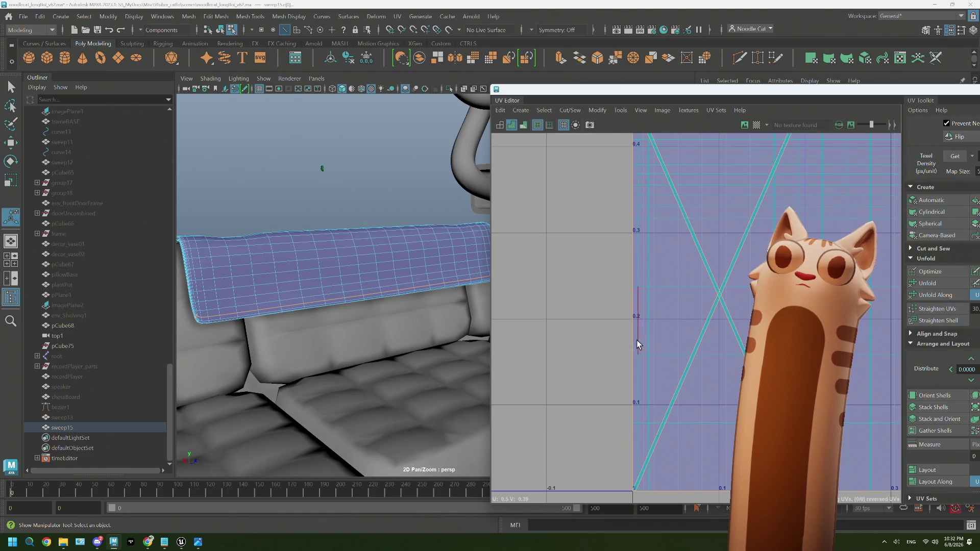
# Return the selected blanket mesh to object mode.
pyautogui.click(213, 335)
pyautogui.moveTo(238, 249)
pyautogui.mouseDown(button='right')
pyautogui.moveTo(291, 231)
pyautogui.moveTo(264, 240)
pyautogui.mouseUp(button='right')
pyautogui.click(275, 268)
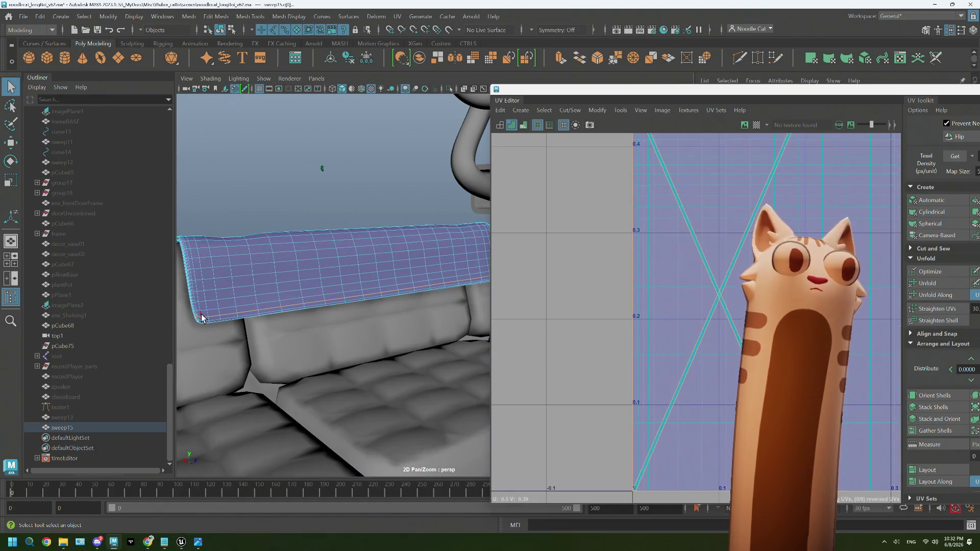
# Examine the blanket's folded corner up close and reposition the UV Editor into full view.
pyautogui.moveTo(327, 329)
pyautogui.keyDown('alt'); pyautogui.mouseDown()
pyautogui.moveTo(391, 347)
pyautogui.moveTo(327, 387)
pyautogui.mouseUp(); pyautogui.keyUp('alt')
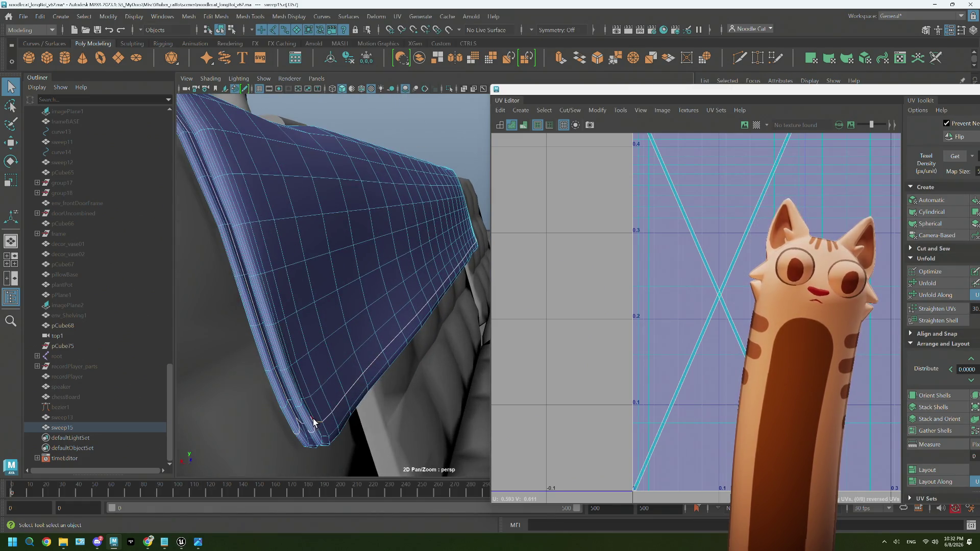
pyautogui.moveTo(317, 422)
pyautogui.keyDown('alt'); pyautogui.mouseDown()
pyautogui.moveTo(416, 355)
pyautogui.moveTo(360, 360)
pyautogui.moveTo(408, 361)
pyautogui.mouseUp(); pyautogui.keyUp('alt')
pyautogui.keyDown('alt'); pyautogui.moveTo(409, 361); pyautogui.dragTo(308, 366, button='middle'); pyautogui.keyUp('alt')
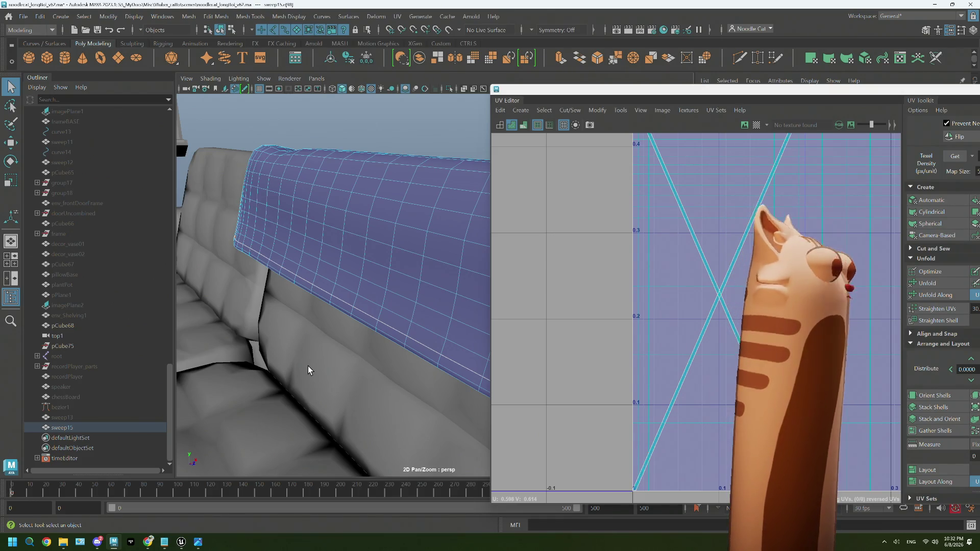
pyautogui.keyDown('alt'); pyautogui.moveTo(306, 379); pyautogui.dragTo(375, 387); pyautogui.keyUp('alt')
pyautogui.keyDown('alt'); pyautogui.moveTo(374, 387); pyautogui.dragTo(261, 359, button='right'); pyautogui.keyUp('alt')
pyautogui.keyDown('alt'); pyautogui.moveTo(261, 359); pyautogui.dragTo(343, 396, button='middle'); pyautogui.keyUp('alt')
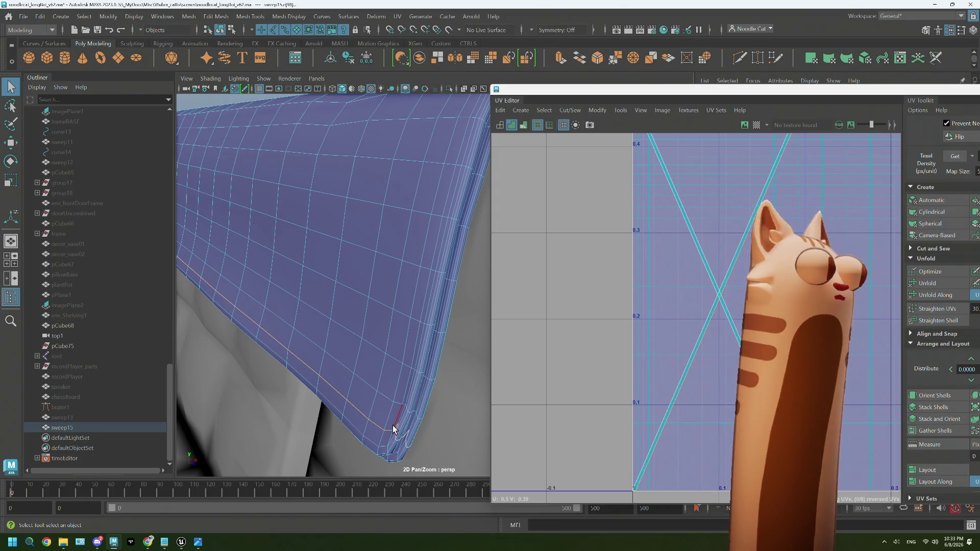
pyautogui.moveTo(771, 102); pyautogui.dragTo(392, 58)
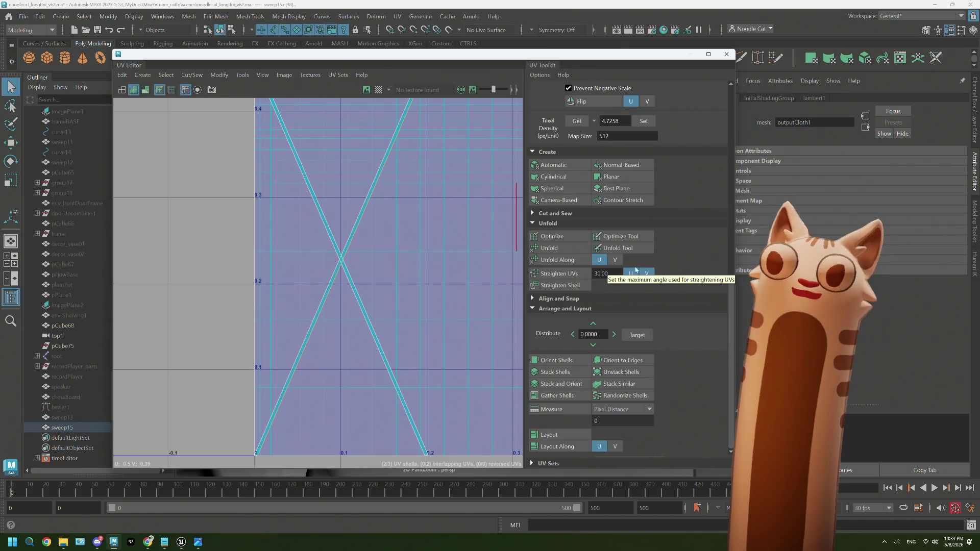
pyautogui.scroll(3, 685, 294)
pyautogui.scroll(3, 685, 294)
pyautogui.scroll(3, 687, 295)
pyautogui.scroll(3, 686, 294)
pyautogui.scroll(-5, 686, 294)
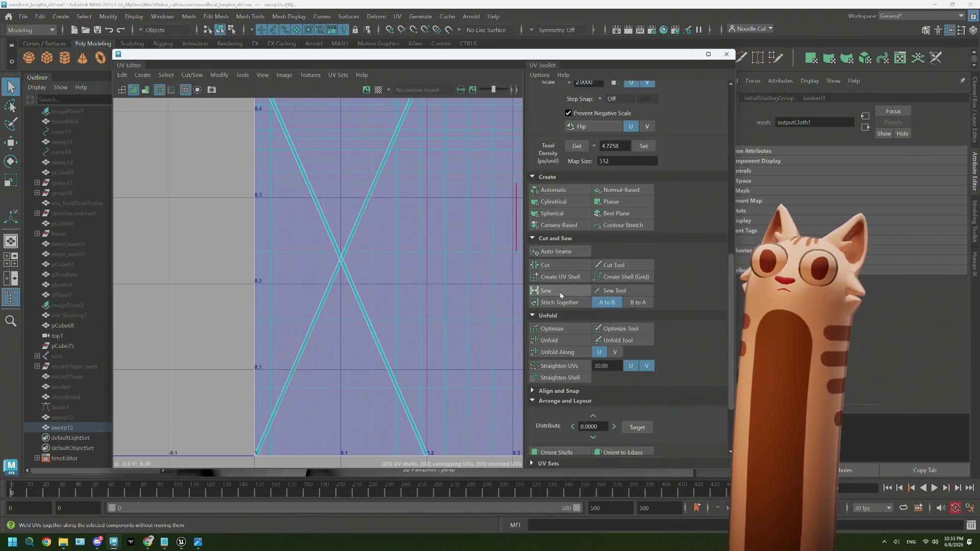
# Sew the selected corner UV edges together and inspect the joined seam up close on the mesh.
pyautogui.click(545, 290)
pyautogui.moveTo(355, 61); pyautogui.dragTo(825, 193)
pyautogui.keyDown('alt'); pyautogui.moveTo(494, 308); pyautogui.dragTo(495, 307); pyautogui.keyUp('alt')
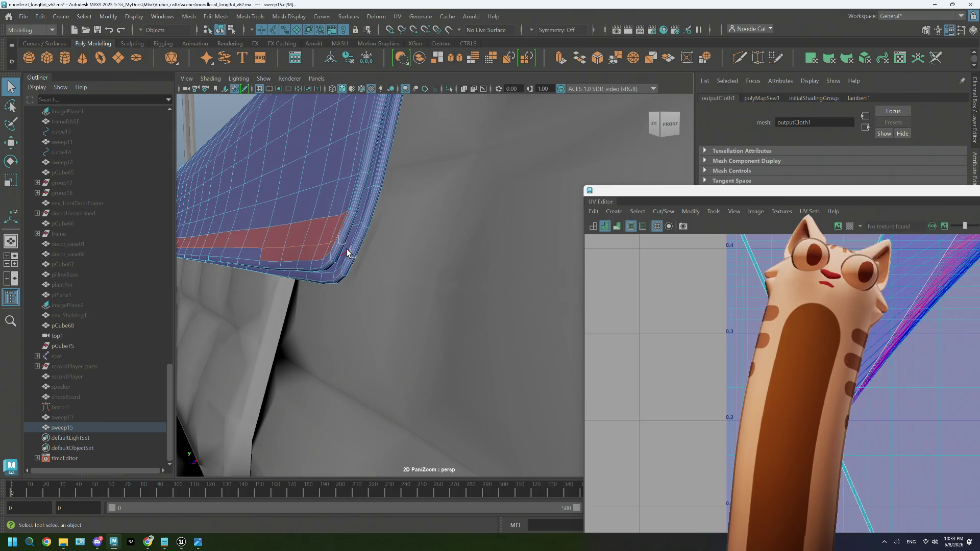
pyautogui.keyDown('alt'); pyautogui.moveTo(346, 253); pyautogui.dragTo(349, 248); pyautogui.keyUp('alt')
pyautogui.moveTo(348, 248)
pyautogui.keyDown('alt'); pyautogui.mouseDown(button='right')
pyautogui.moveTo(350, 262)
pyautogui.moveTo(455, 335)
pyautogui.moveTo(421, 332)
pyautogui.mouseUp(button='right'); pyautogui.keyUp('alt')
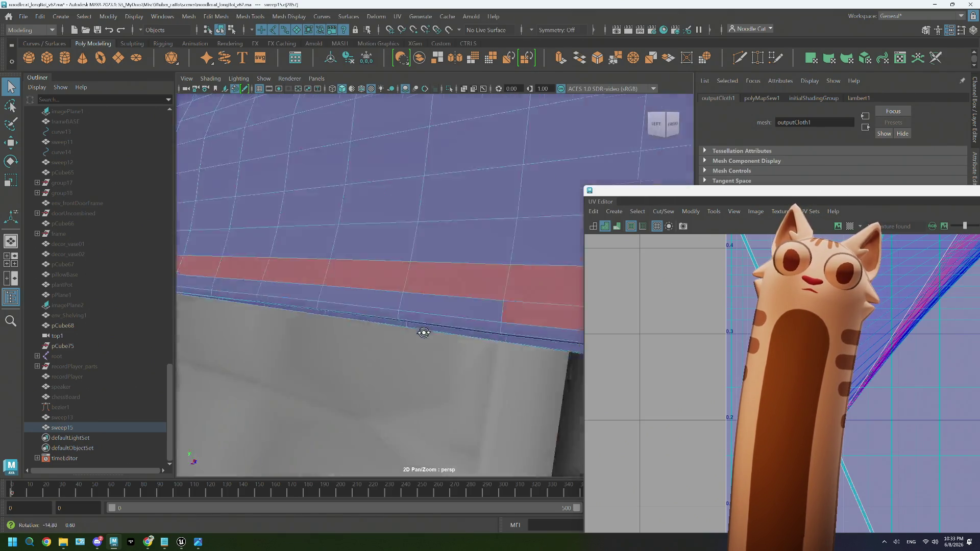
pyautogui.keyDown('alt'); pyautogui.moveTo(432, 321); pyautogui.dragTo(426, 310, button='middle'); pyautogui.keyUp('alt')
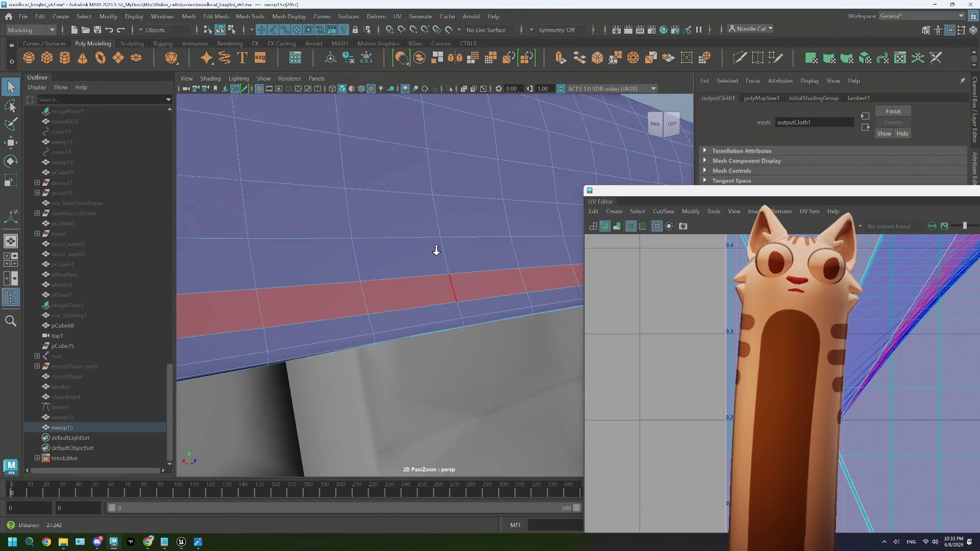
pyautogui.keyDown('alt'); pyautogui.moveTo(426, 310); pyautogui.dragTo(420, 306, button='right'); pyautogui.keyUp('alt')
pyautogui.moveTo(421, 306)
pyautogui.keyDown('alt'); pyautogui.mouseDown()
pyautogui.moveTo(350, 324)
pyautogui.moveTo(420, 328)
pyautogui.mouseUp(); pyautogui.keyUp('alt')
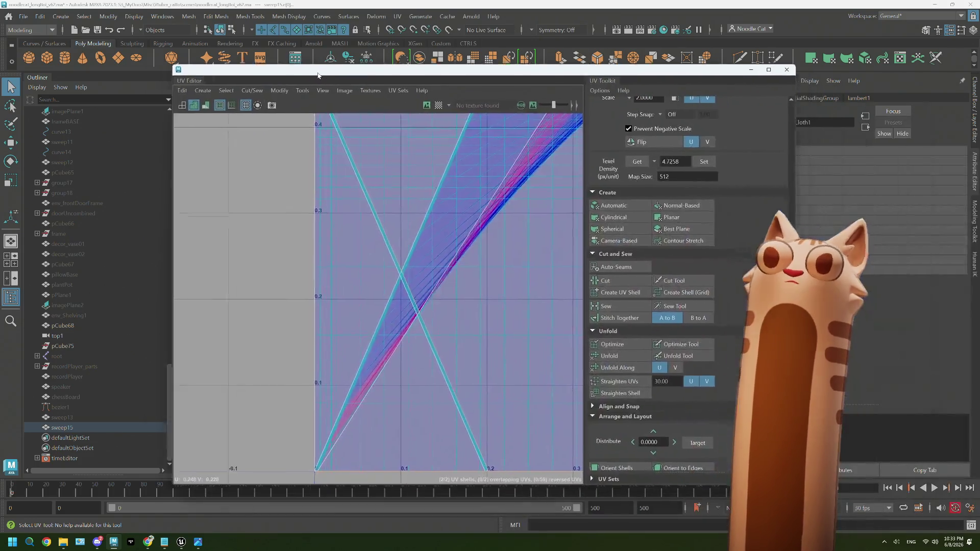
# Sew the edges into one shell, select all UVs and Unfold them into a flat, evenly spaced layout.
pyautogui.click(576, 304)
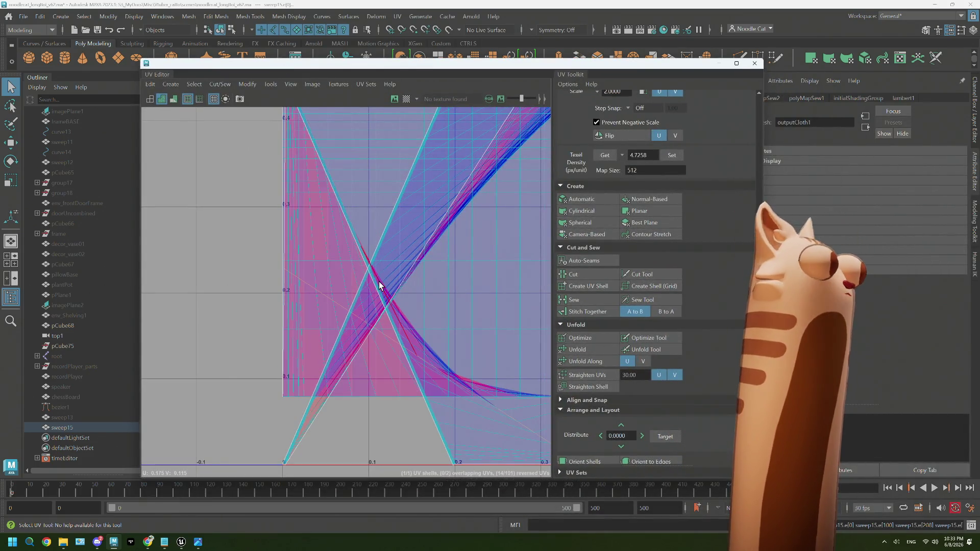
pyautogui.scroll(-3, 379, 286)
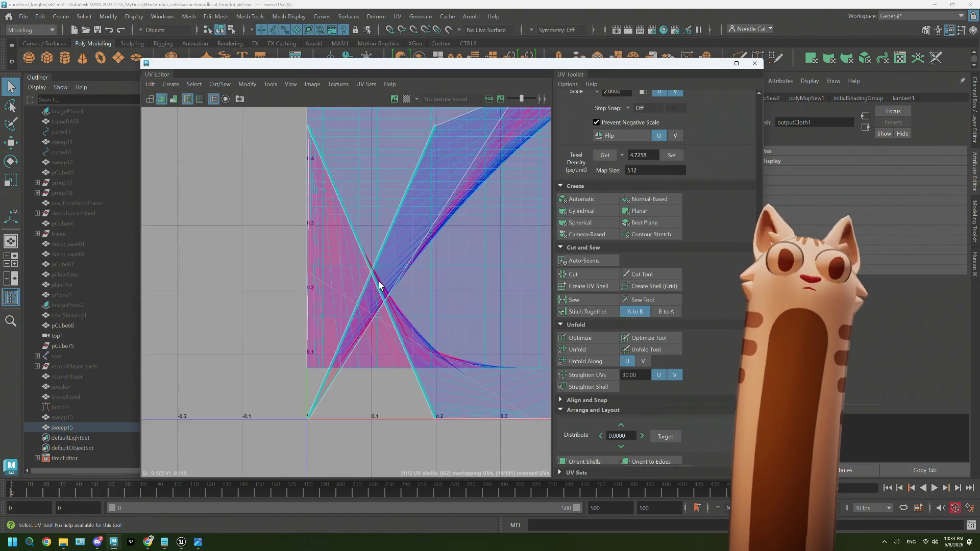
pyautogui.scroll(-2, 379, 276)
pyautogui.moveTo(387, 218); pyautogui.dragTo(413, 209, button='right')
pyautogui.click(414, 209)
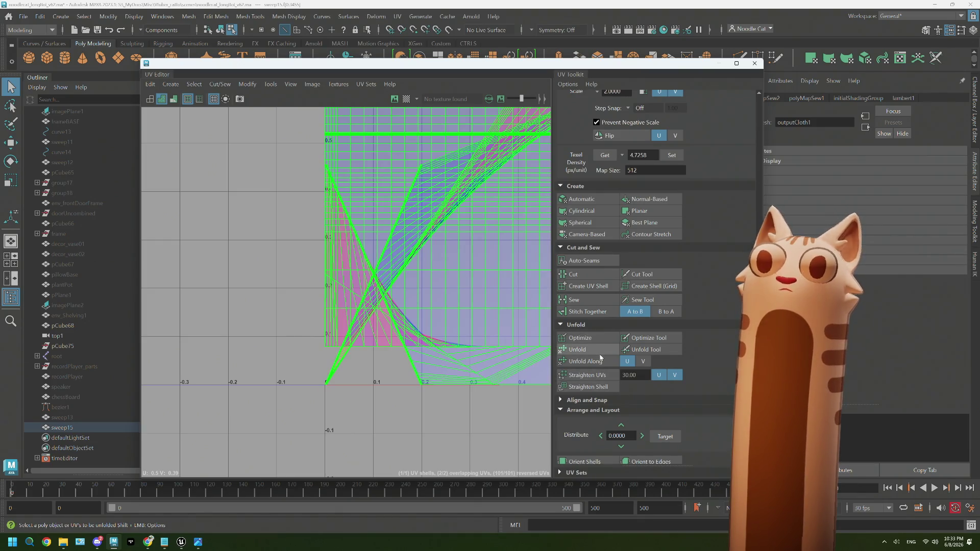
pyautogui.click(579, 338)
pyautogui.scroll(-2, 431, 344)
pyautogui.scroll(-3, 430, 341)
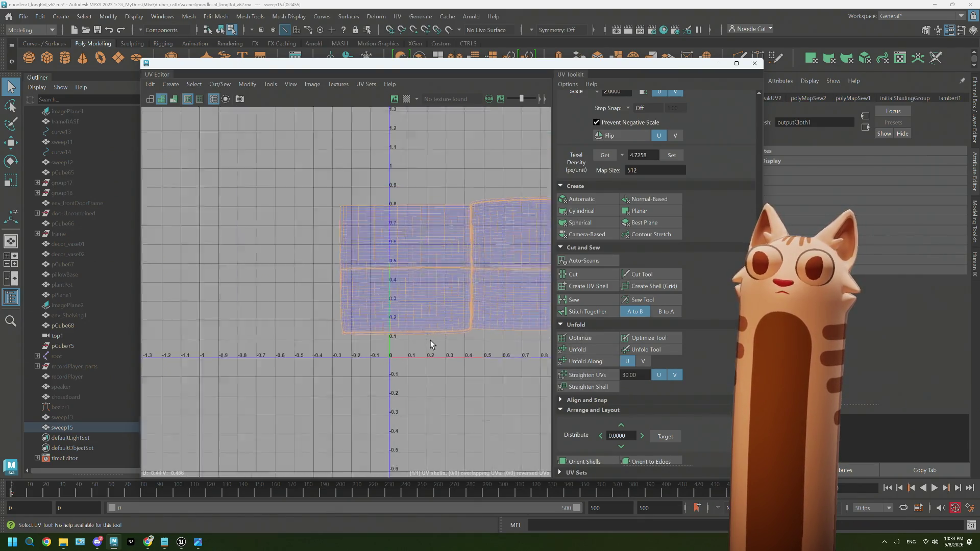
pyautogui.keyDown('alt'); pyautogui.moveTo(416, 350); pyautogui.dragTo(354, 364, button='middle'); pyautogui.keyUp('alt')
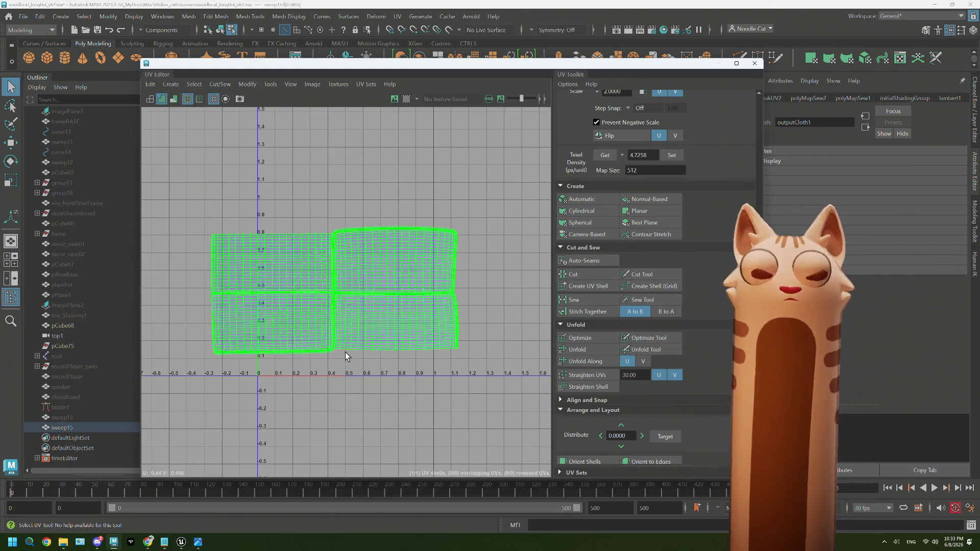
pyautogui.scroll(1, 346, 352)
pyautogui.scroll(1, 346, 351)
pyautogui.click(326, 349)
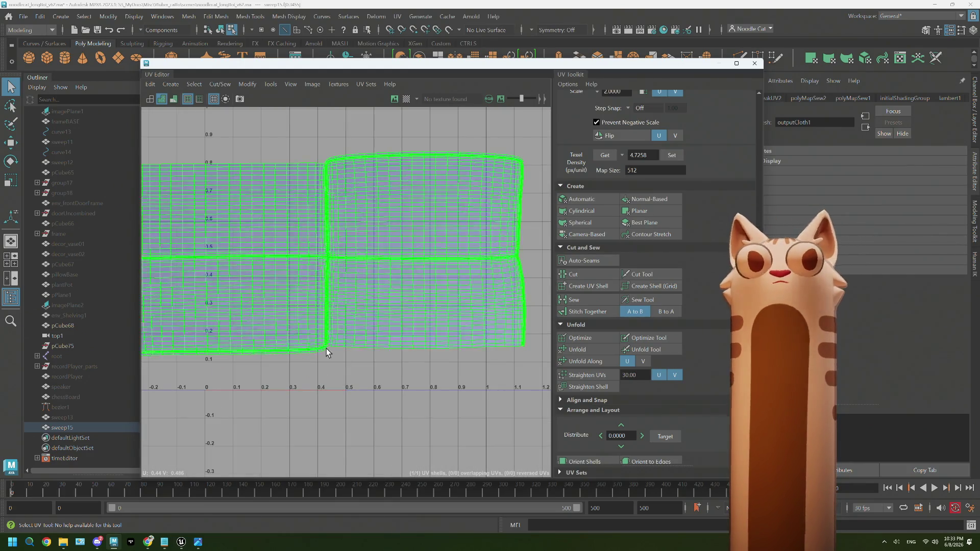
pyautogui.scroll(1, 328, 346)
pyautogui.scroll(2, 329, 344)
pyautogui.scroll(1, 331, 342)
pyautogui.scroll(2, 331, 343)
pyautogui.scroll(1, 325, 347)
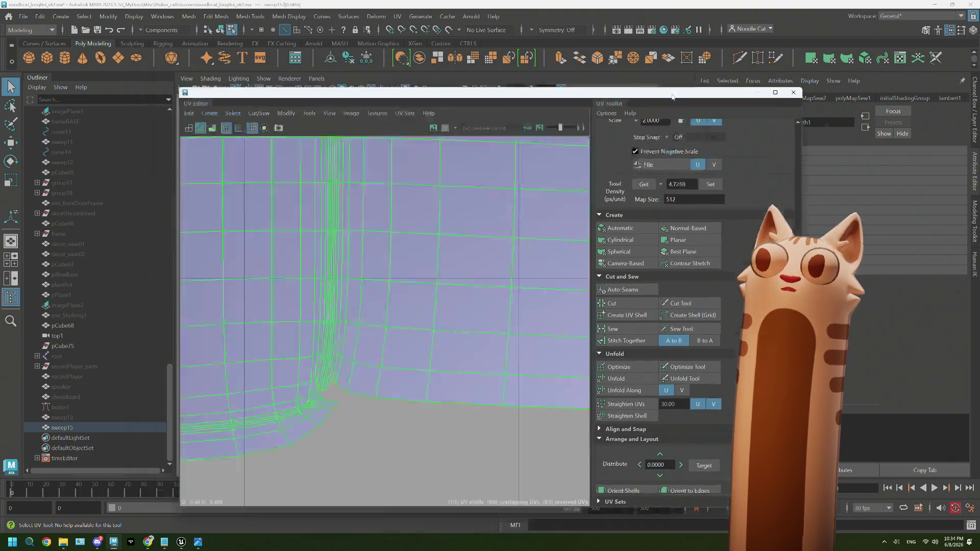
pyautogui.scroll(-2, 528, 235)
pyautogui.scroll(-2, 528, 234)
pyautogui.scroll(-2, 527, 234)
pyautogui.scroll(-2, 527, 237)
pyautogui.scroll(1, 527, 235)
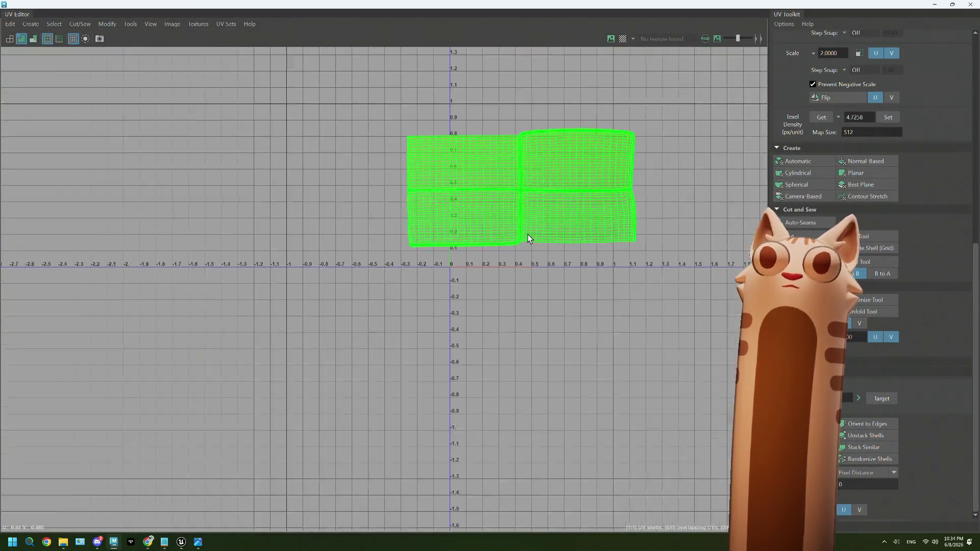
pyautogui.scroll(1, 462, 273)
pyautogui.scroll(1, 442, 290)
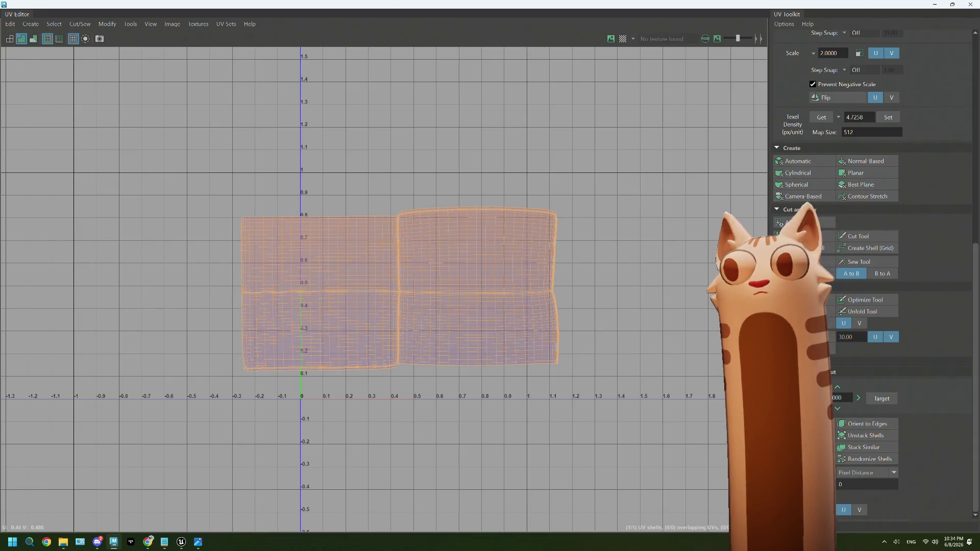
pyautogui.scroll(2, 387, 229)
pyautogui.scroll(1, 389, 228)
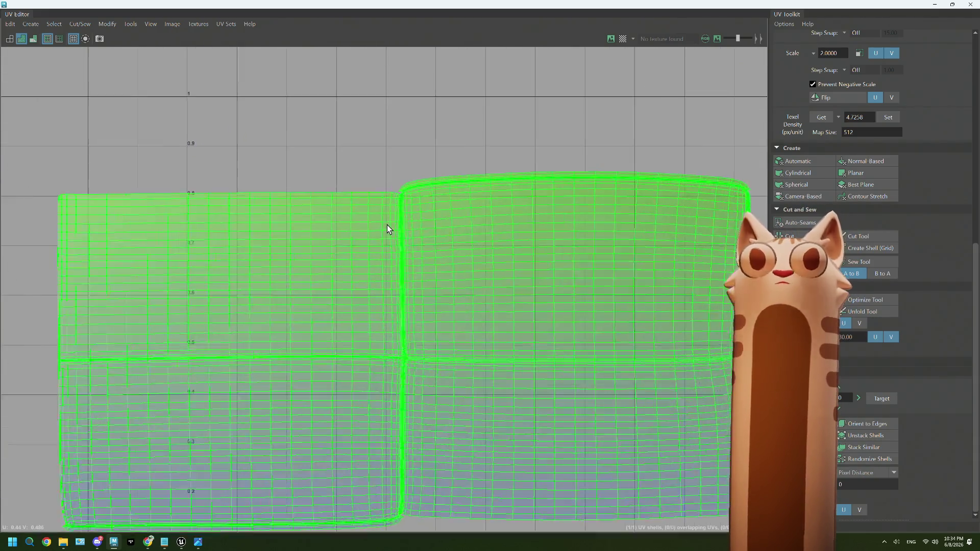
pyautogui.scroll(2, 389, 227)
pyautogui.scroll(2, 389, 227)
pyautogui.scroll(2, 416, 213)
pyautogui.scroll(-3, 339, 379)
pyautogui.scroll(1, 355, 301)
pyautogui.scroll(1, 344, 283)
pyautogui.scroll(1, 338, 184)
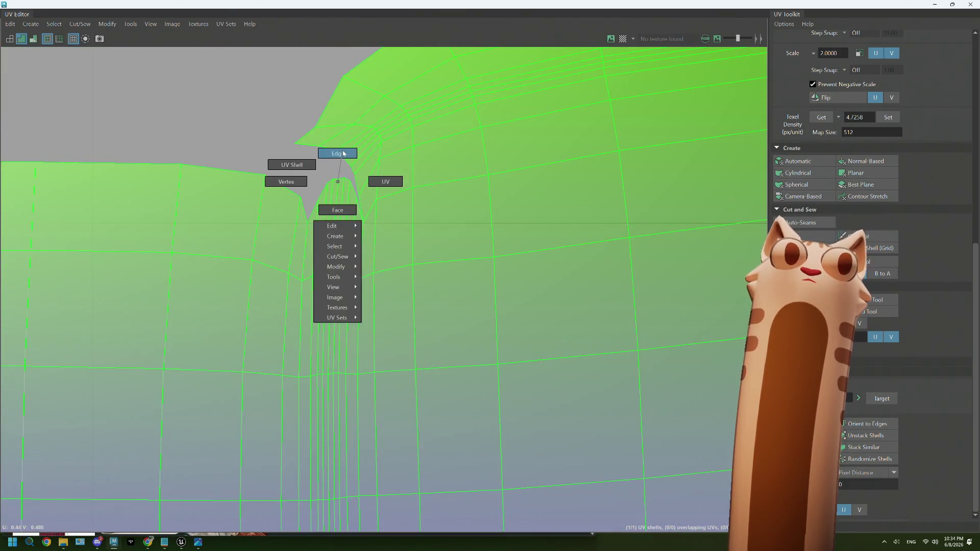
# Switch to UV shell selection and select every shell of the blanket.
pyautogui.moveTo(337, 184); pyautogui.dragTo(340, 194, button='right')
pyautogui.scroll(-2, 352, 223)
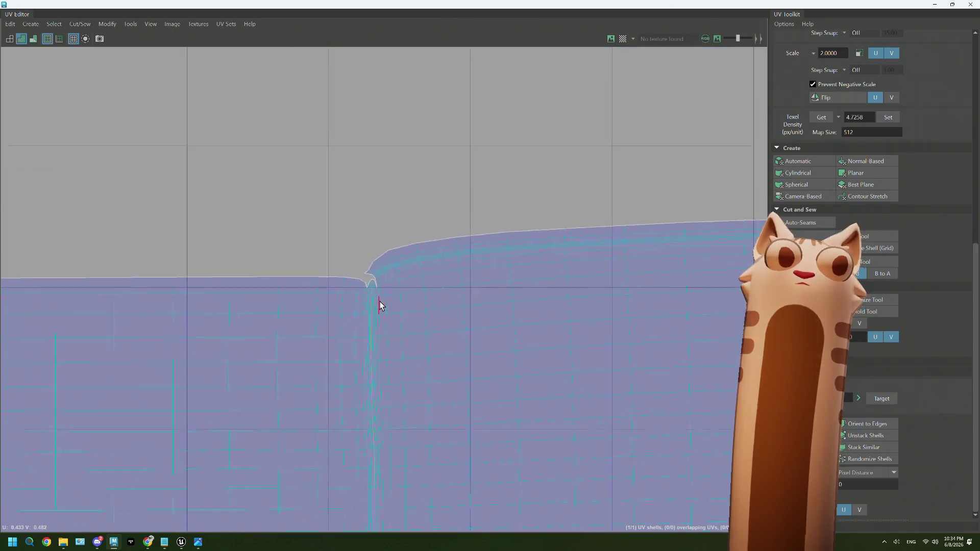
pyautogui.scroll(-3, 378, 304)
pyautogui.scroll(-1, 385, 324)
pyautogui.scroll(1, 357, 271)
pyautogui.scroll(2, 320, 326)
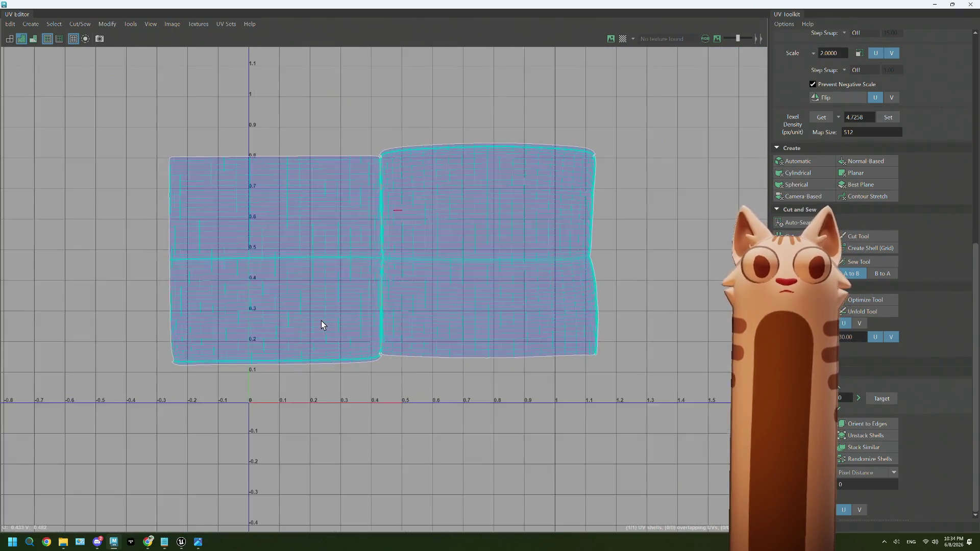
pyautogui.scroll(1, 483, 238)
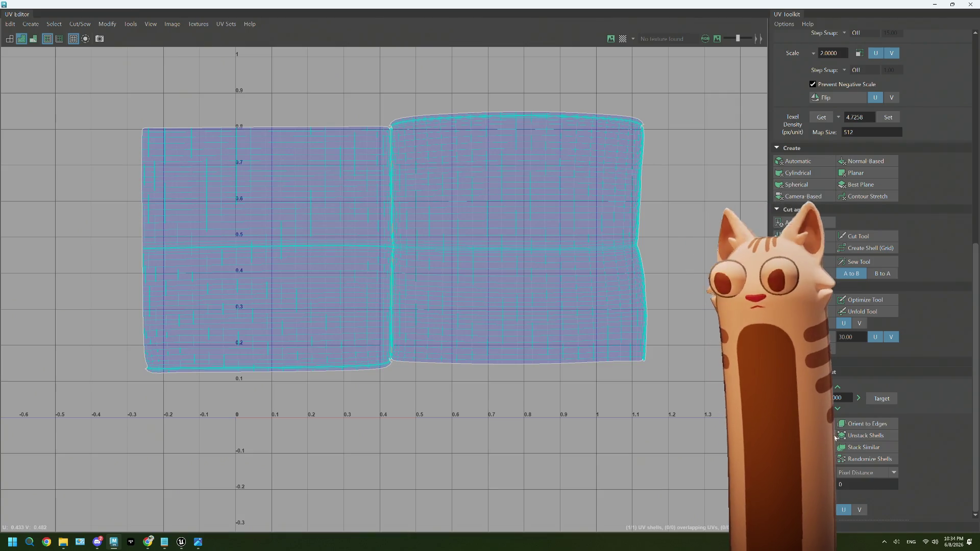
pyautogui.rightClick(405, 248)
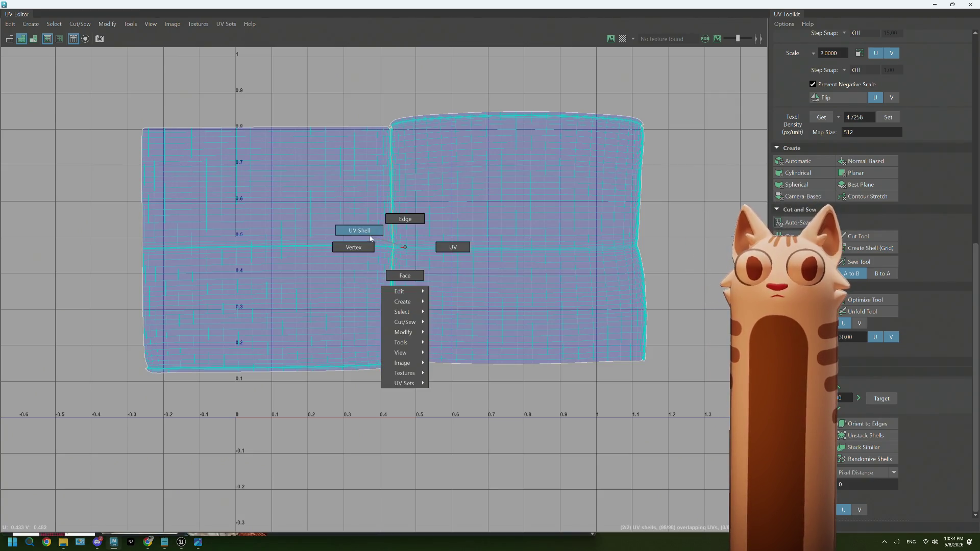
pyautogui.click(370, 238)
pyautogui.hotkey('ctrl', 'shift', 'a')
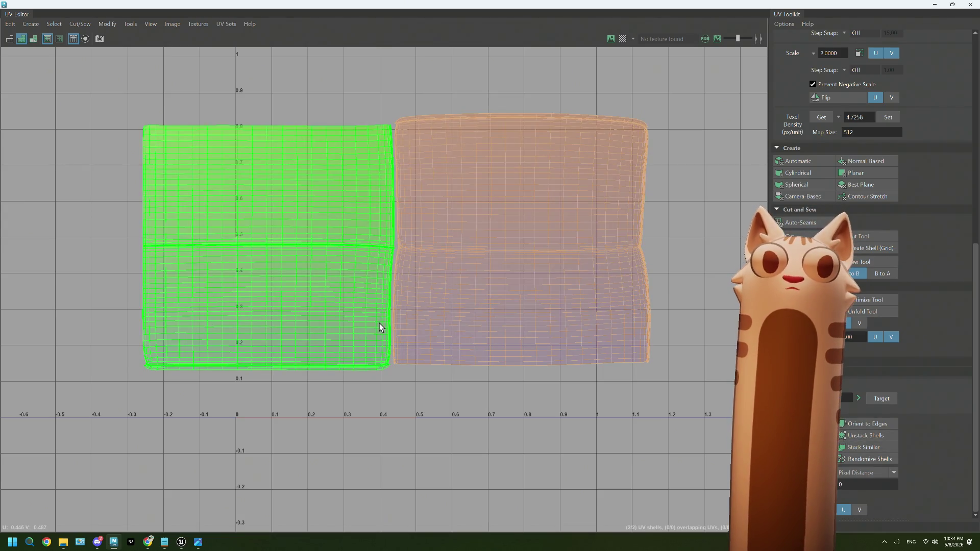
# Rotate the right shell and stack the two shells on top of each other with Stack Shells.
pyautogui.click(379, 323)
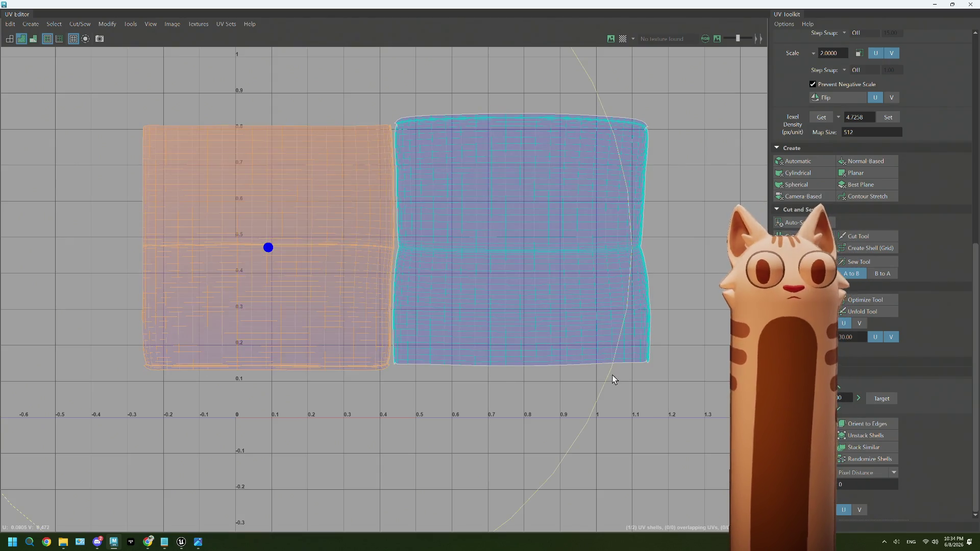
pyautogui.moveTo(606, 381); pyautogui.dragTo(9, 153)
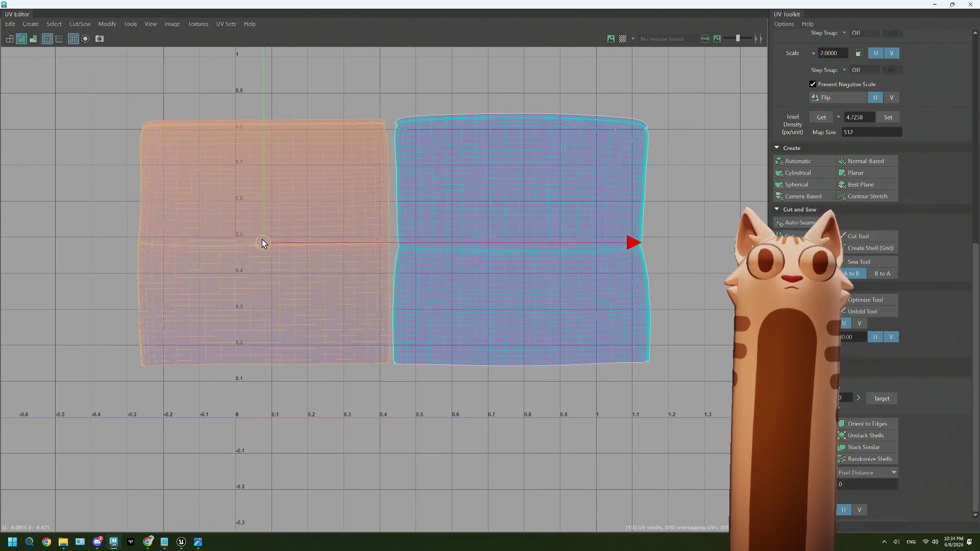
pyautogui.press('F10')
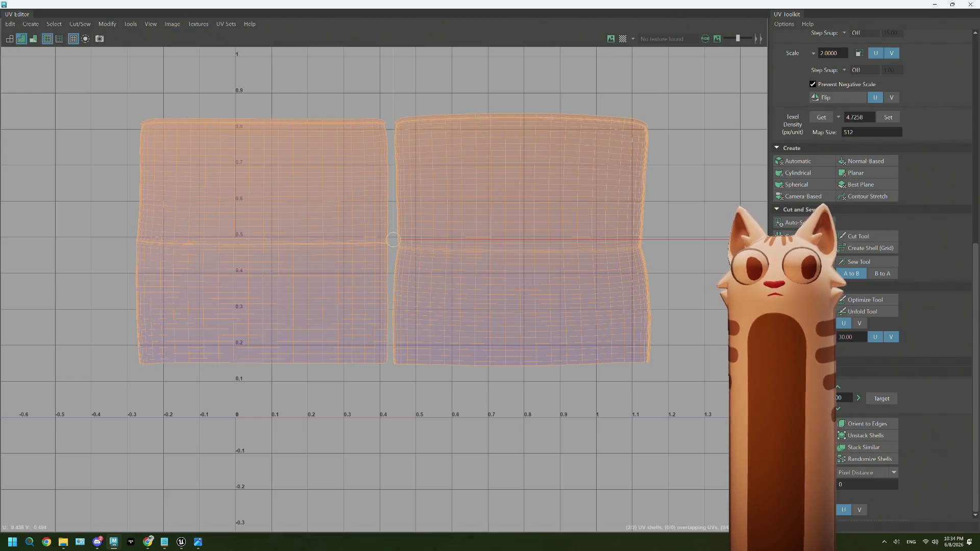
pyautogui.click(812, 435)
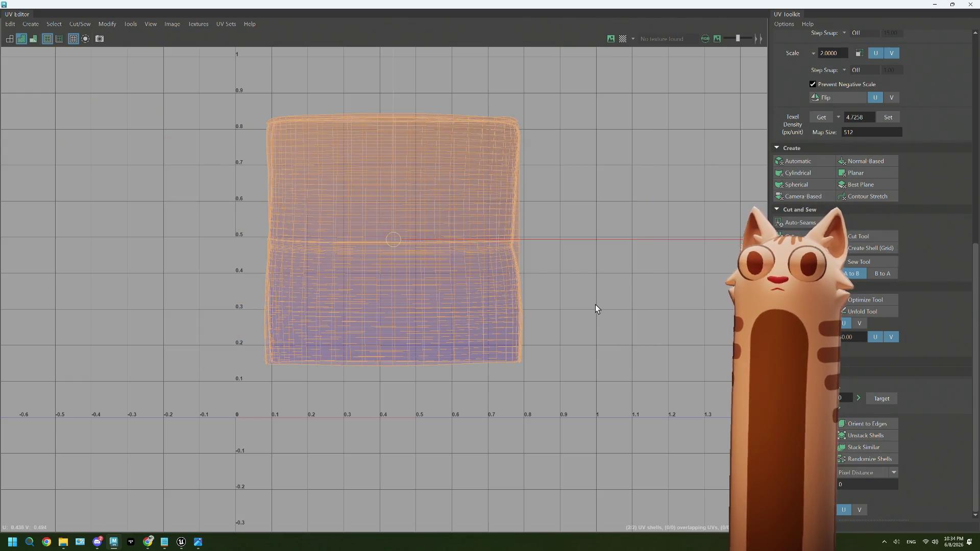
pyautogui.press('F8')
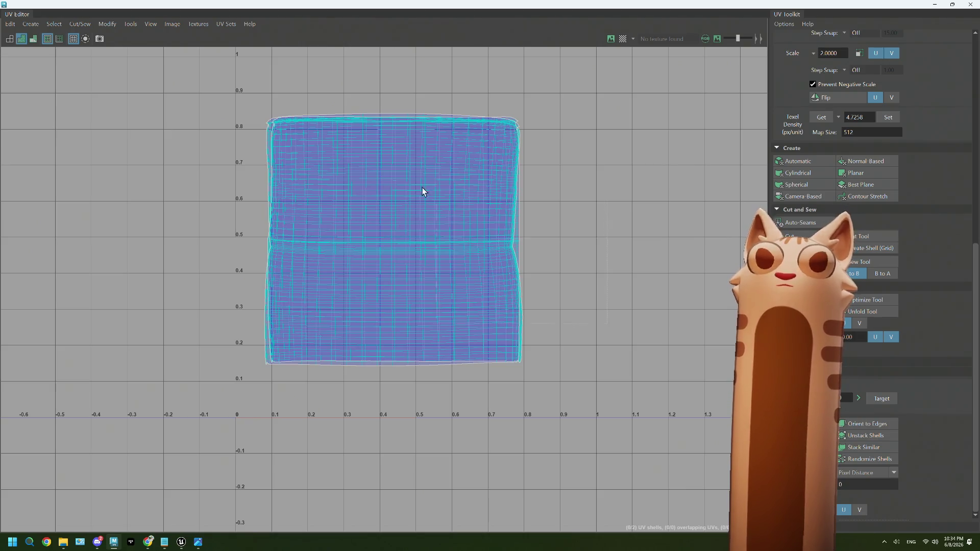
pyautogui.press('F8')
# Move and scale the stacked shells to fill the 0–1 square, then close the UV Editor.
pyautogui.moveTo(393, 239); pyautogui.dragTo(396, 239)
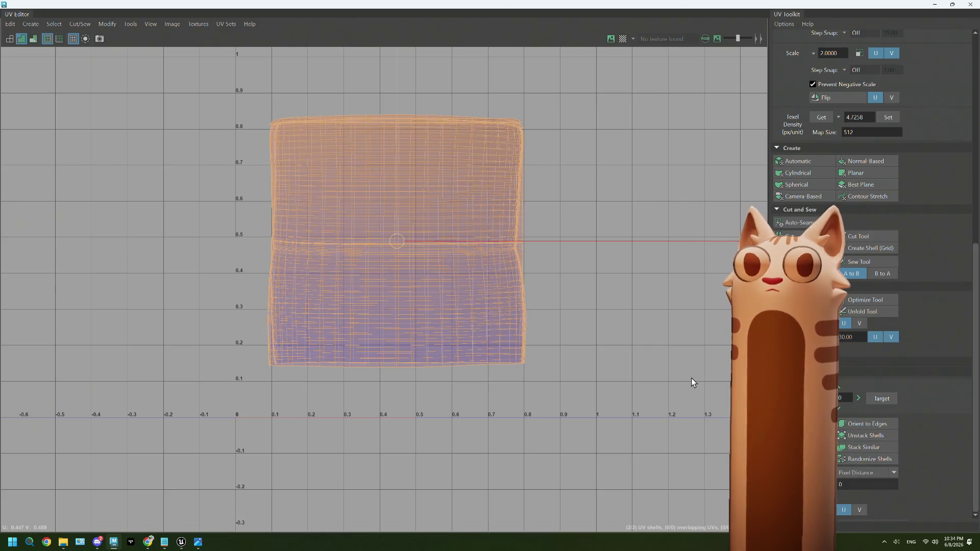
pyautogui.scroll(-2, 536, 320)
pyautogui.click(427, 238)
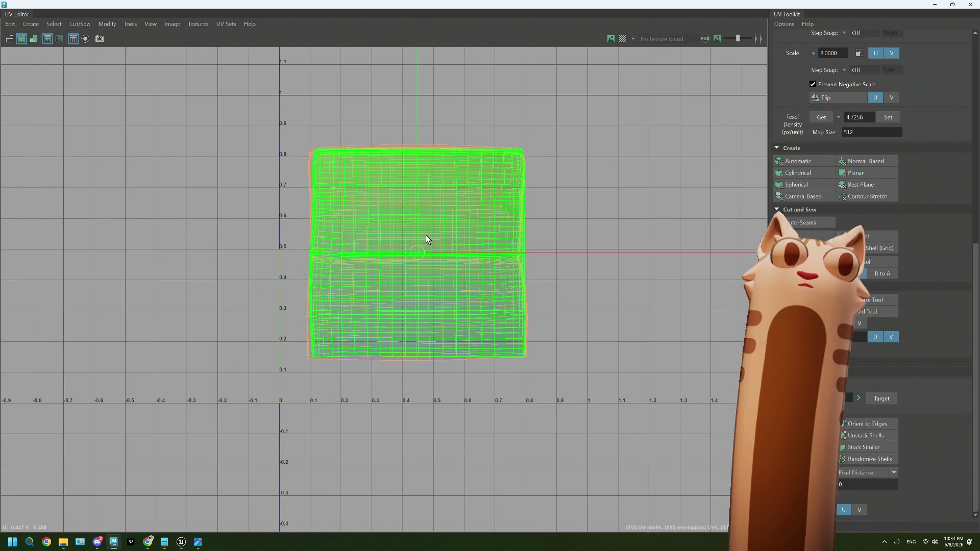
pyautogui.press('w')
pyautogui.click(428, 247)
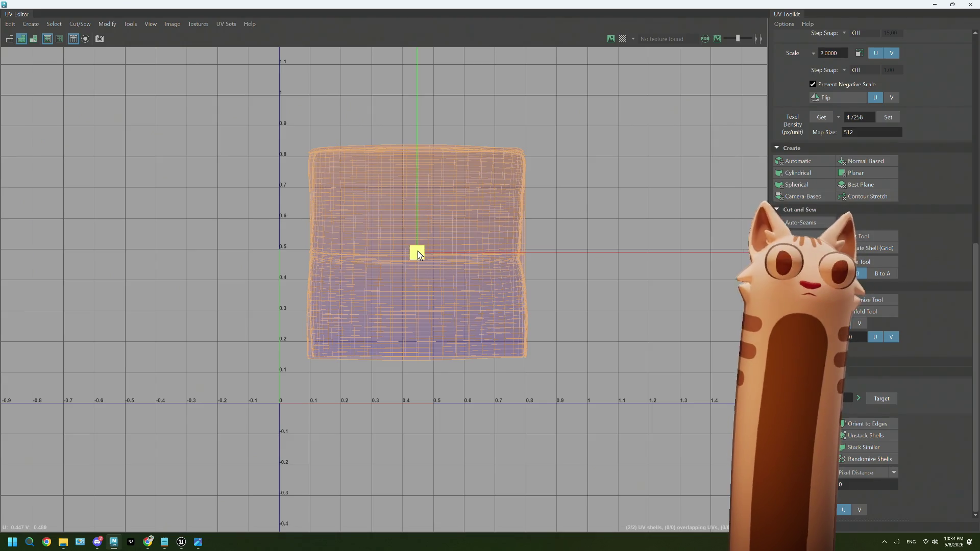
pyautogui.moveTo(418, 252); pyautogui.dragTo(539, 250)
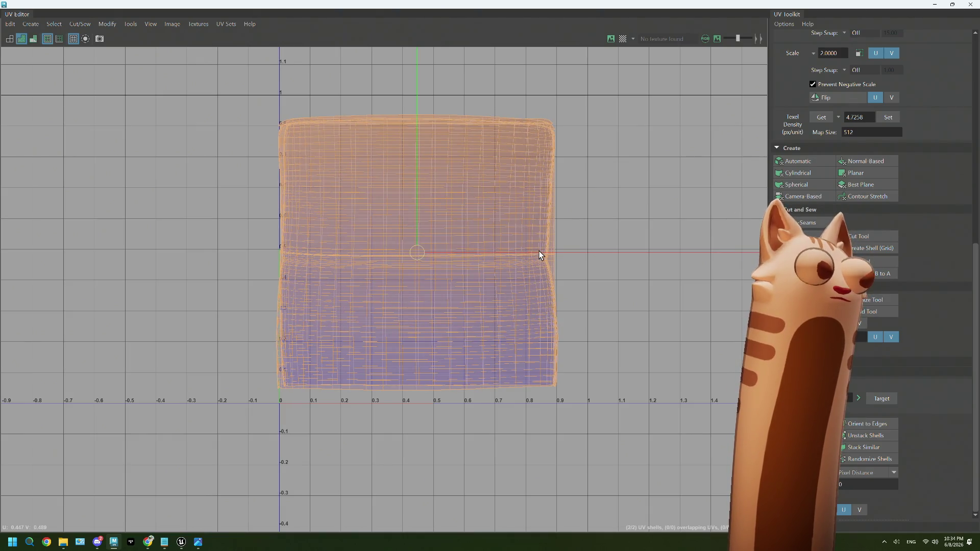
pyautogui.moveTo(545, 251)
pyautogui.mouseDown()
pyautogui.moveTo(532, 324)
pyautogui.moveTo(485, 357)
pyautogui.moveTo(433, 345)
pyautogui.moveTo(525, 243)
pyautogui.moveTo(568, 242)
pyautogui.mouseUp()
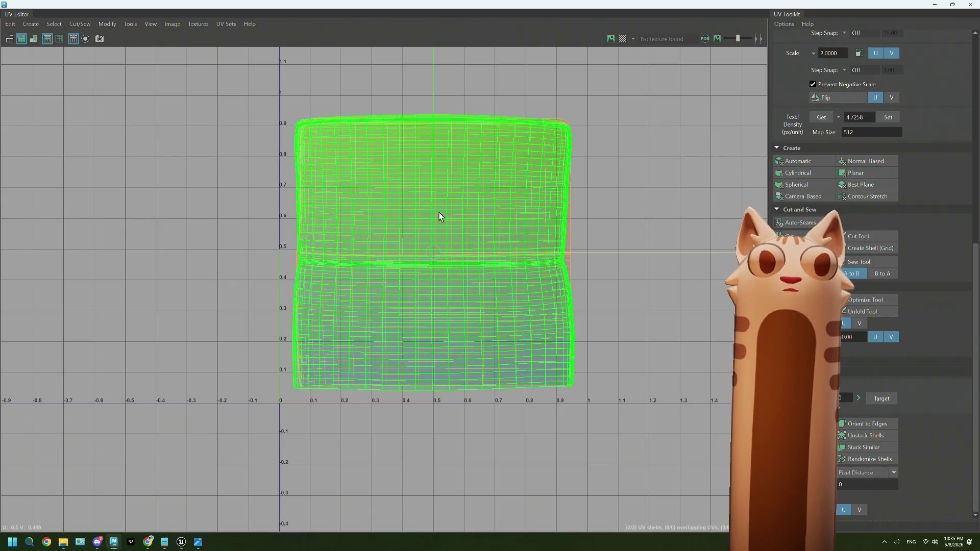
pyautogui.moveTo(434, 212)
pyautogui.mouseDown()
pyautogui.moveTo(436, 199)
pyautogui.moveTo(453, 248)
pyautogui.moveTo(465, 247)
pyautogui.mouseUp()
pyautogui.press('r')
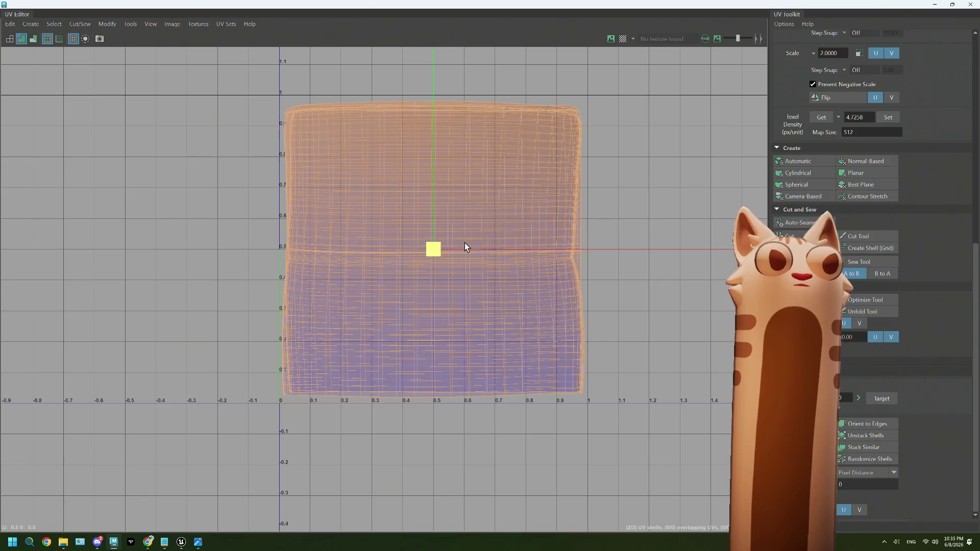
pyautogui.click(966, 5)
# Return the blanket to object mode and review it on the sofa back from a high angle.
pyautogui.keyDown('alt'); pyautogui.moveTo(646, 215); pyautogui.dragTo(477, 223); pyautogui.keyUp('alt')
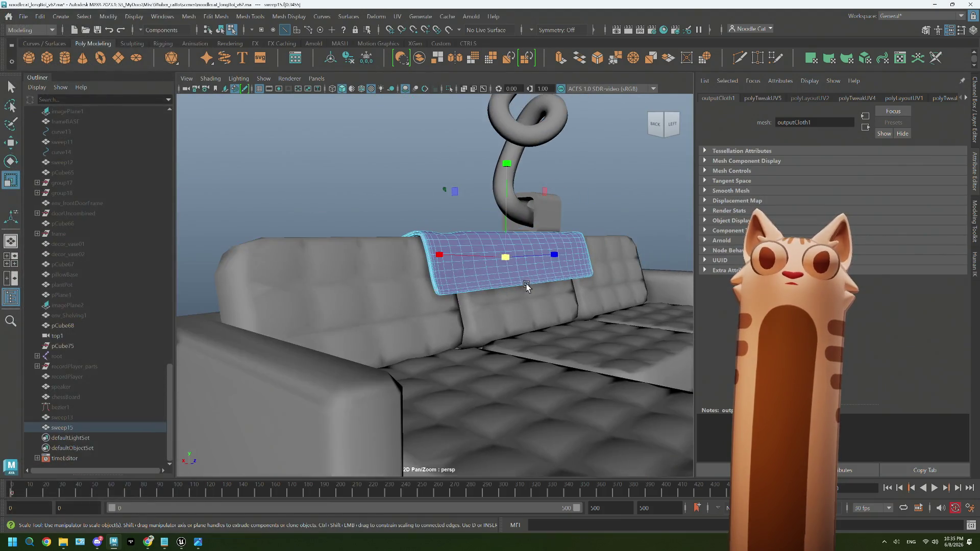
pyautogui.moveTo(406, 180); pyautogui.dragTo(459, 142, button='right')
pyautogui.keyDown('alt'); pyautogui.moveTo(460, 142); pyautogui.dragTo(516, 223); pyautogui.keyUp('alt')
pyautogui.click(516, 222)
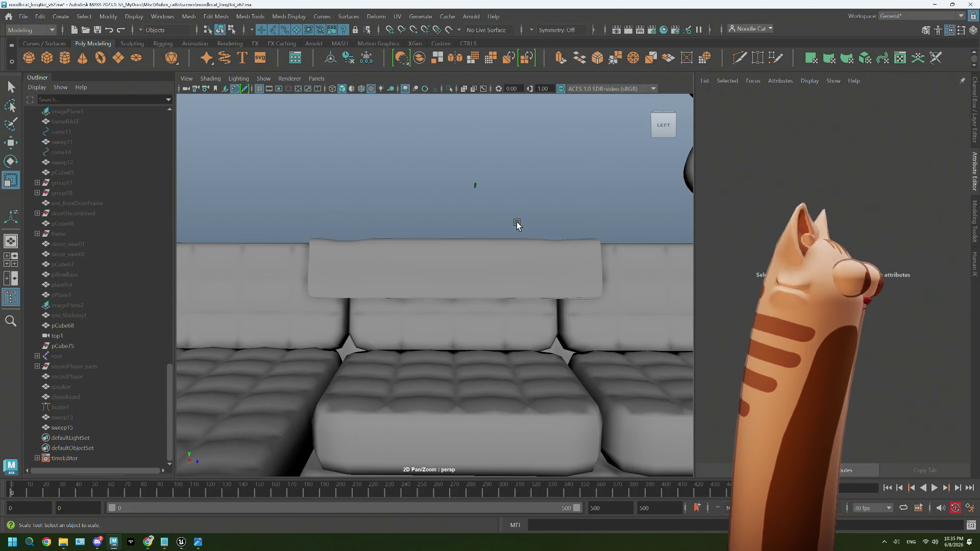
pyautogui.keyDown('alt'); pyautogui.moveTo(516, 223); pyautogui.dragTo(505, 254); pyautogui.keyUp('alt')
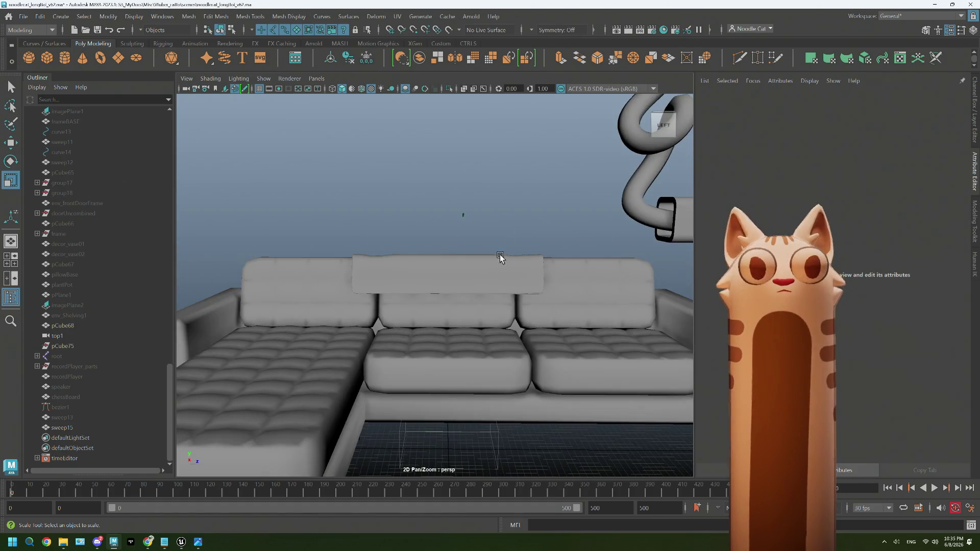
pyautogui.click(492, 266)
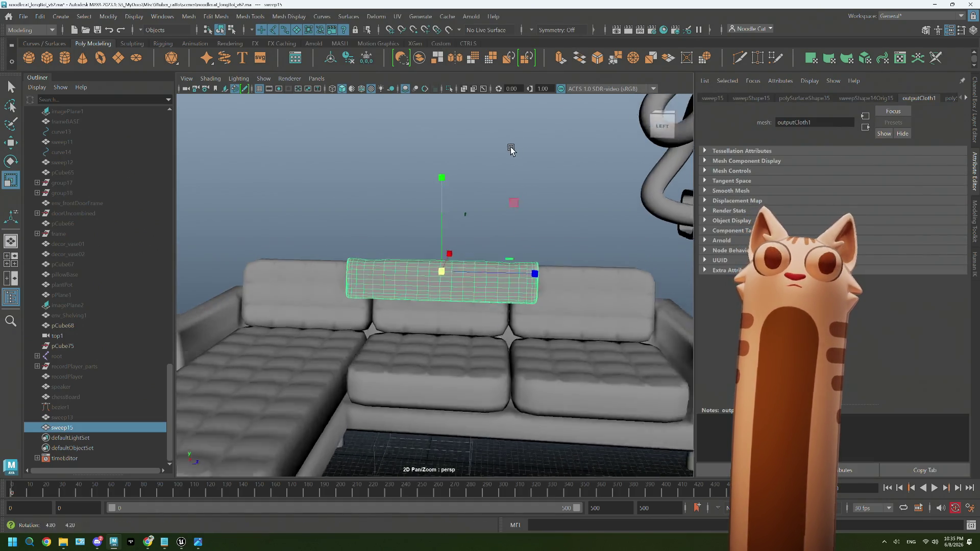
pyautogui.keyDown('alt'); pyautogui.moveTo(510, 146); pyautogui.dragTo(459, 92); pyautogui.keyUp('alt')
# Reopen the UV Editor as a floating window placed to see the checker on the blanket.
pyautogui.click(398, 16)
pyautogui.click(429, 31)
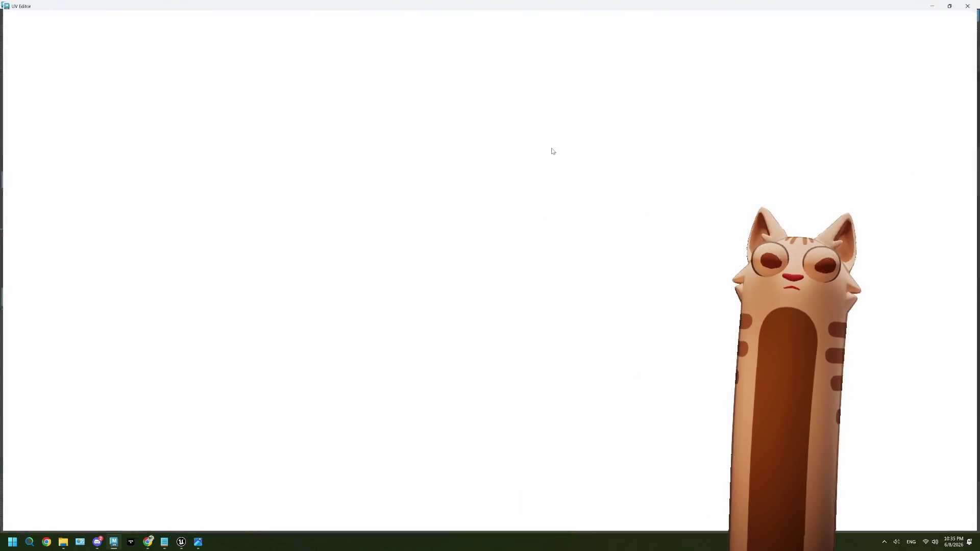
pyautogui.doubleClick(498, 18)
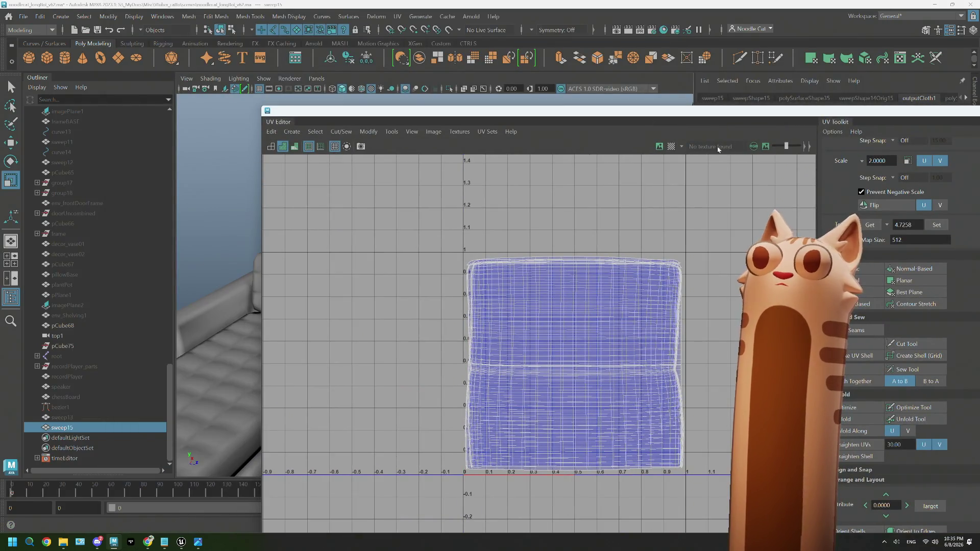
pyautogui.moveTo(636, 117); pyautogui.dragTo(707, 366)
pyautogui.moveTo(459, 229)
pyautogui.keyDown('alt'); pyautogui.mouseDown()
pyautogui.moveTo(381, 274)
pyautogui.moveTo(464, 277)
pyautogui.mouseUp(); pyautogui.keyUp('alt')
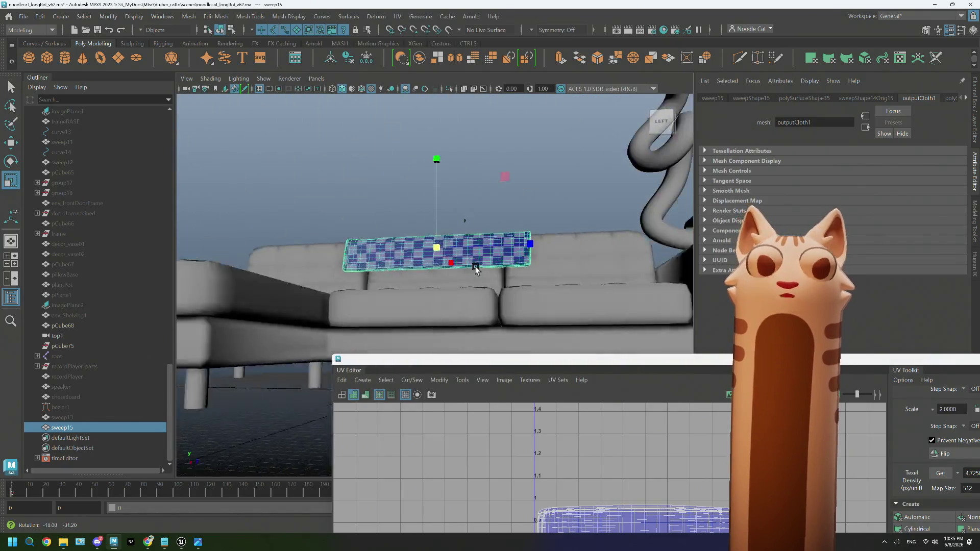
# Reselect and frame the blanket, confirm its 0–1 layout in the maximized UV Editor, then close it.
pyautogui.rightClick(505, 199)
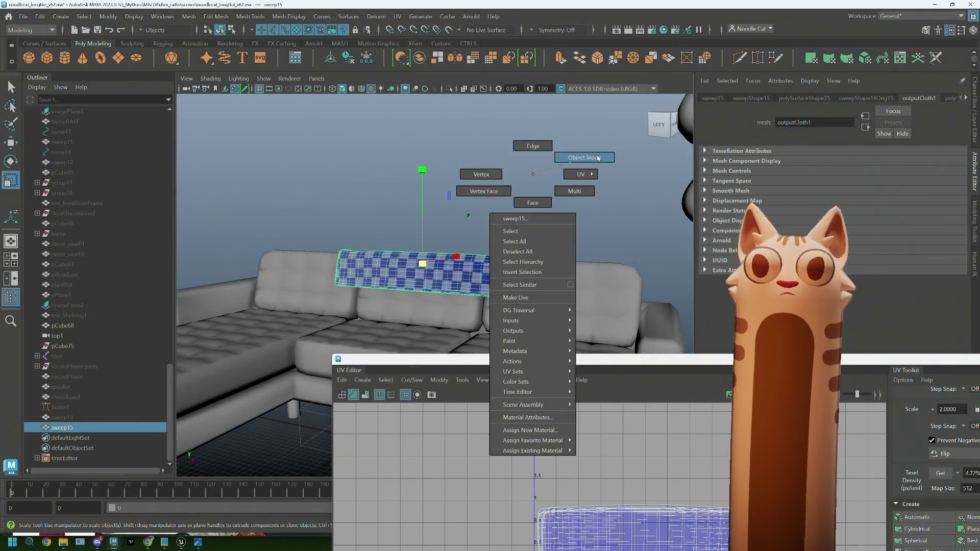
pyautogui.click(544, 225)
pyautogui.click(498, 285)
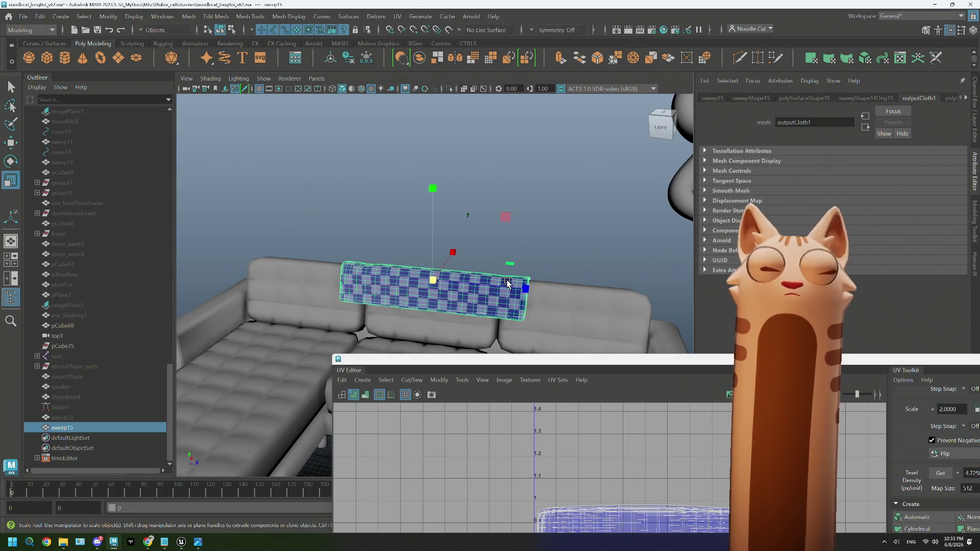
pyautogui.press('q')
pyautogui.scroll(5, 477, 284)
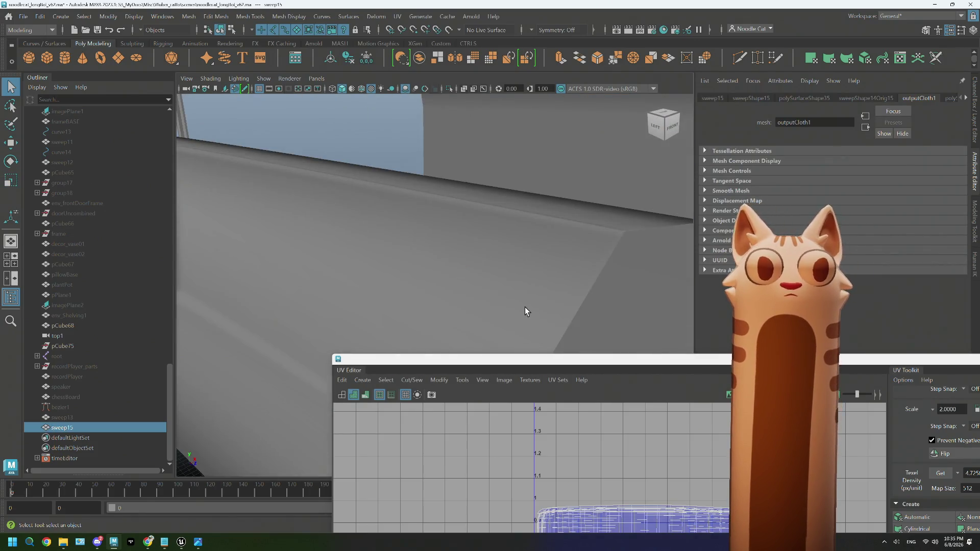
pyautogui.press('f')
pyautogui.moveTo(574, 363); pyautogui.dragTo(438, 69)
pyautogui.doubleClick(438, 67)
pyautogui.click(971, 5)
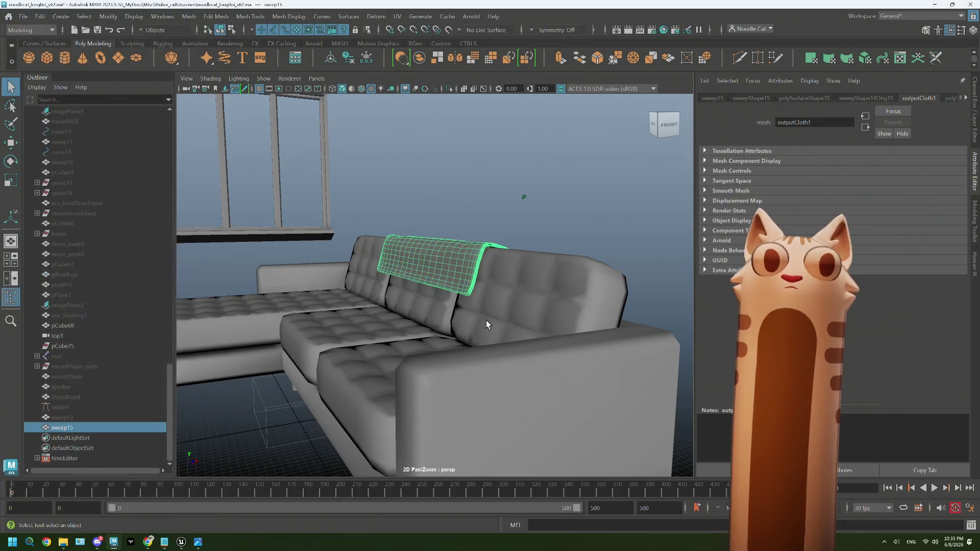
# Save the scene as the new version noodlecat_longBoi_v63.ma via Save Scene As.
pyautogui.click(393, 175)
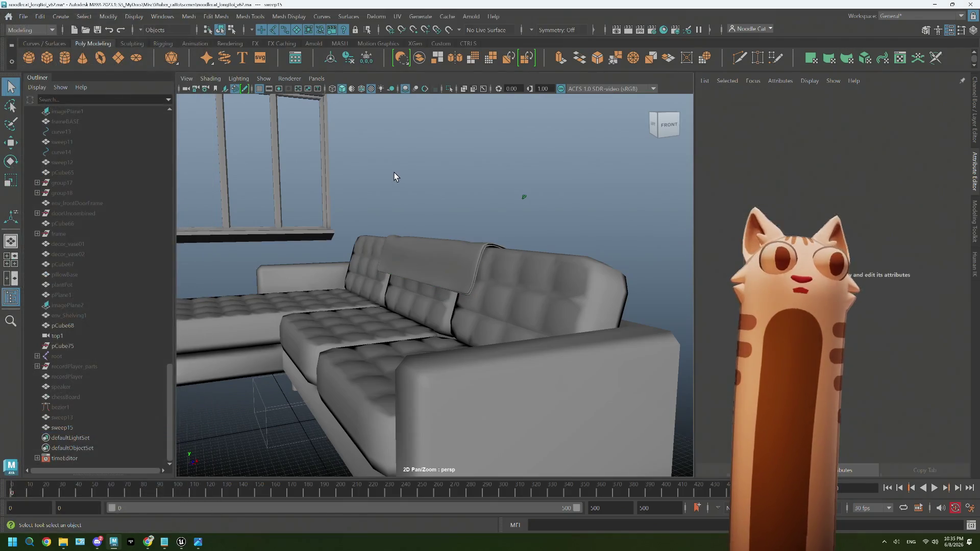
pyautogui.click(24, 16)
pyautogui.click(53, 74)
pyautogui.press('Right')
pyautogui.press('Left')
pyautogui.press('Left')
pyautogui.press('Left')
pyautogui.press('BackSpace')
pyautogui.write('3')
pyautogui.press('Return')
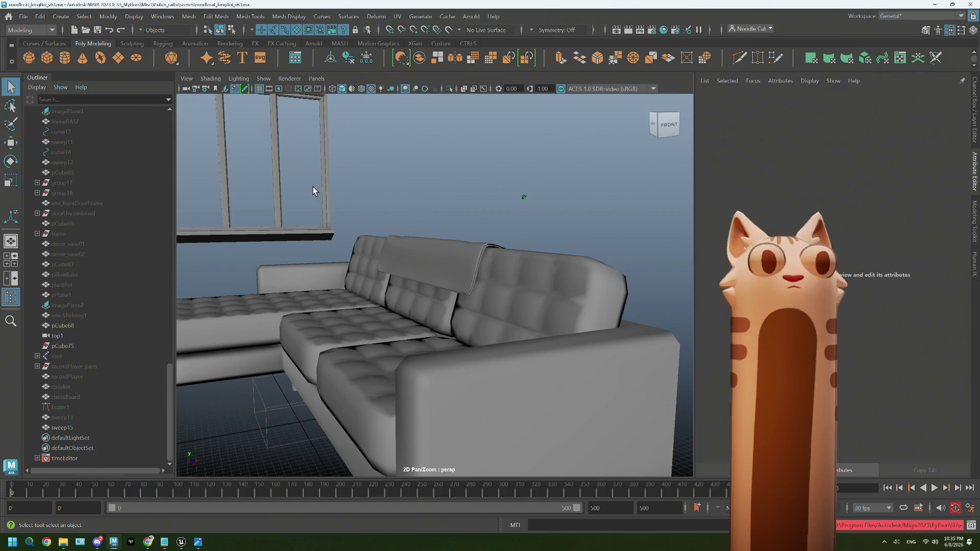
# Select the blanket in the viewport, ready to delete its history.
pyautogui.click(419, 250)
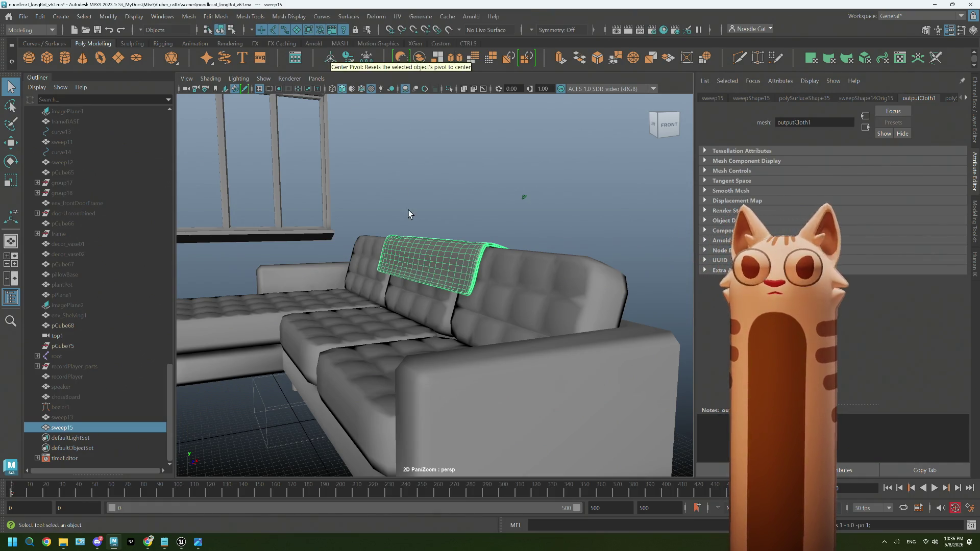
pyautogui.scroll(-3, 408, 214)
pyautogui.scroll(-2, 409, 214)
pyautogui.scroll(3, 409, 216)
pyautogui.scroll(2, 409, 218)
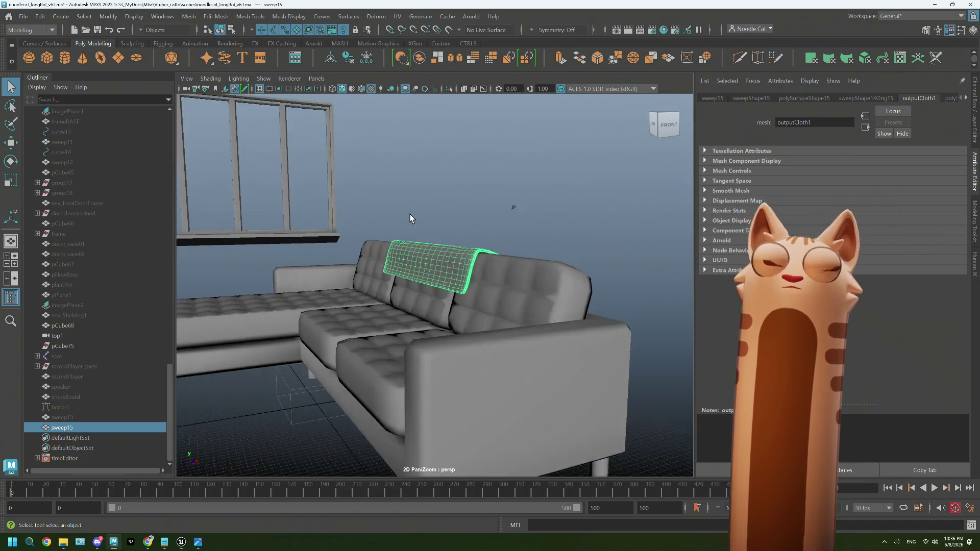
pyautogui.scroll(2, 410, 219)
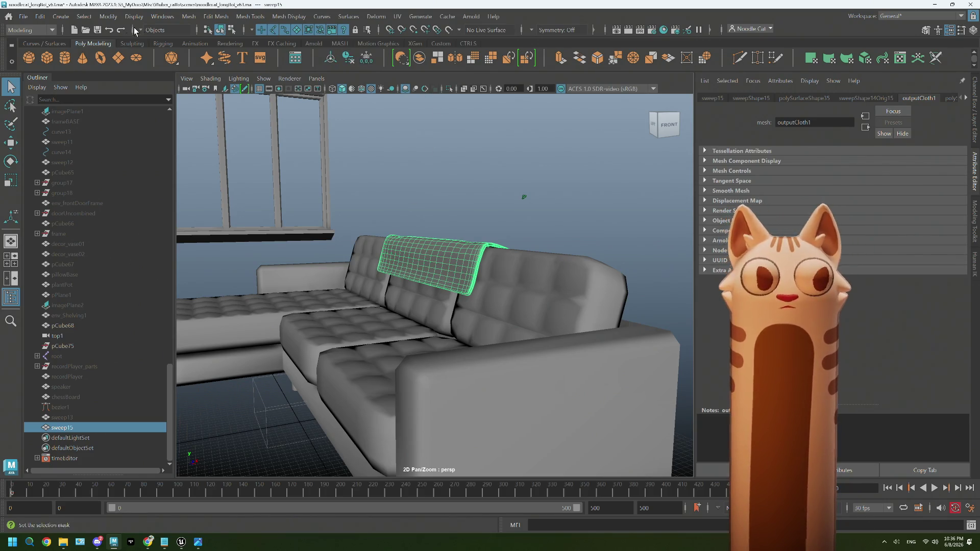
pyautogui.click(40, 16)
pyautogui.moveTo(69, 139)
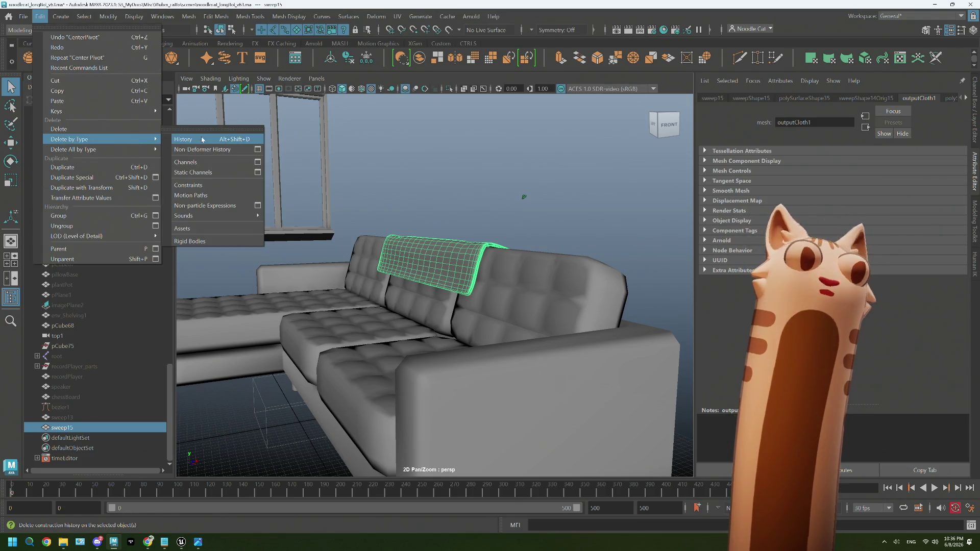
# Delete the blanket's construction history and rename sweep15 to throwBlanket in the Outliner.
pyautogui.click(203, 139)
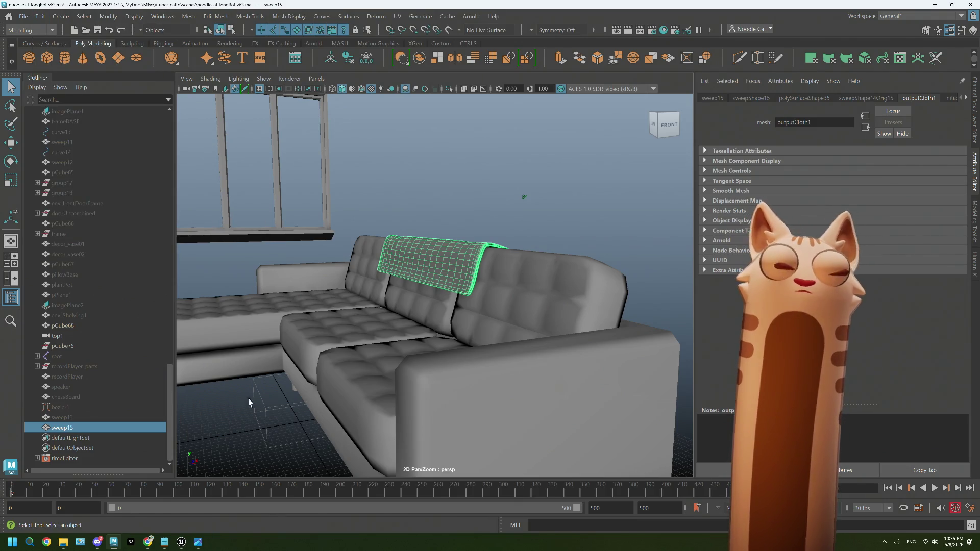
pyautogui.doubleClick(77, 428)
pyautogui.write('thro')
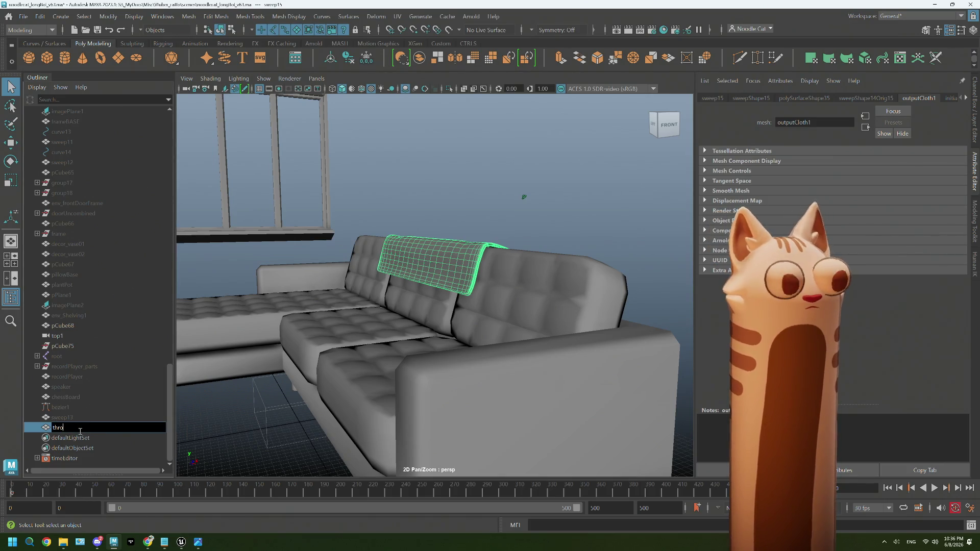
pyautogui.write('wBlan')
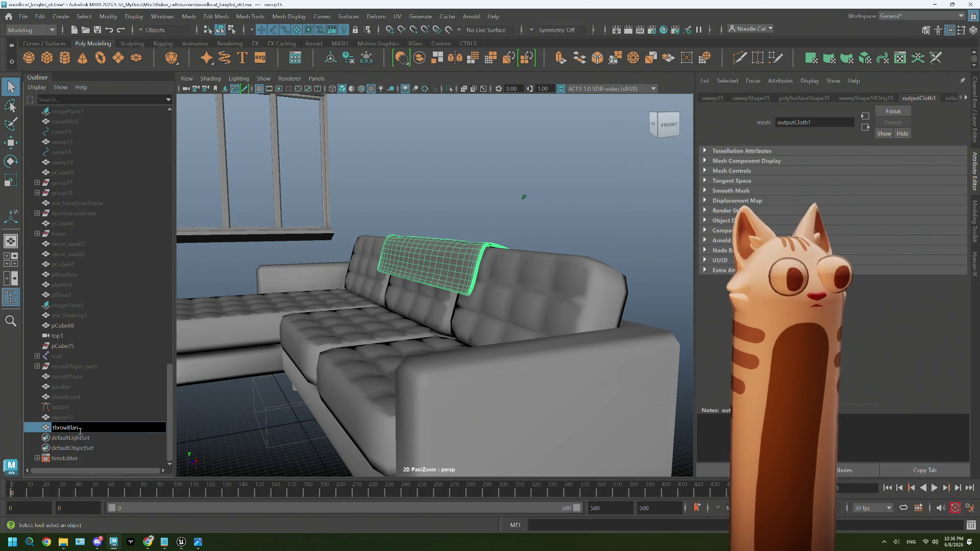
pyautogui.write('ket')
pyautogui.press('Return')
# Reselect throwBlanket on its own, ready for export.
pyautogui.click(492, 141)
pyautogui.click(84, 428)
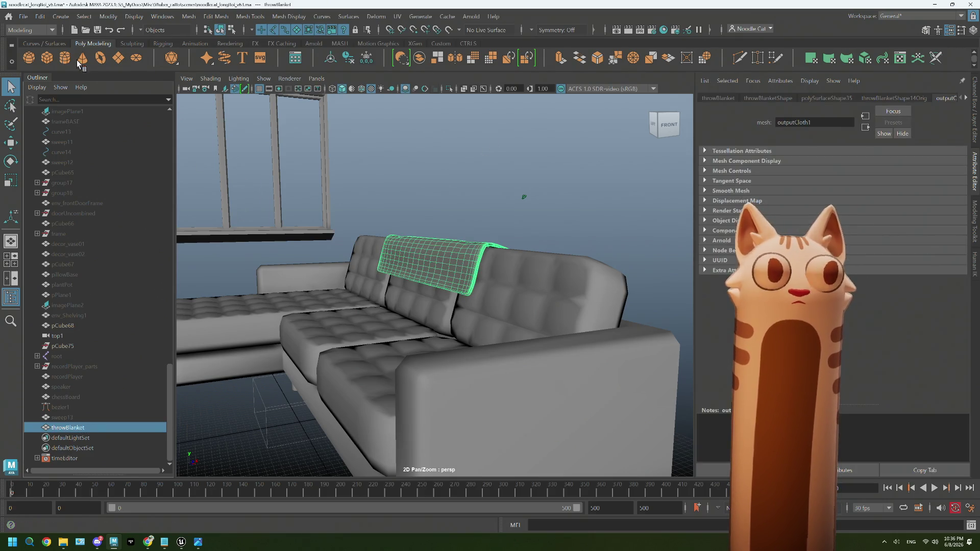
pyautogui.click(23, 16)
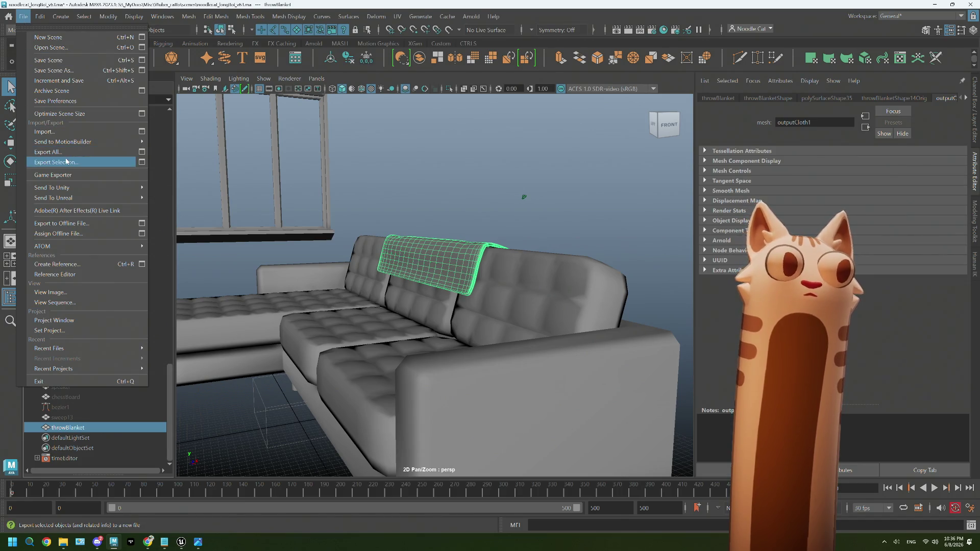
# Export the selected blanket as FBX named decor_throwBlanket in the decor scenes folder.
pyautogui.click(67, 161)
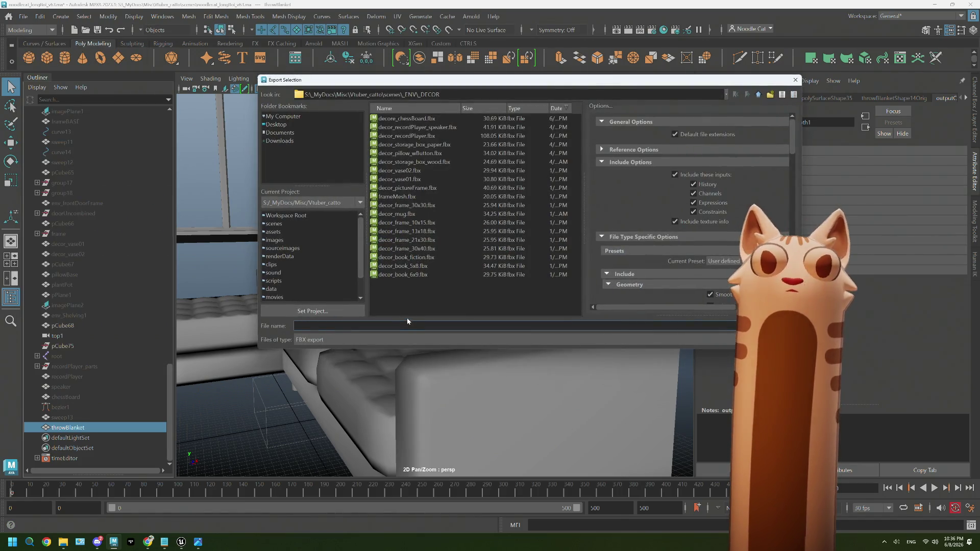
pyautogui.write('decor_')
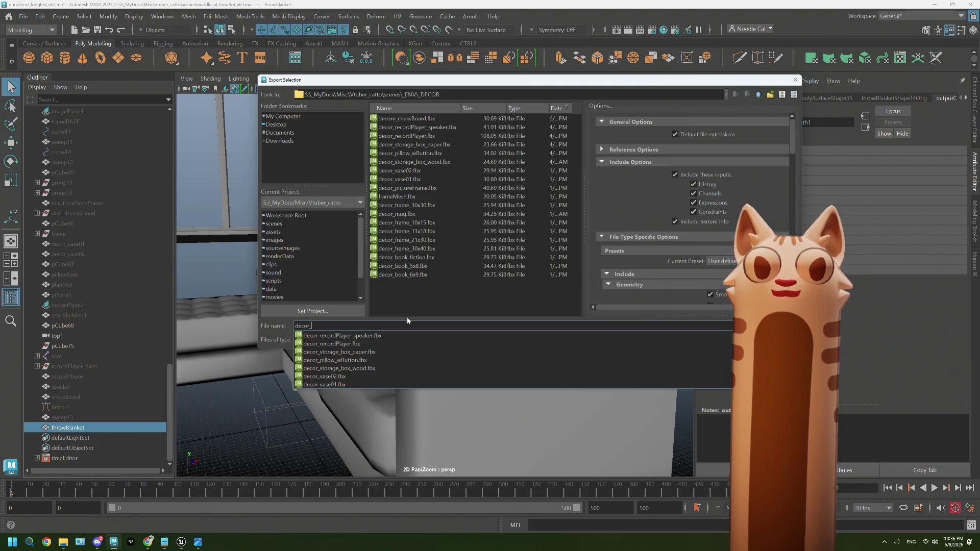
pyautogui.write('thr')
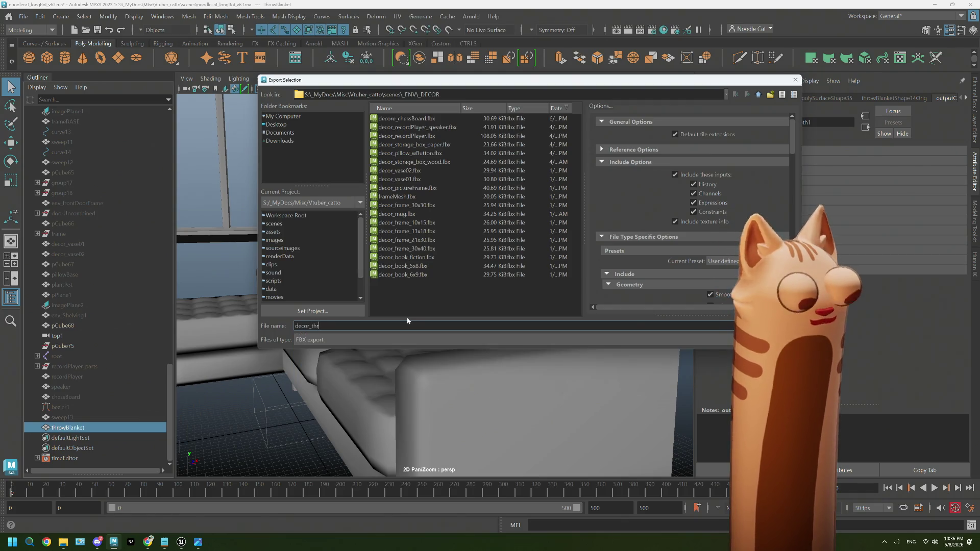
pyautogui.write('owet')
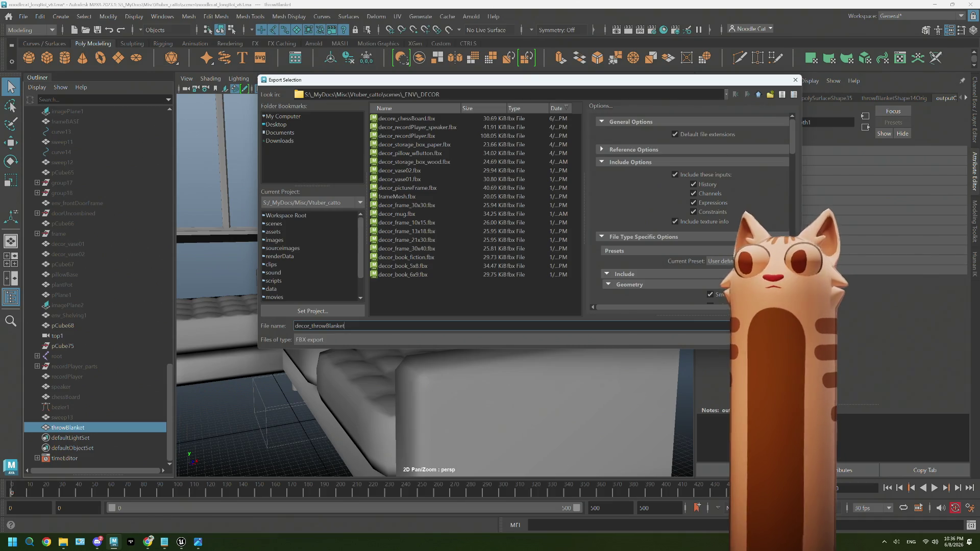
pyautogui.press('Return')
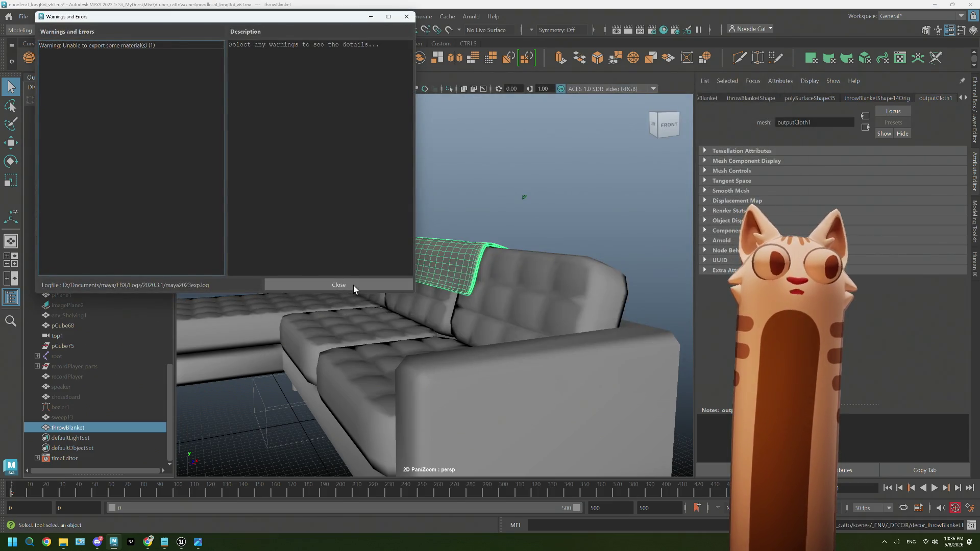
# Read and close the material export warning, then deselect the blanket on the sofa.
pyautogui.click(164, 46)
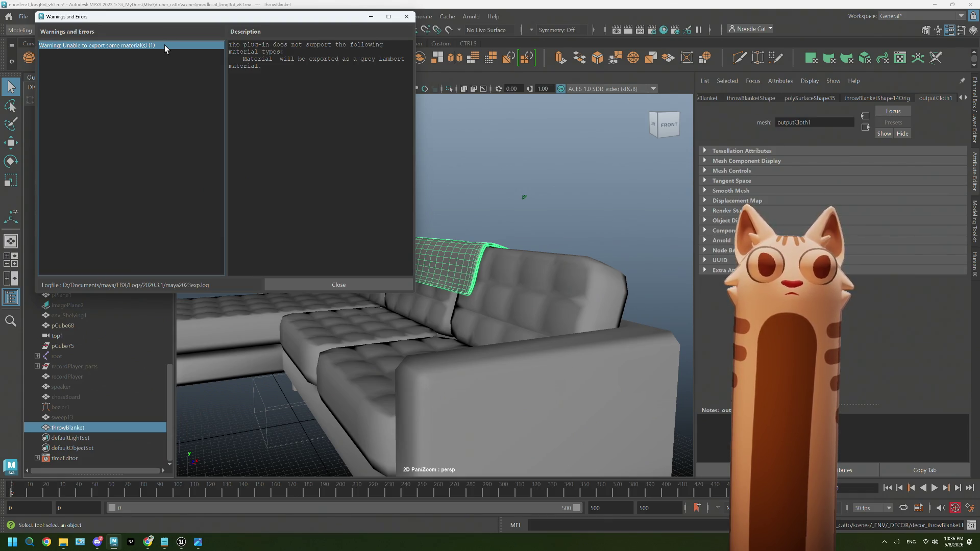
pyautogui.click(339, 286)
pyautogui.moveTo(441, 188); pyautogui.dragTo(451, 395, button='right')
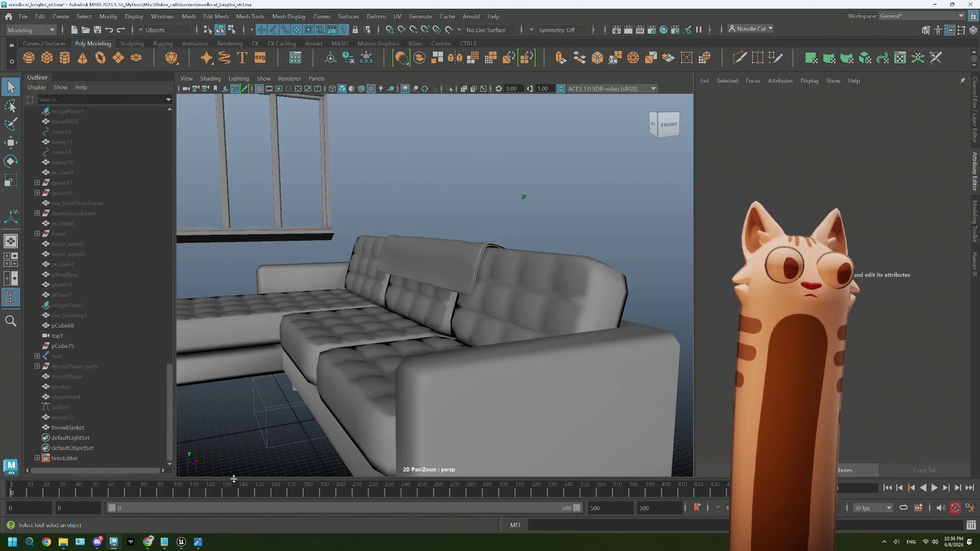
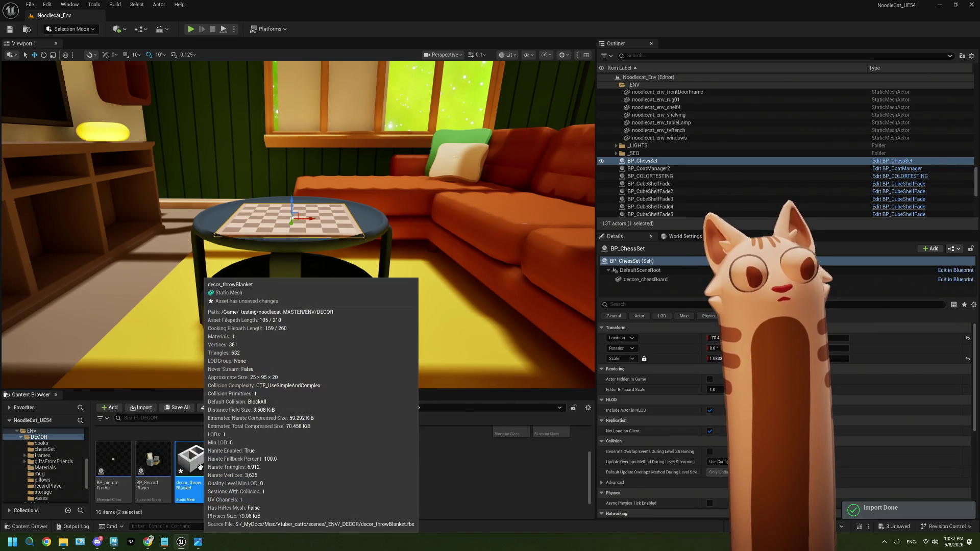
# Start deleting the throw blanket mesh asset, then undo to keep it.
pyautogui.press('Delete')
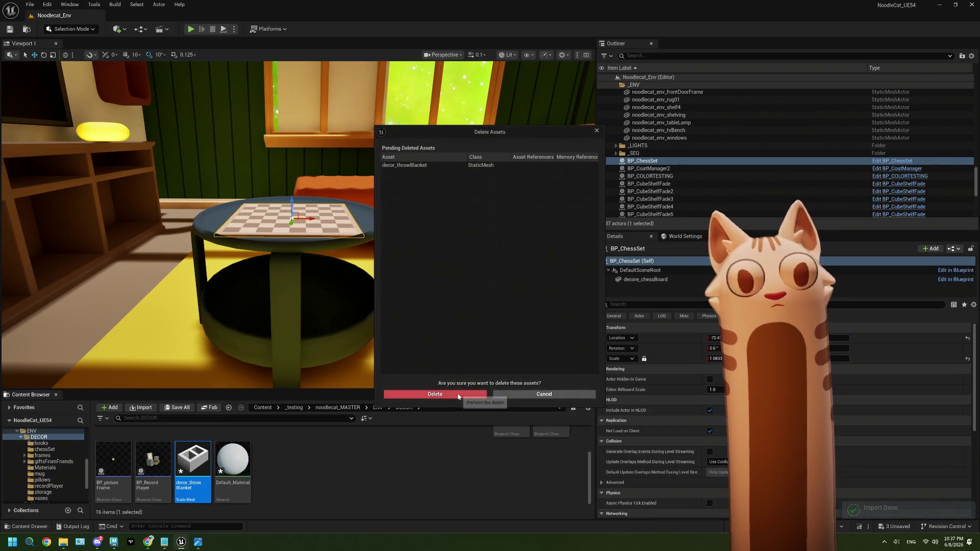
pyautogui.press('Return')
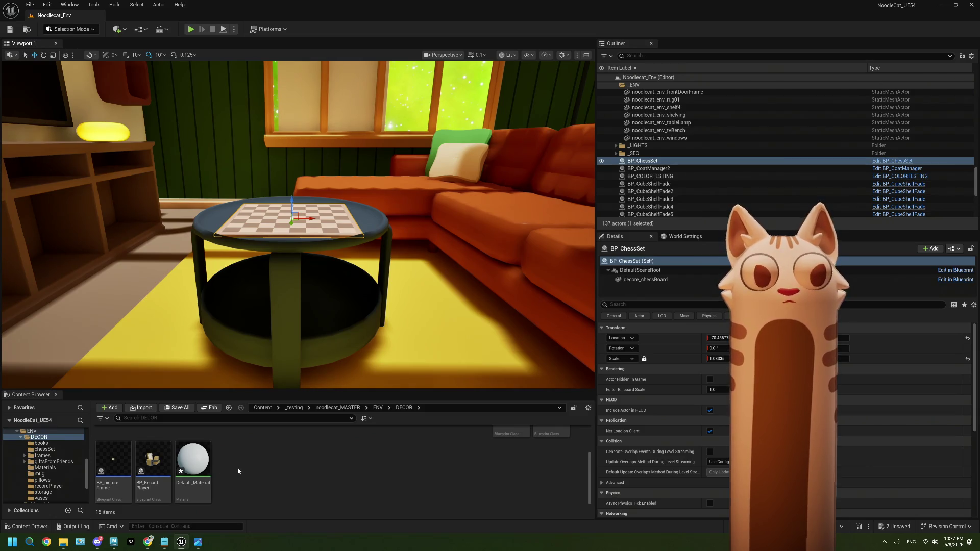
pyautogui.hotkey('ctrl', 'z')
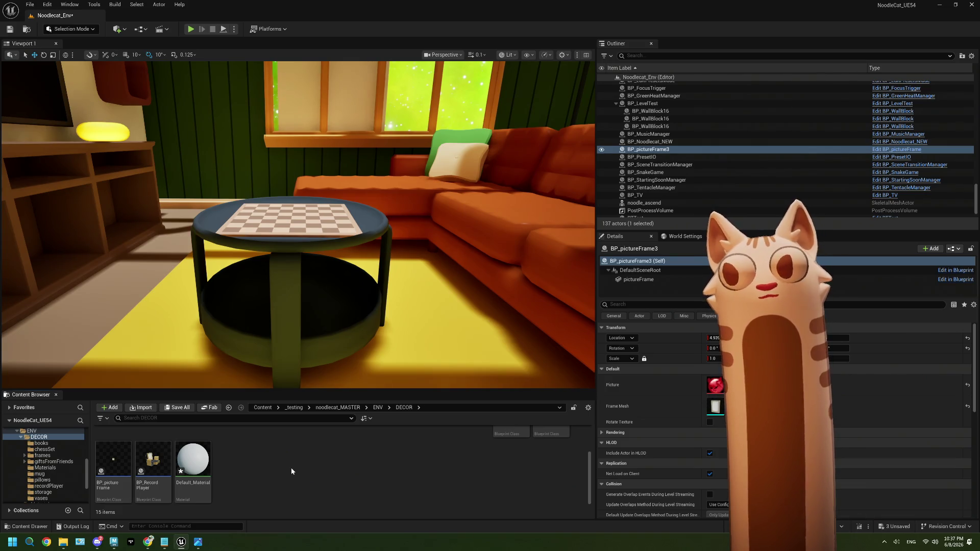
# Delete the Default_Material asset, force-deleting past the memory-reference warning.
pyautogui.click(193, 466)
pyautogui.press('Delete')
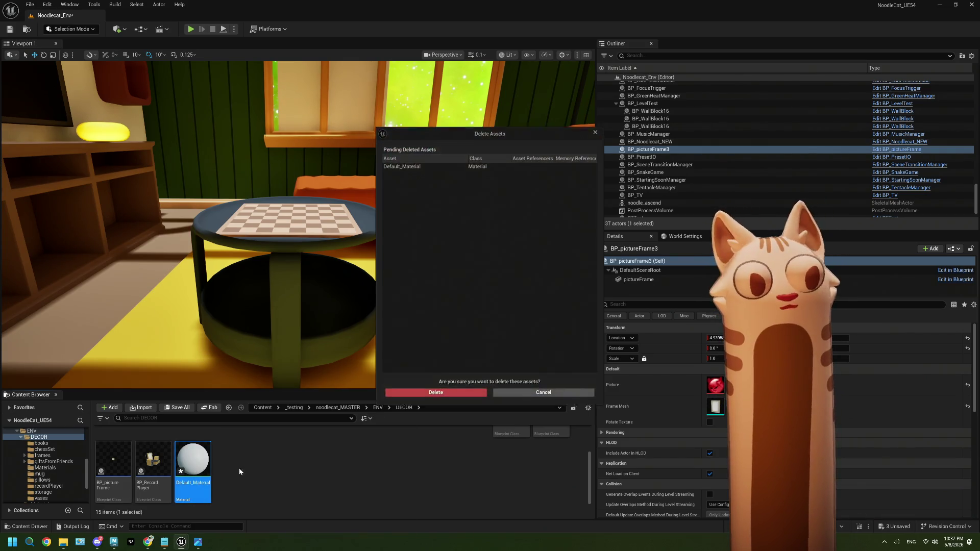
pyautogui.click(456, 394)
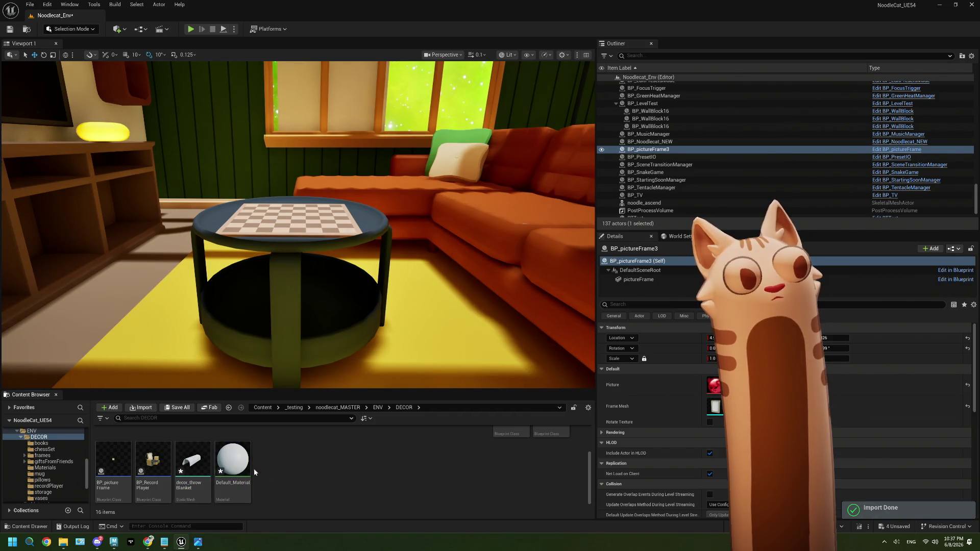
pyautogui.click(249, 465)
pyautogui.press('Delete')
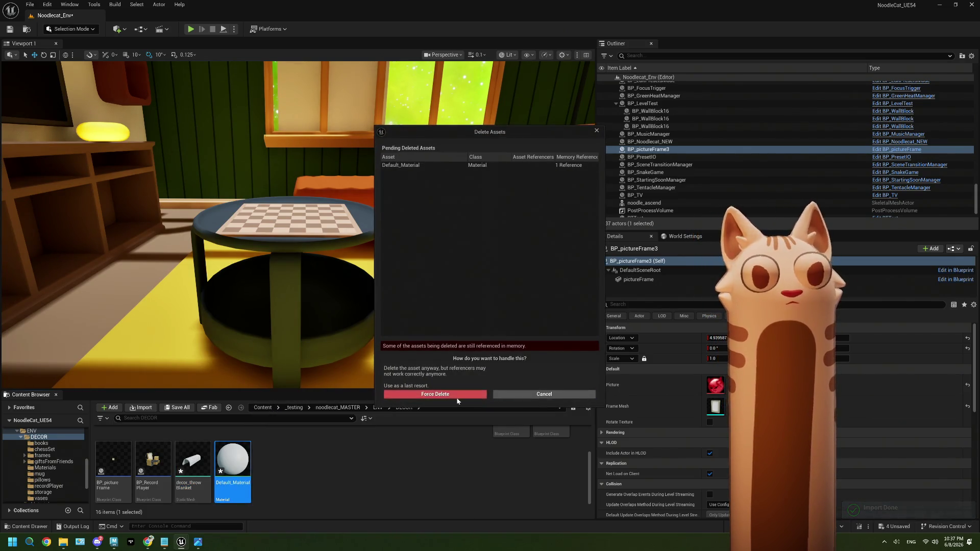
pyautogui.click(436, 398)
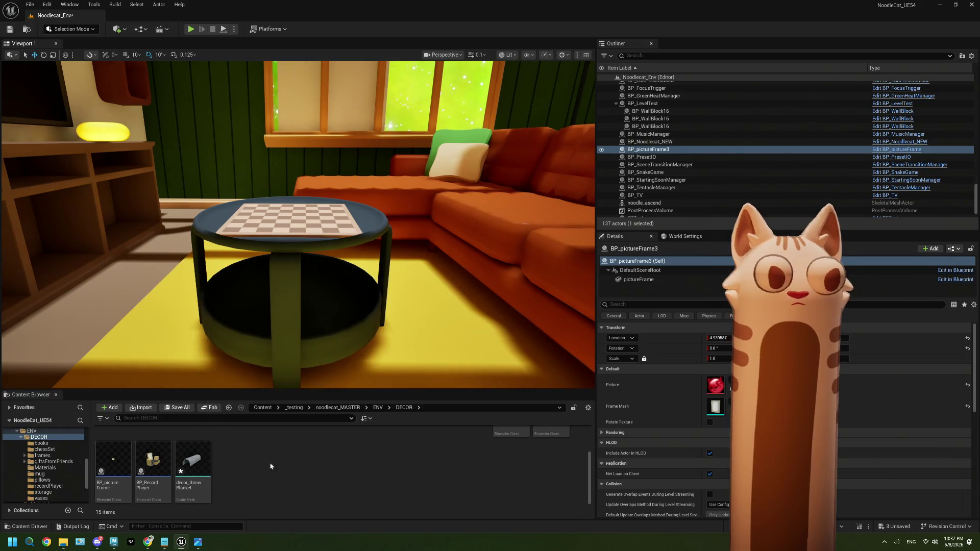
pyautogui.scroll(5, 682, 165)
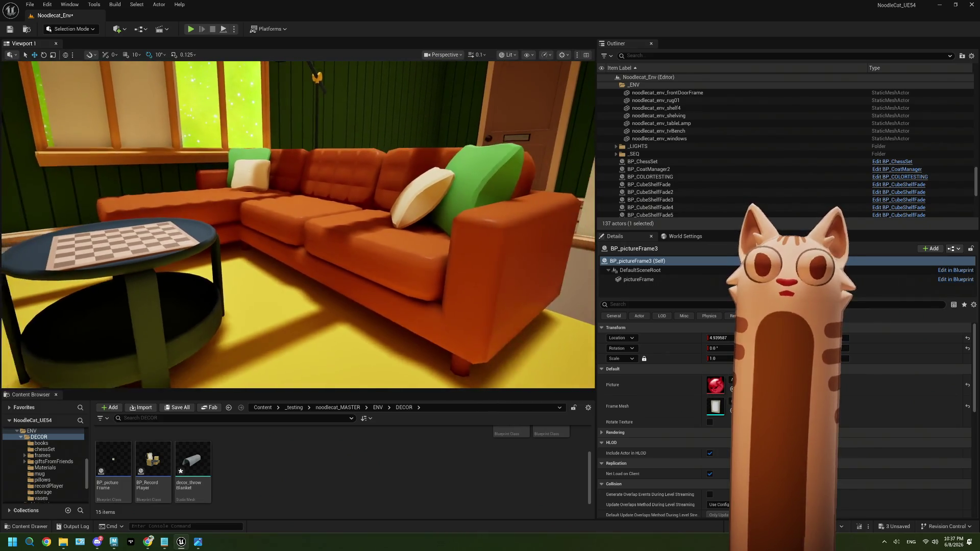
pyautogui.scroll(2, 747, 158)
pyautogui.scroll(2, 748, 159)
pyautogui.scroll(2, 747, 159)
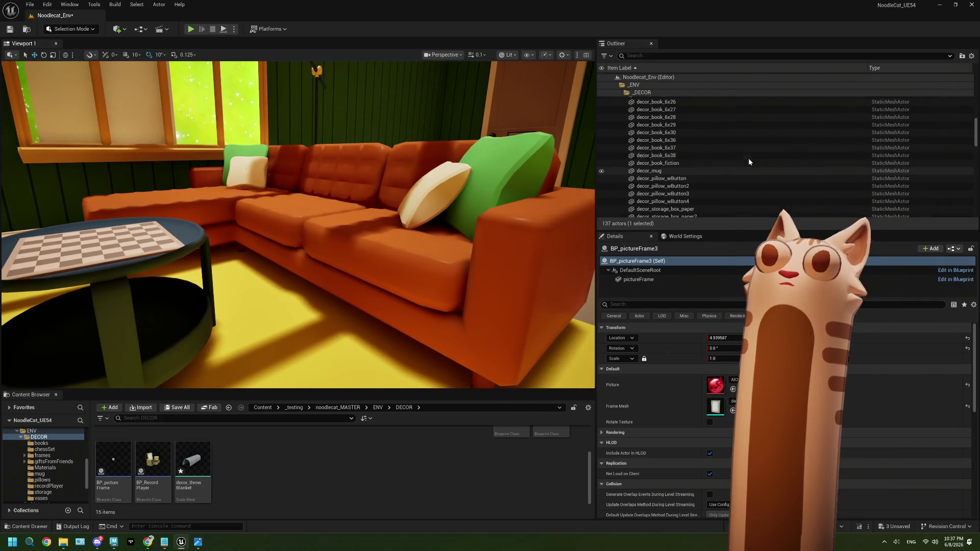
# Drop decor_throwBlanket into the level over the couch and parent it under noodlecat_env_couch.
pyautogui.click(747, 153)
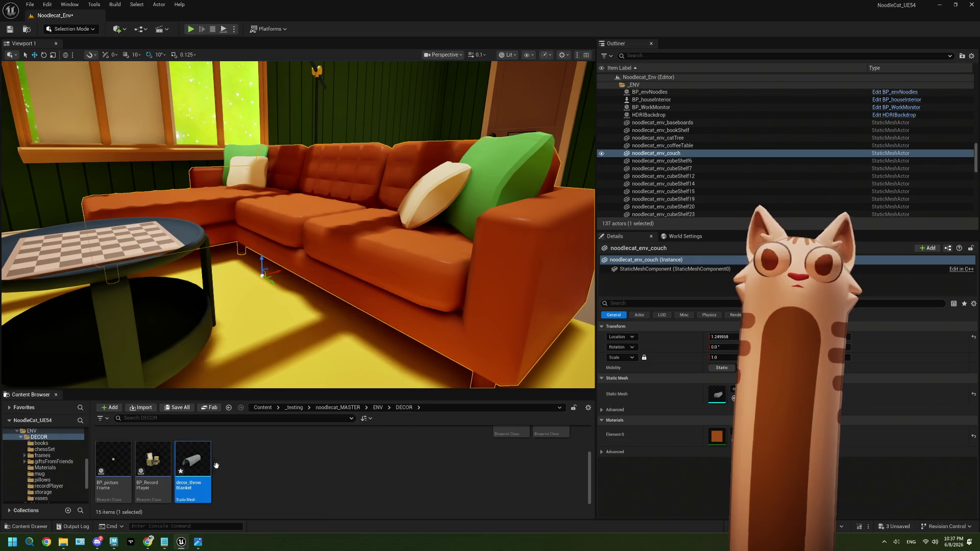
pyautogui.moveTo(193, 473); pyautogui.dragTo(679, 133)
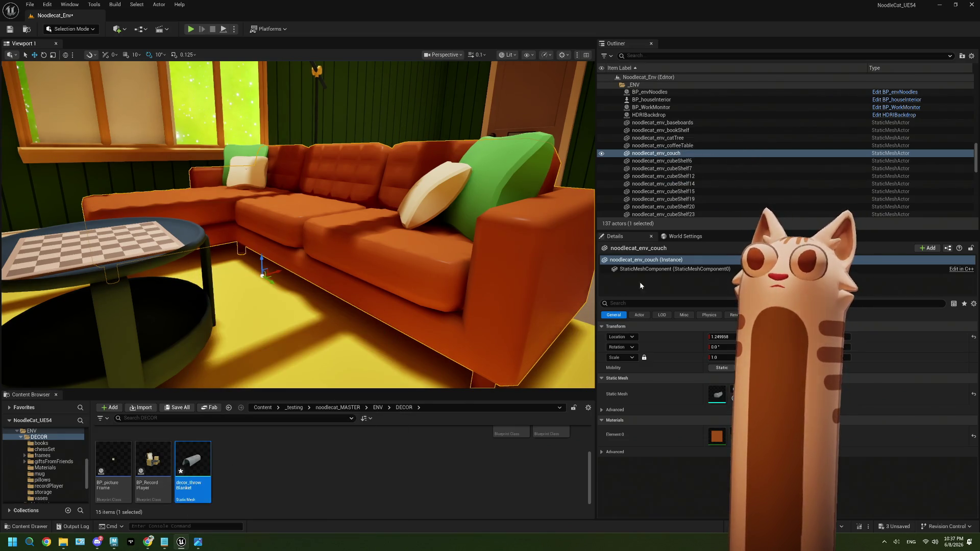
pyautogui.moveTo(189, 474)
pyautogui.mouseDown()
pyautogui.moveTo(301, 358)
pyautogui.moveTo(255, 279)
pyautogui.moveTo(264, 277)
pyautogui.mouseUp()
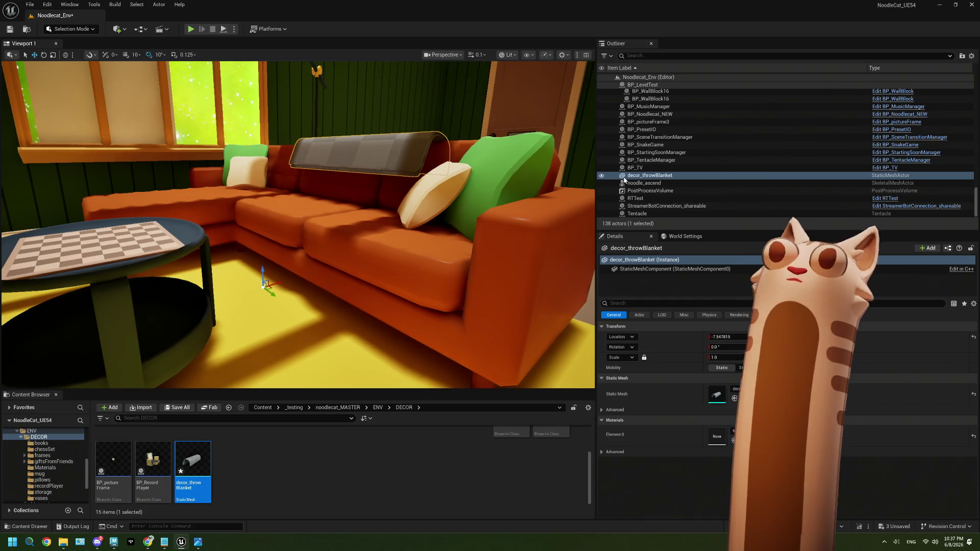
pyautogui.moveTo(665, 180); pyautogui.dragTo(665, 170)
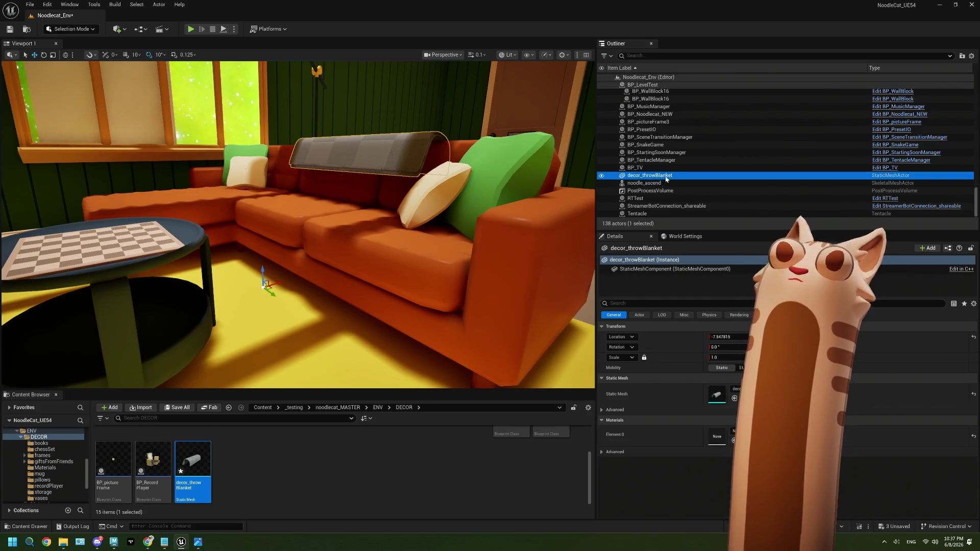
pyautogui.scroll(5, 664, 170)
pyautogui.scroll(3, 665, 169)
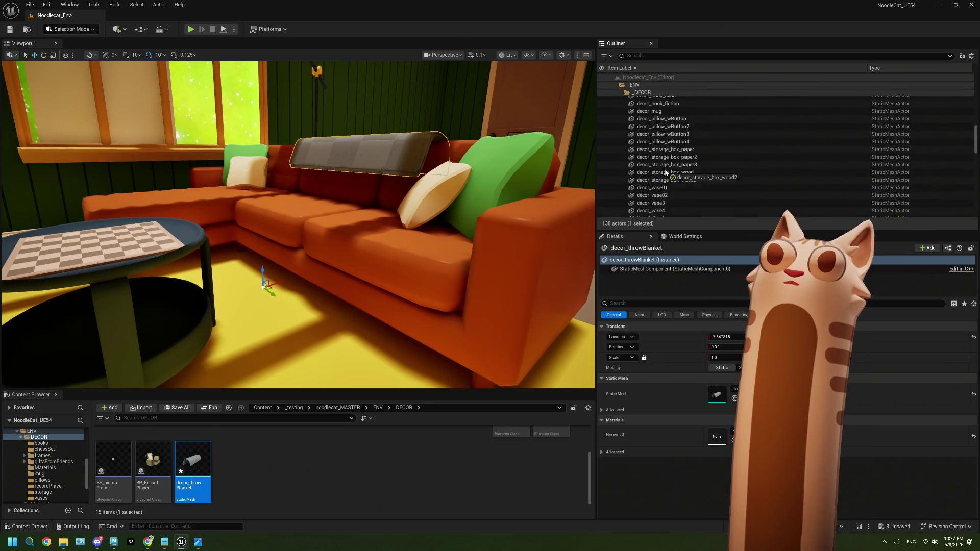
pyautogui.scroll(3, 664, 169)
pyautogui.scroll(3, 665, 170)
pyautogui.scroll(3, 665, 171)
pyautogui.moveTo(665, 168); pyautogui.dragTo(678, 164)
pyautogui.scroll(-3, 665, 172)
pyautogui.scroll(-5, 665, 170)
pyautogui.scroll(-5, 665, 170)
pyautogui.scroll(-3, 666, 172)
pyautogui.scroll(2, 666, 172)
pyautogui.scroll(3, 667, 172)
pyautogui.scroll(3, 666, 172)
pyautogui.scroll(2, 667, 172)
pyautogui.scroll(1, 666, 172)
pyautogui.write('0')
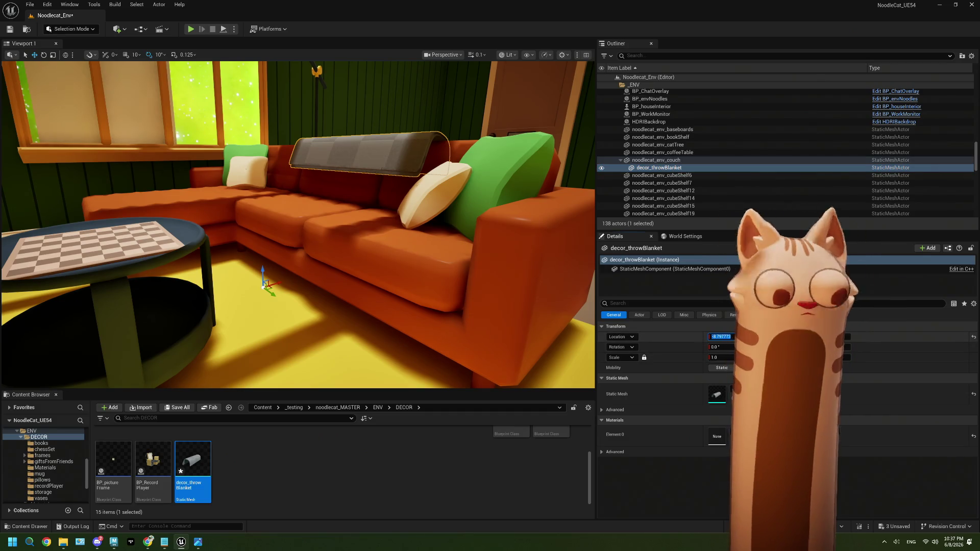
# Zero the blanket's location, frame the cream pillow and run a quick play-test.
pyautogui.press('Tab')
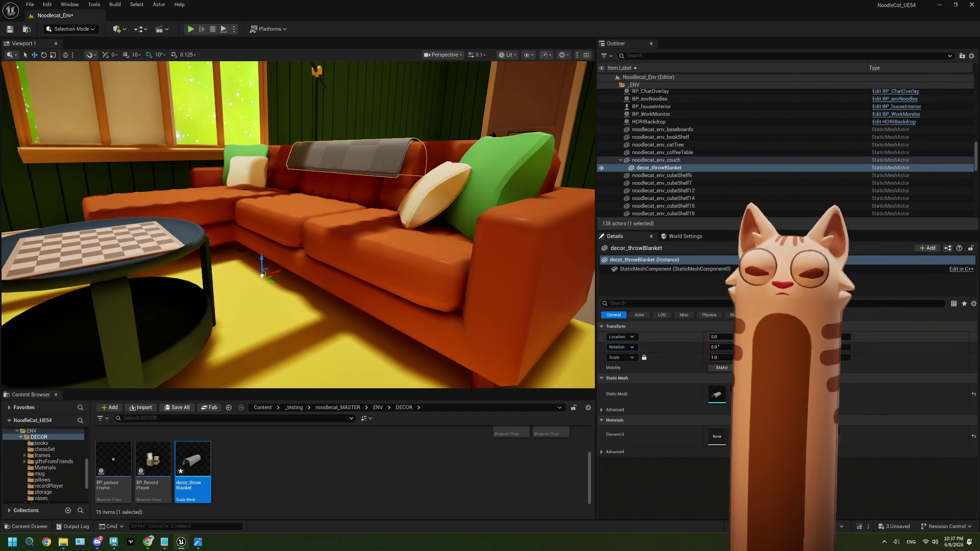
pyautogui.click(461, 171)
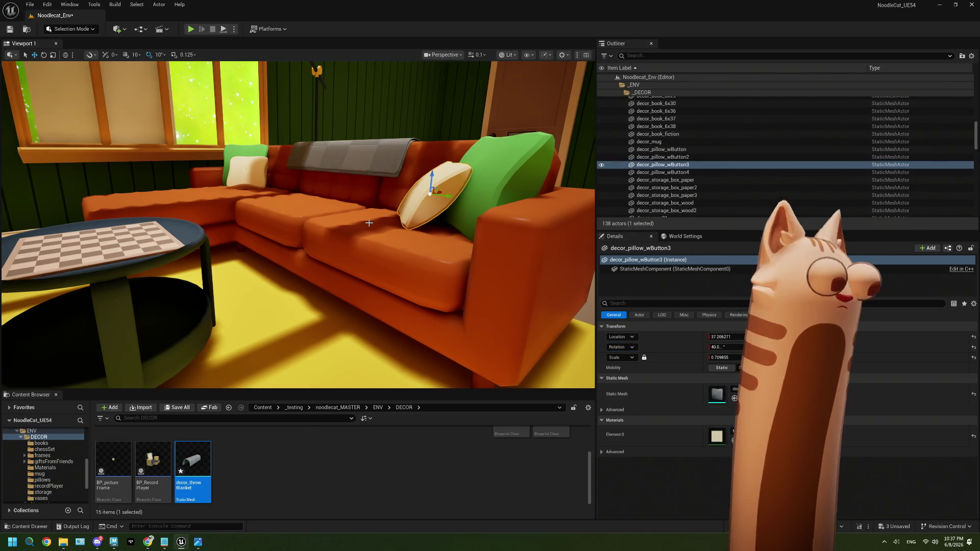
pyautogui.scroll(-1, 298, 225)
pyautogui.press('f')
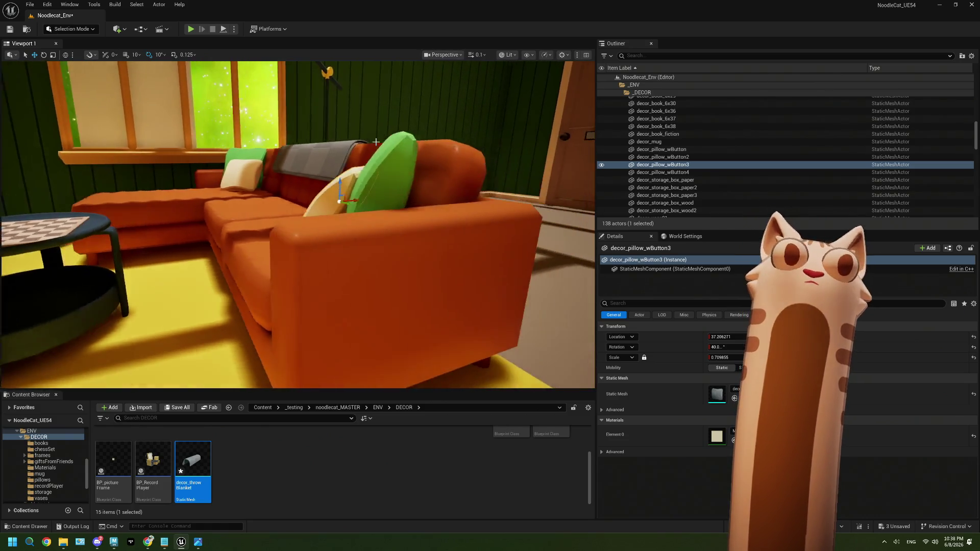
pyautogui.click(190, 29)
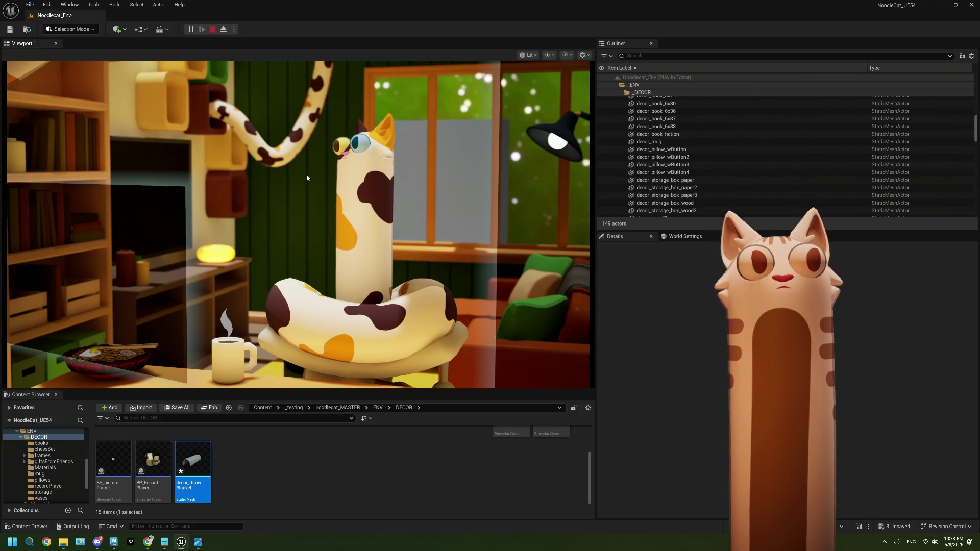
pyautogui.press('Escape')
pyautogui.click(917, 137)
# Fly around the sofa to inspect the draped blanket up close, then select it.
pyautogui.moveTo(306, 230); pyautogui.dragTo(306, 230, button='right')
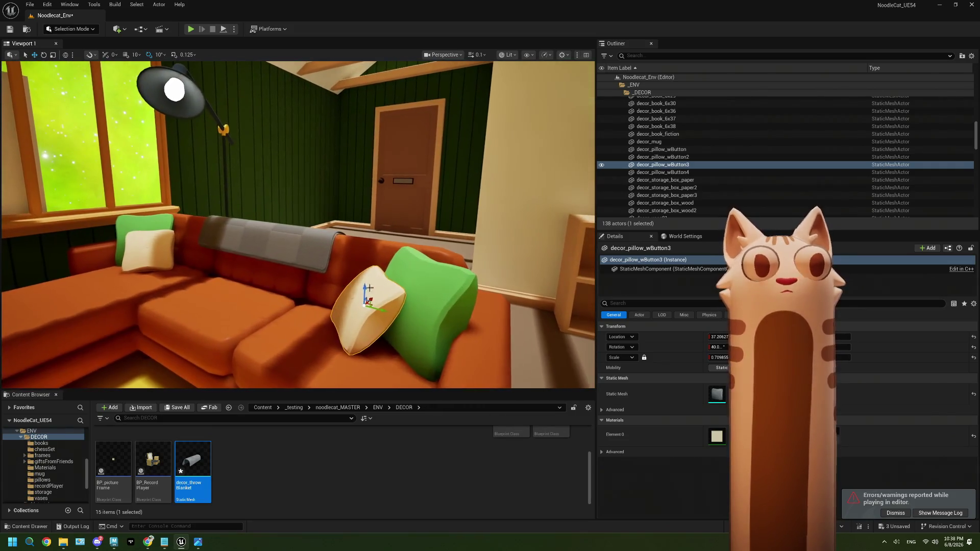
pyautogui.press('Escape')
pyautogui.moveTo(380, 281); pyautogui.dragTo(381, 281, button='right')
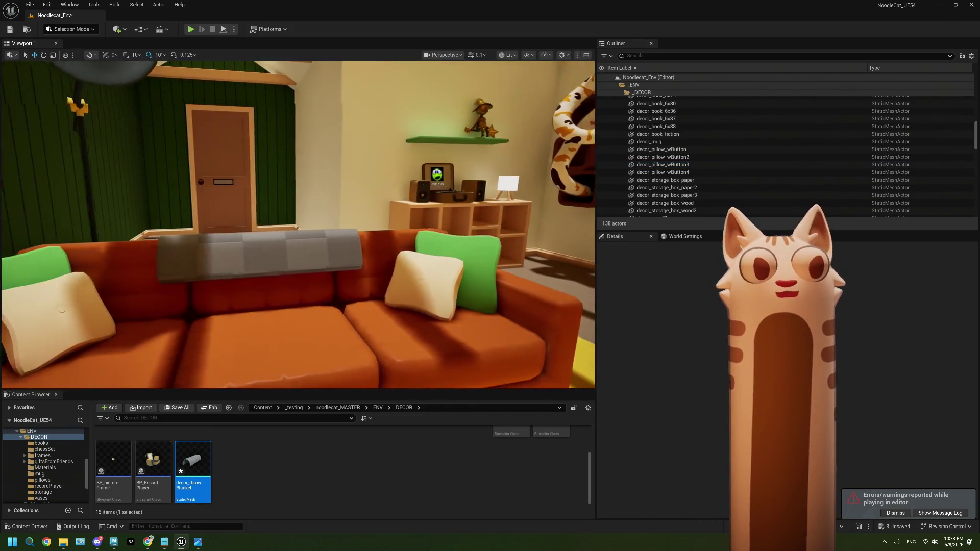
pyautogui.moveTo(298, 222); pyautogui.dragTo(299, 222, button='right')
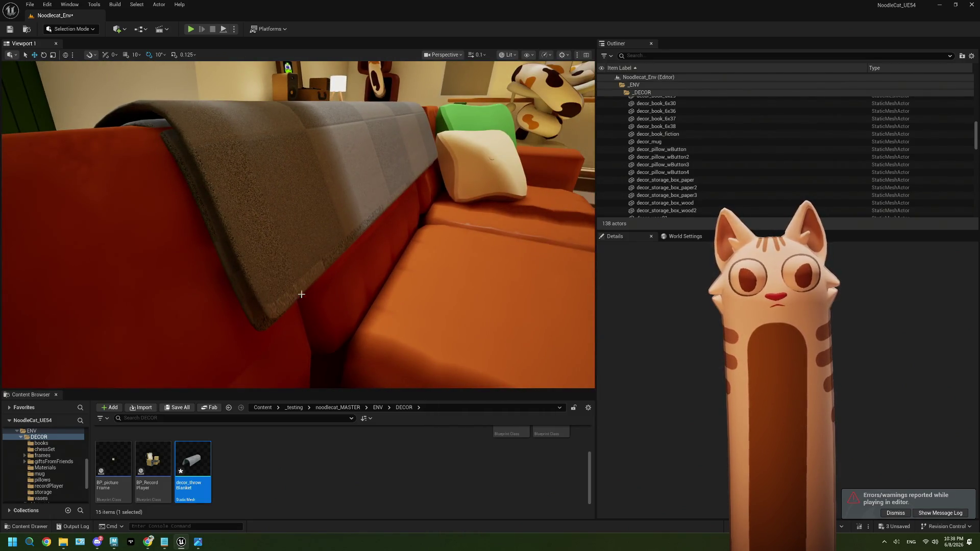
pyautogui.moveTo(310, 279); pyautogui.dragTo(310, 278, button='right')
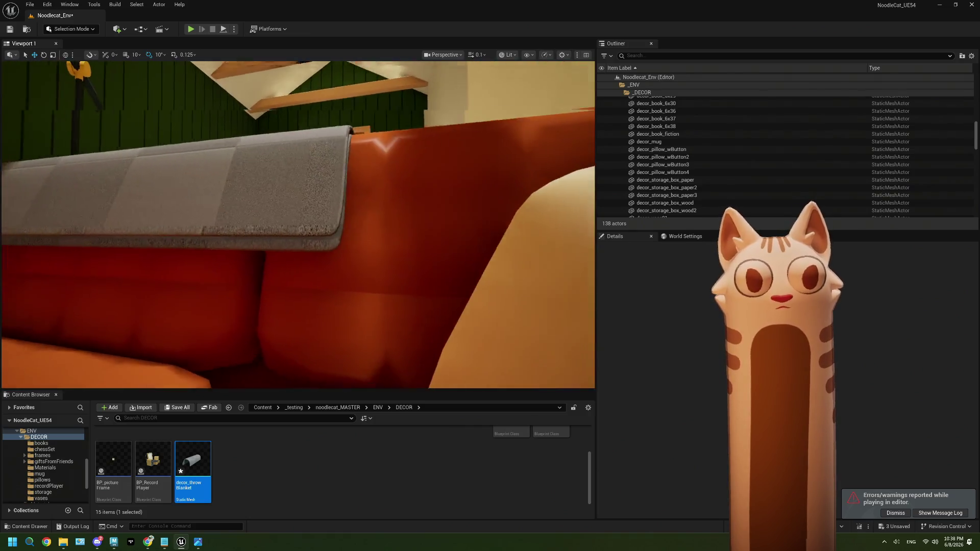
pyautogui.moveTo(298, 221); pyautogui.dragTo(298, 222, button='right')
pyautogui.click(463, 303)
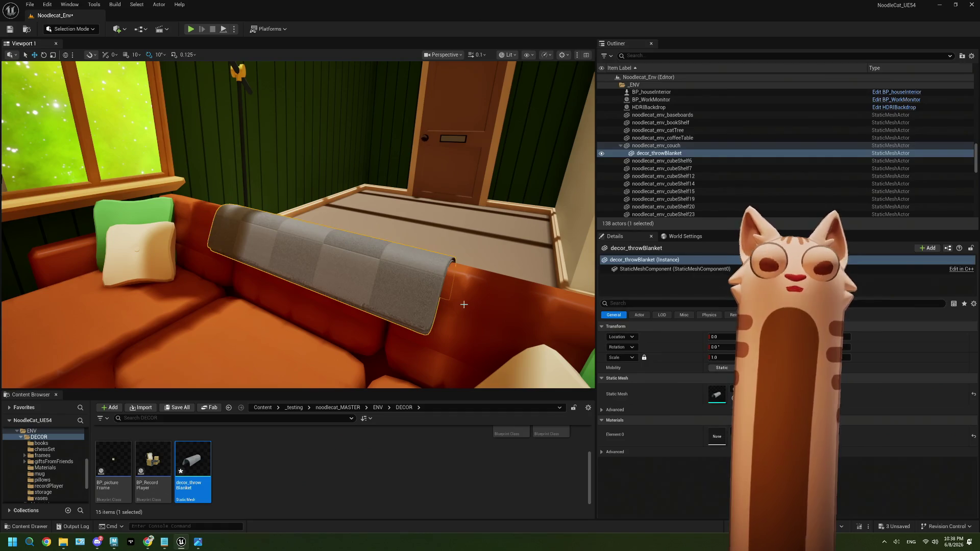
# Browse from noodlecat_MASTER into the ENV Materials folder.
pyautogui.click(356, 408)
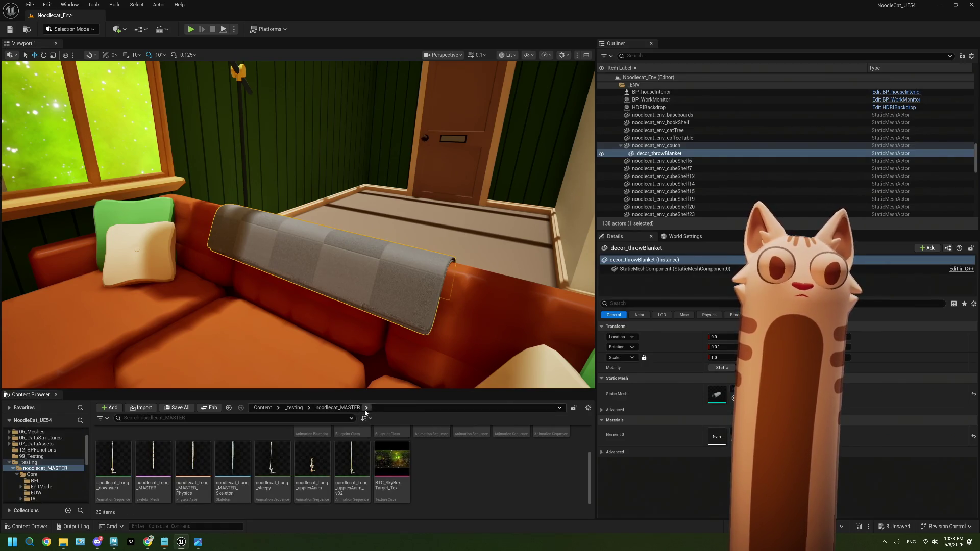
pyautogui.doubleClick(201, 453)
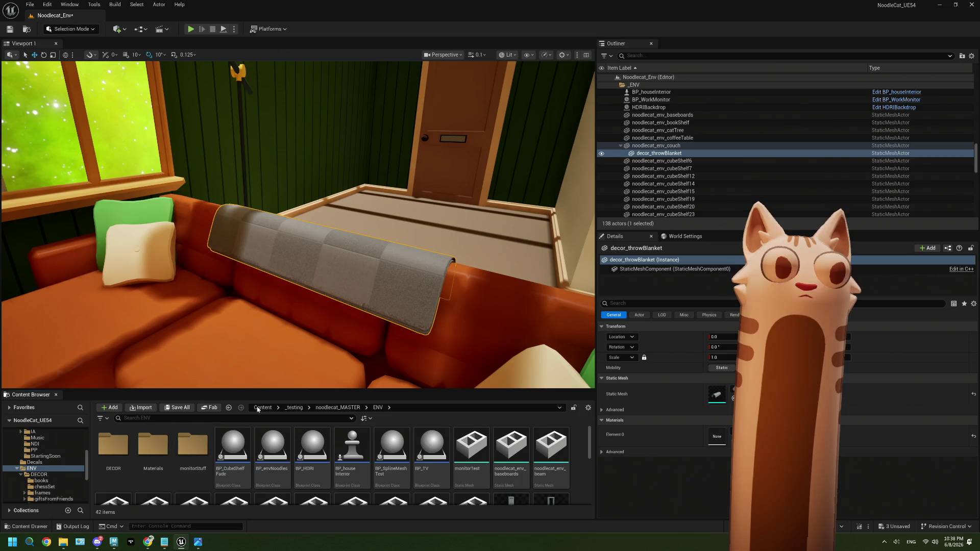
pyautogui.moveTo(268, 389); pyautogui.dragTo(267, 303)
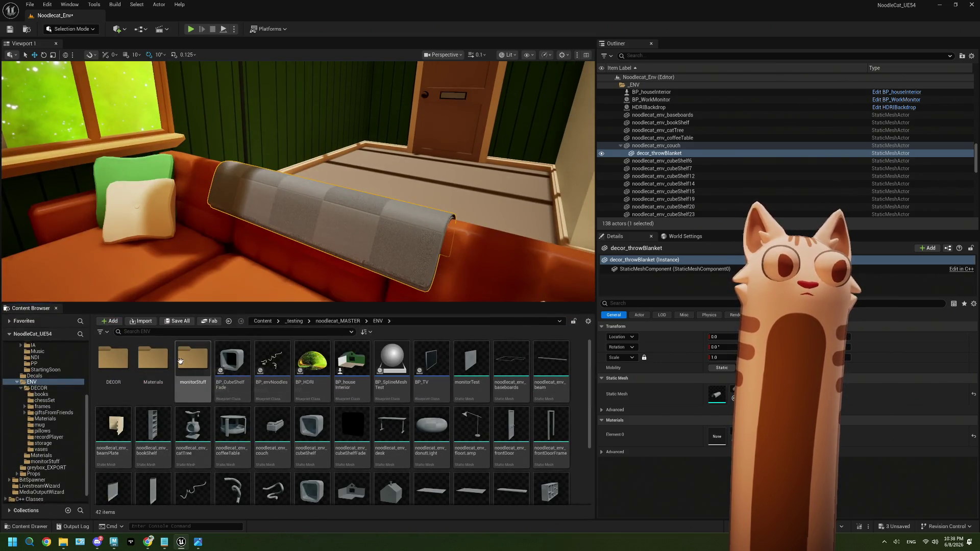
pyautogui.doubleClick(153, 360)
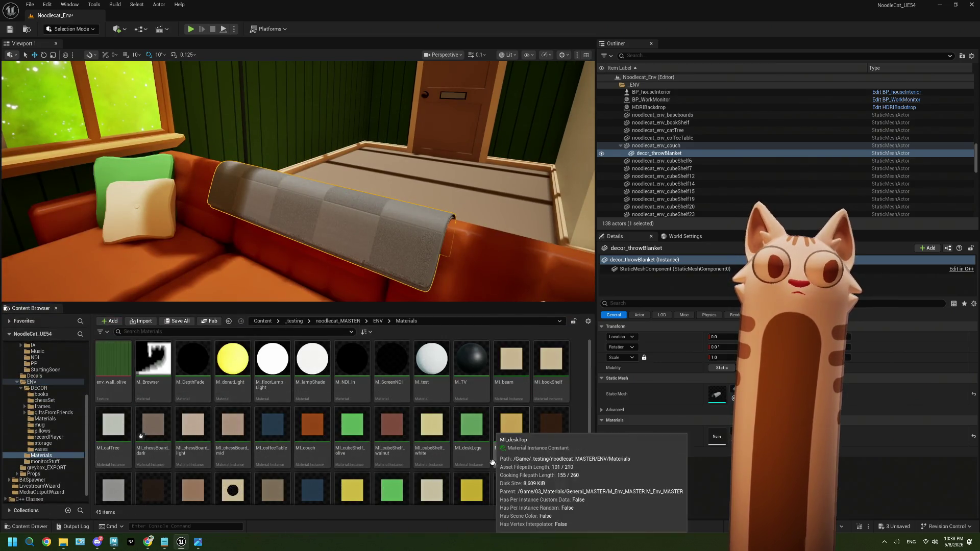
pyautogui.scroll(-2, 448, 402)
pyautogui.scroll(-1, 448, 402)
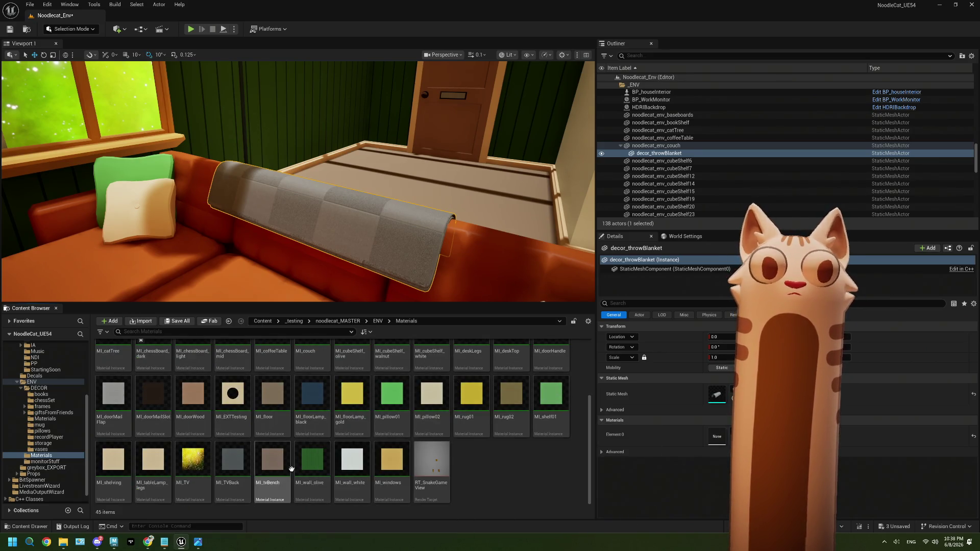
# Assign MI_wall_olive to the blanket's Element 0 slot and fly in on the green result.
pyautogui.click(313, 466)
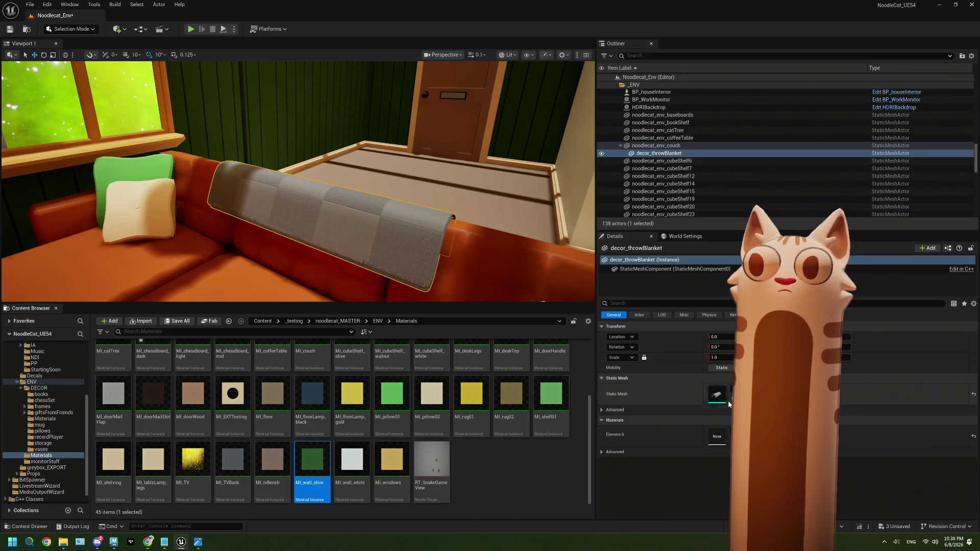
pyautogui.moveTo(313, 459); pyautogui.dragTo(497, 417)
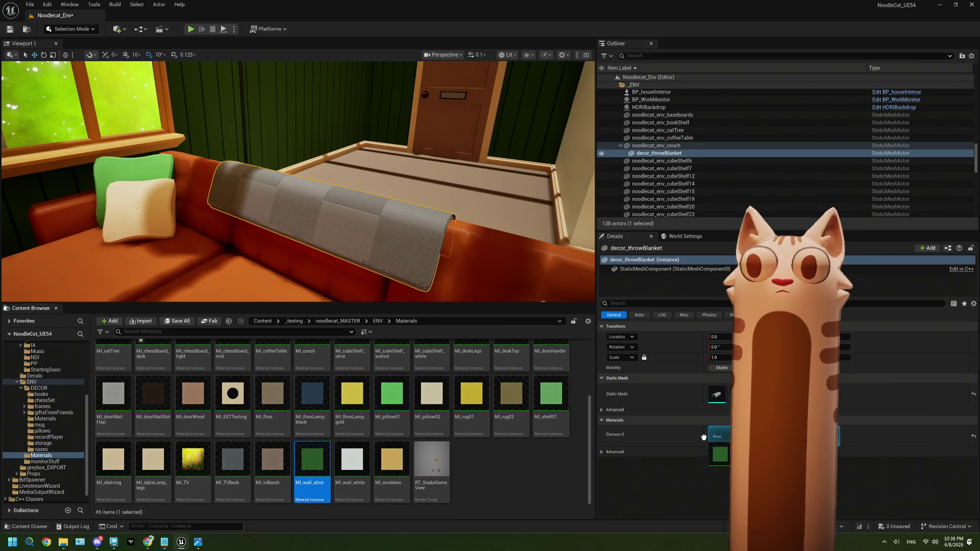
pyautogui.moveTo(703, 436); pyautogui.dragTo(708, 436)
pyautogui.moveTo(459, 229); pyautogui.dragTo(459, 230, button='right')
pyautogui.moveTo(298, 184); pyautogui.dragTo(299, 184, button='right')
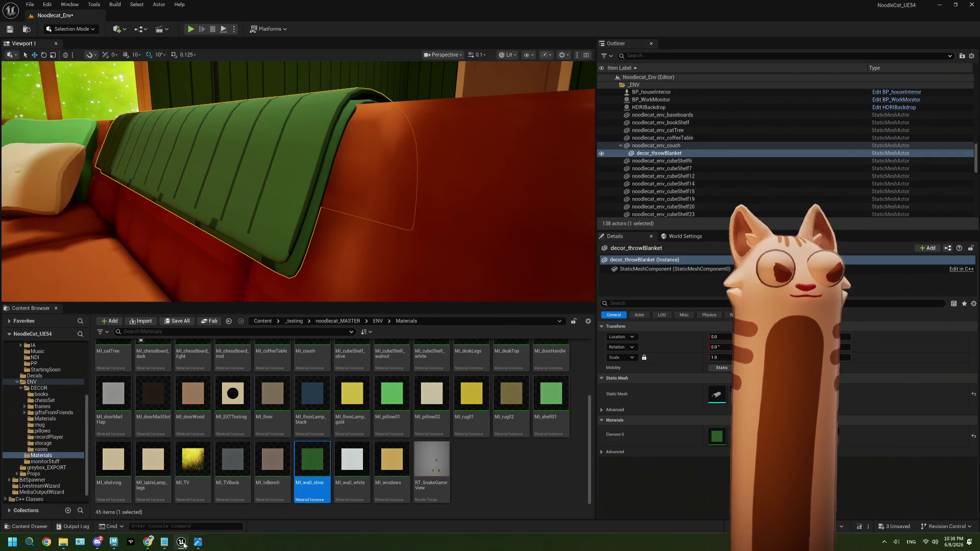
# Switch to Maya, select throwBlanket and bring up its UV Editor.
pyautogui.click(115, 543)
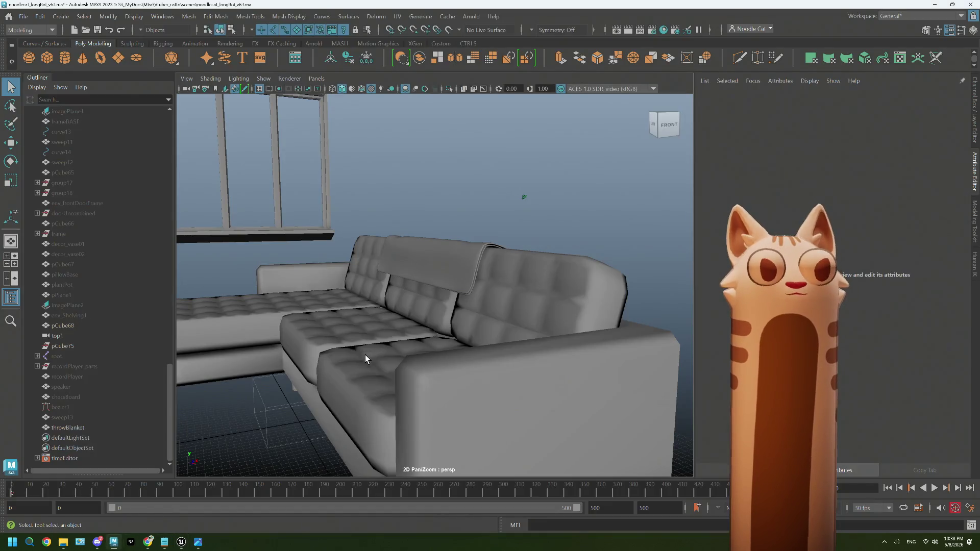
pyautogui.scroll(5, 421, 261)
pyautogui.click(427, 267)
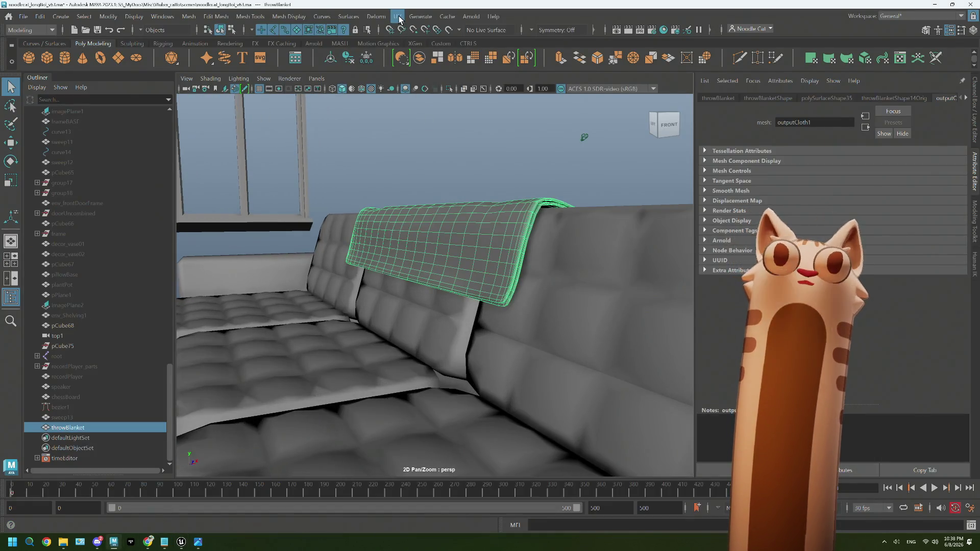
pyautogui.click(399, 16)
pyautogui.click(411, 40)
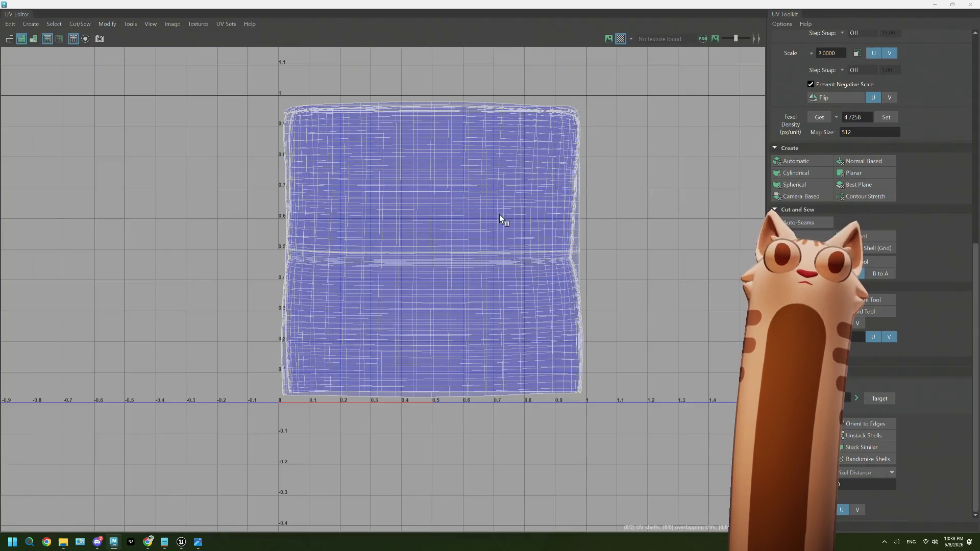
pyautogui.click(935, 5)
# Put the blanket in Edge mode and dock the shrunken UV Editor below the model view.
pyautogui.moveTo(490, 344)
pyautogui.keyDown('alt'); pyautogui.mouseDown()
pyautogui.moveTo(471, 311)
pyautogui.moveTo(455, 319)
pyautogui.moveTo(575, 212)
pyautogui.moveTo(505, 258)
pyautogui.mouseUp(); pyautogui.keyUp('alt')
pyautogui.rightClick(505, 248)
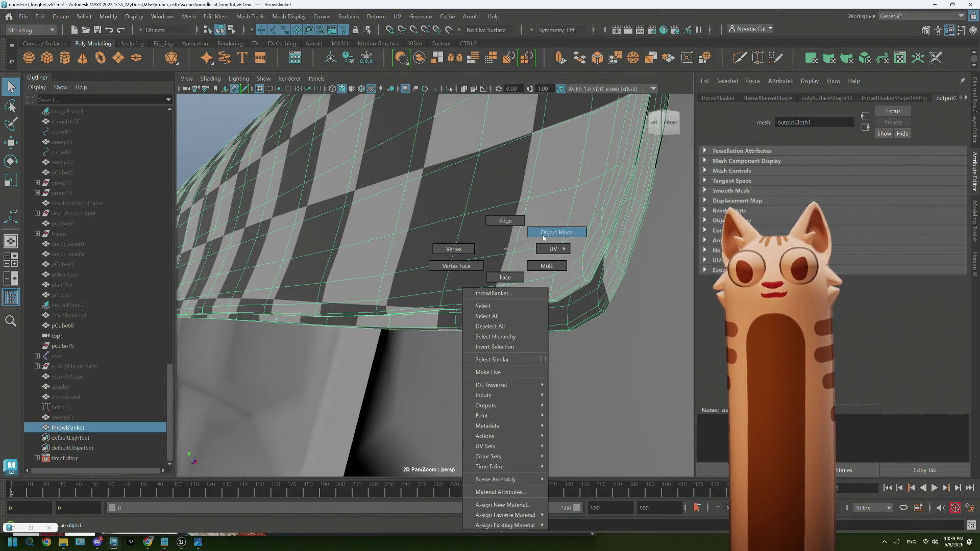
pyautogui.click(517, 223)
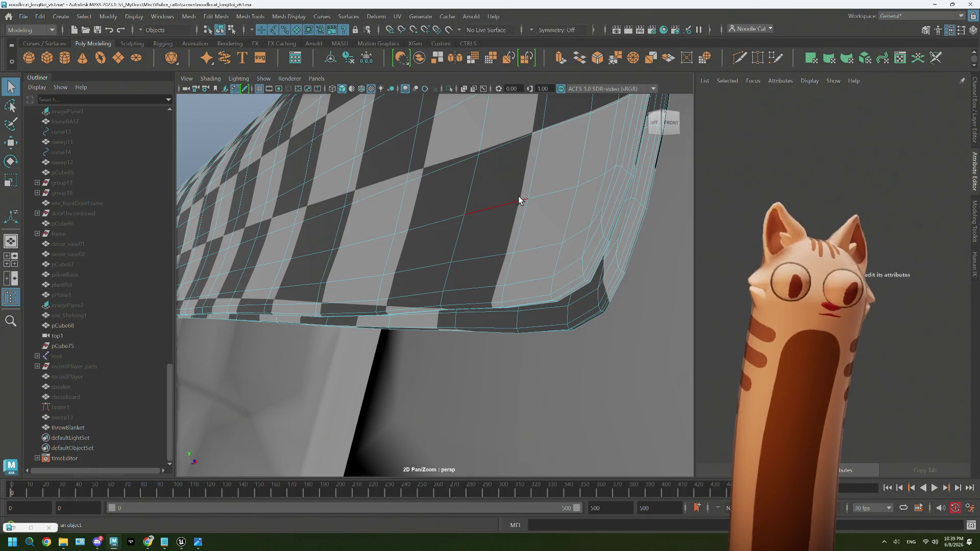
pyautogui.click(31, 529)
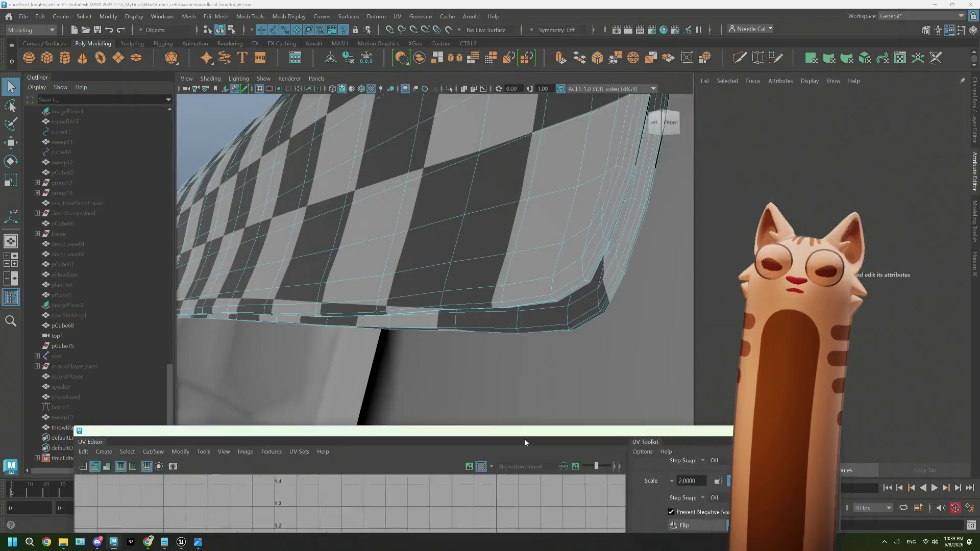
pyautogui.moveTo(575, 11); pyautogui.dragTo(514, 463)
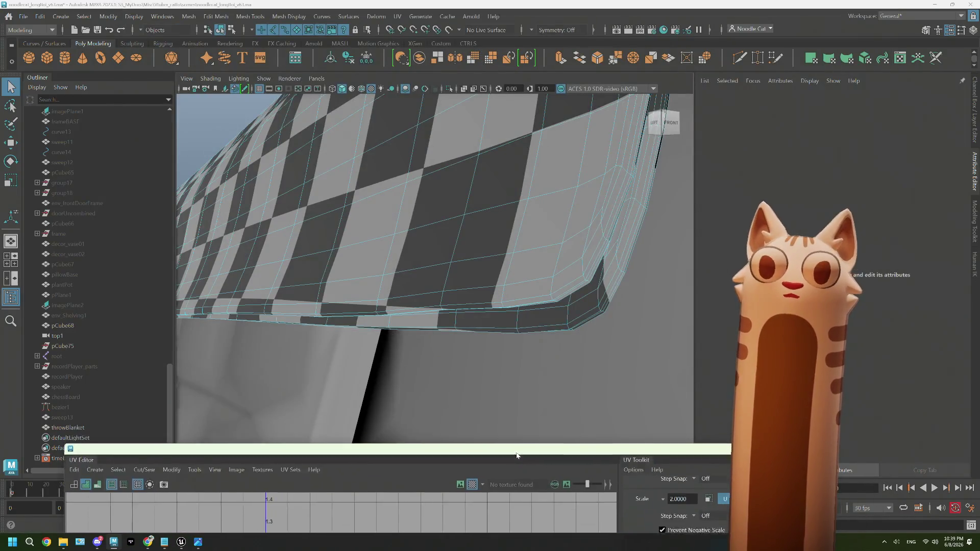
pyautogui.doubleClick(515, 463)
pyautogui.moveTo(575, 11); pyautogui.dragTo(484, 353)
# Re-enter Edge mode for a flat look at the checkered mesh, then return to Unreal near the blanket.
pyautogui.moveTo(483, 152); pyautogui.dragTo(535, 130, button='right')
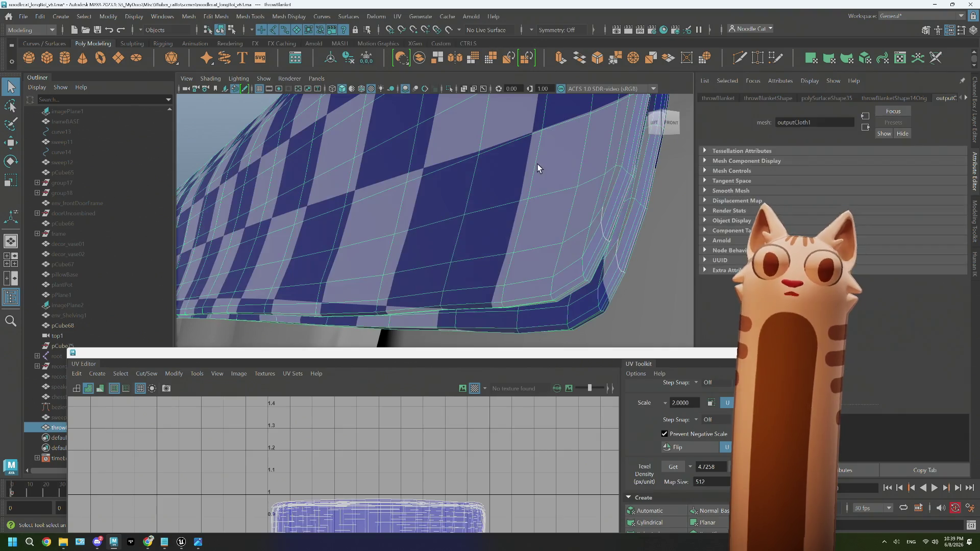
pyautogui.moveTo(537, 164); pyautogui.dragTo(530, 191, button='right')
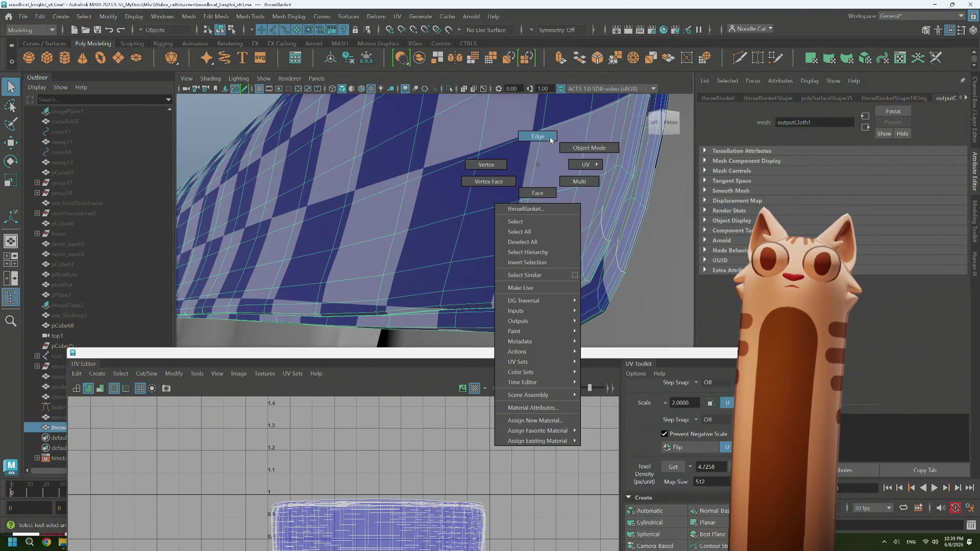
pyautogui.click(551, 140)
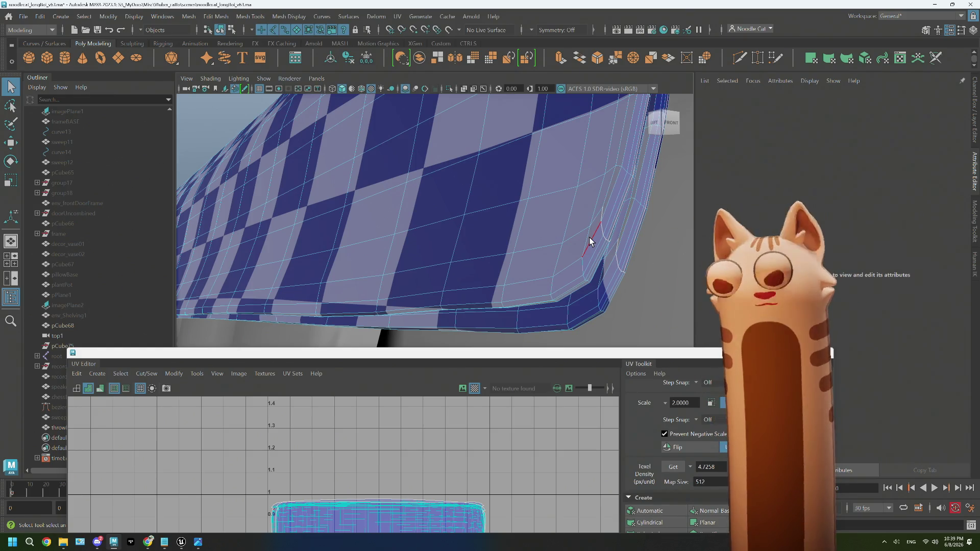
pyautogui.keyDown('alt'); pyautogui.moveTo(589, 238); pyautogui.dragTo(585, 234); pyautogui.keyUp('alt')
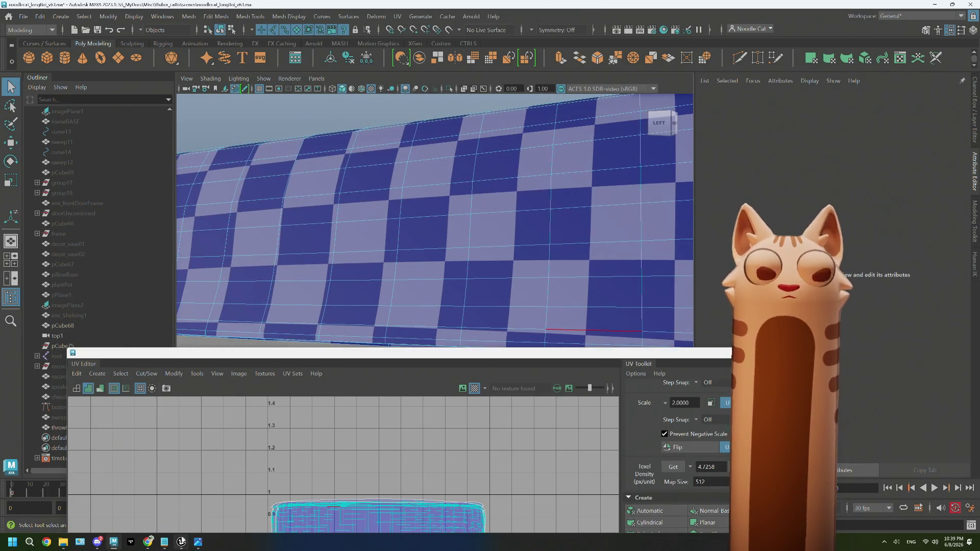
pyautogui.moveTo(182, 541)
pyautogui.click(205, 492)
pyautogui.keyDown('alt'); pyautogui.moveTo(345, 250); pyautogui.dragTo(345, 250); pyautogui.keyUp('alt')
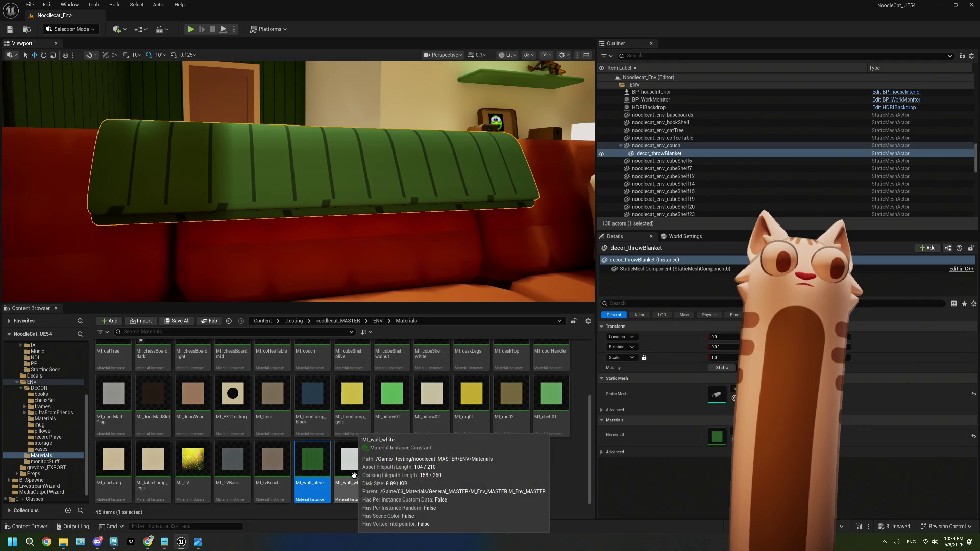
# Assign MI_TV to the blanket for a grey-white look, inspect it, then go back to Maya.
pyautogui.moveTo(193, 460); pyautogui.dragTo(717, 437)
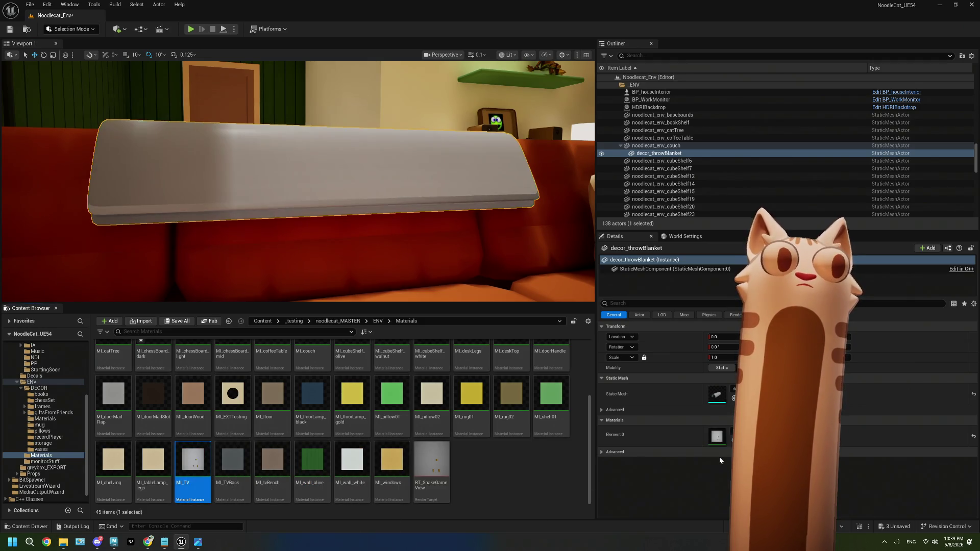
pyautogui.keyDown('alt'); pyautogui.moveTo(345, 250); pyautogui.dragTo(344, 250); pyautogui.keyUp('alt')
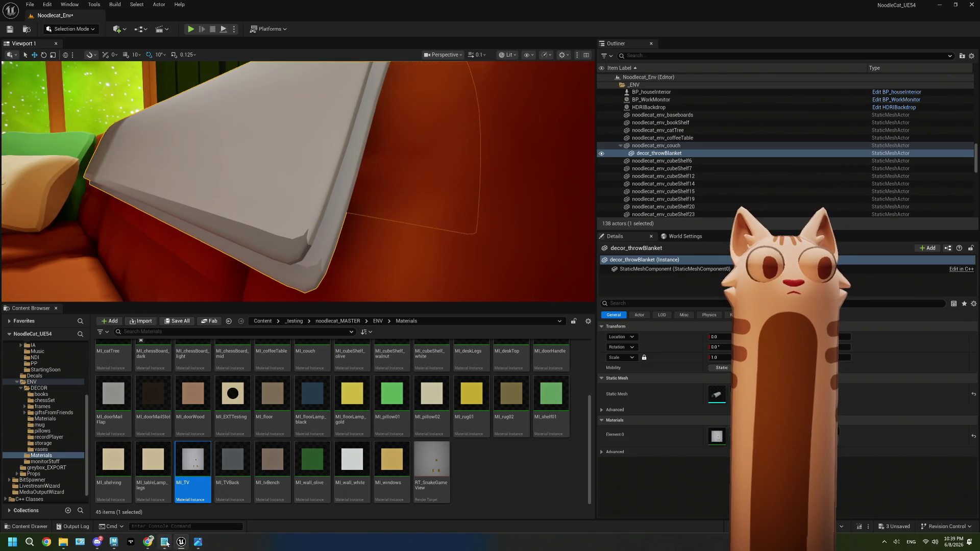
pyautogui.click(113, 541)
pyautogui.keyDown('alt'); pyautogui.moveTo(433, 243); pyautogui.dragTo(419, 254); pyautogui.keyUp('alt')
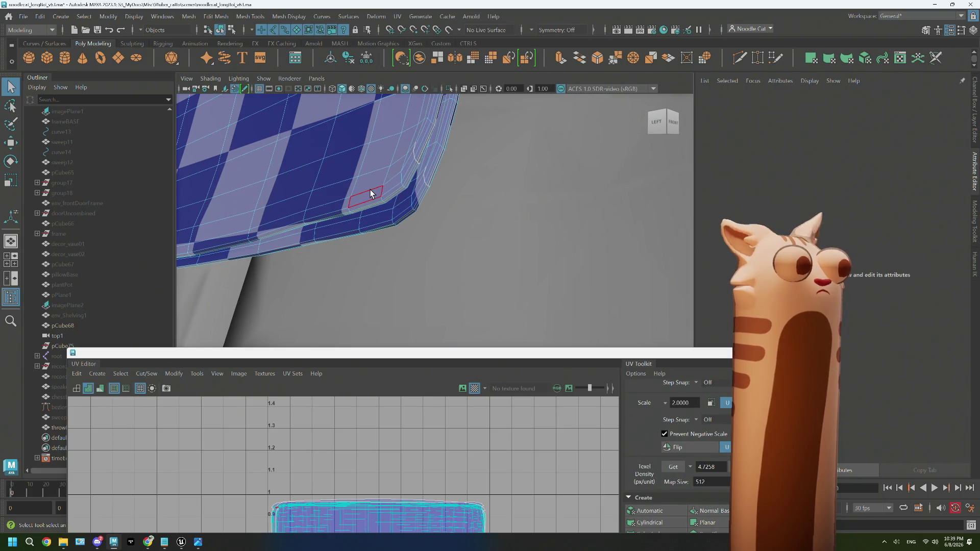
# Frame the whole checkered blanket on the couch arm, then switch back to Unreal.
pyautogui.press('[')
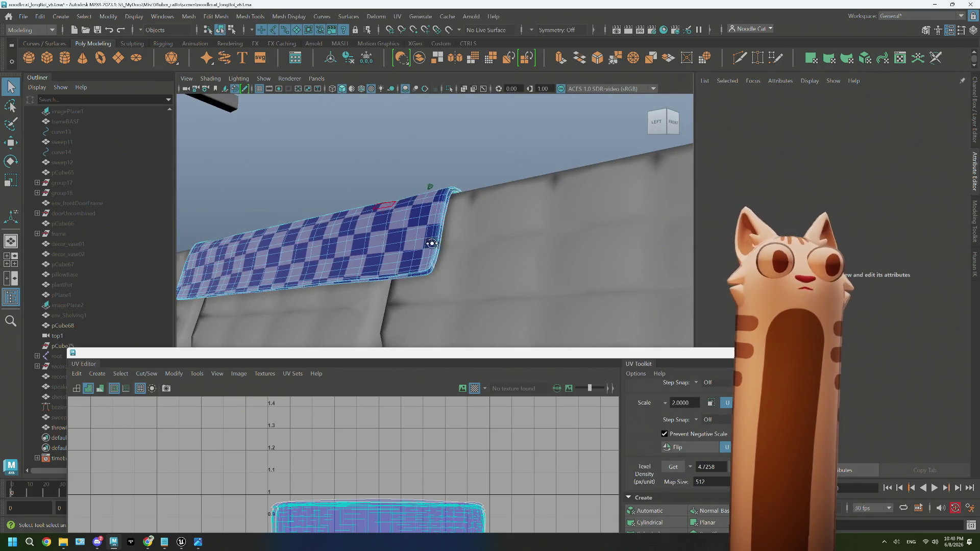
pyautogui.press('[')
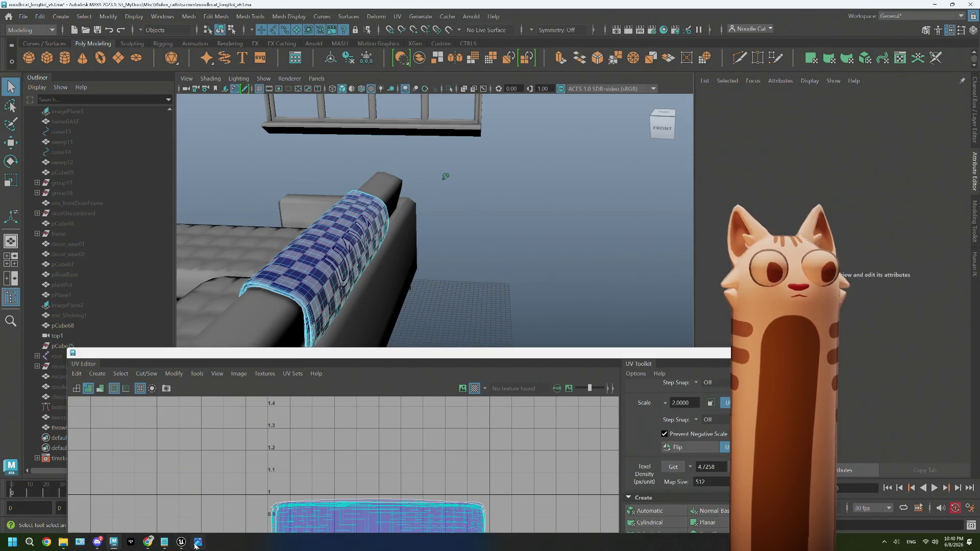
pyautogui.click(181, 542)
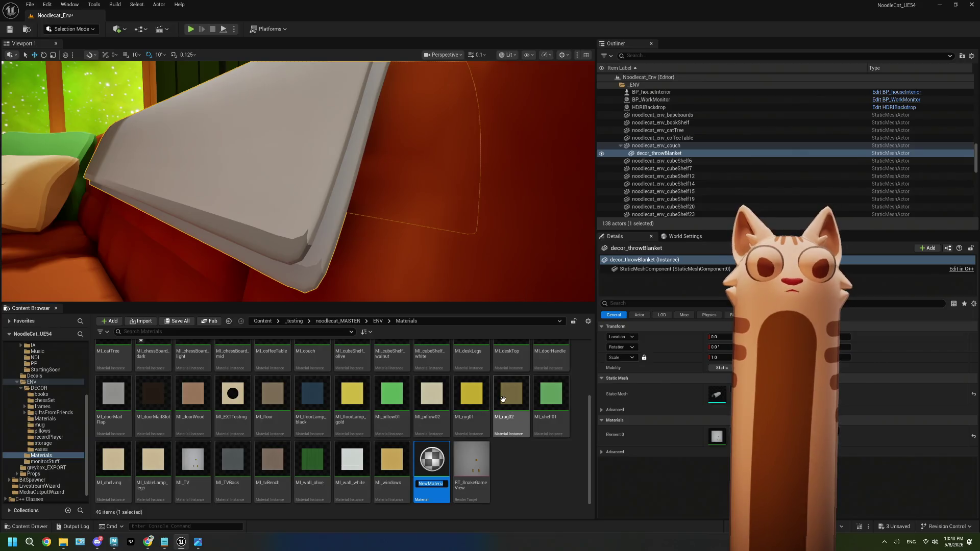
pyautogui.write('M_throw')
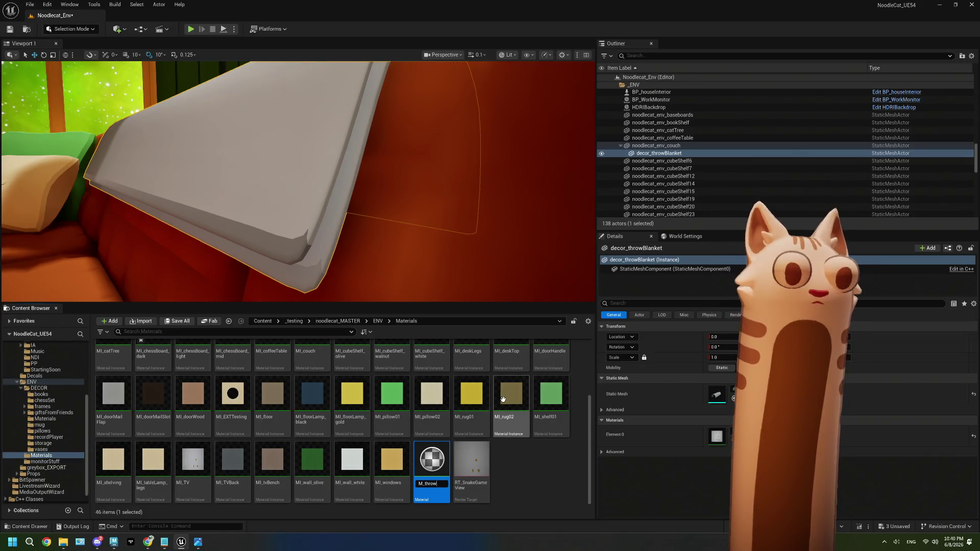
# Name the new material M_throwBlanket, glance at MI_cubeShelf_olive, then delete M_throwBlanket.
pyautogui.write('Blan')
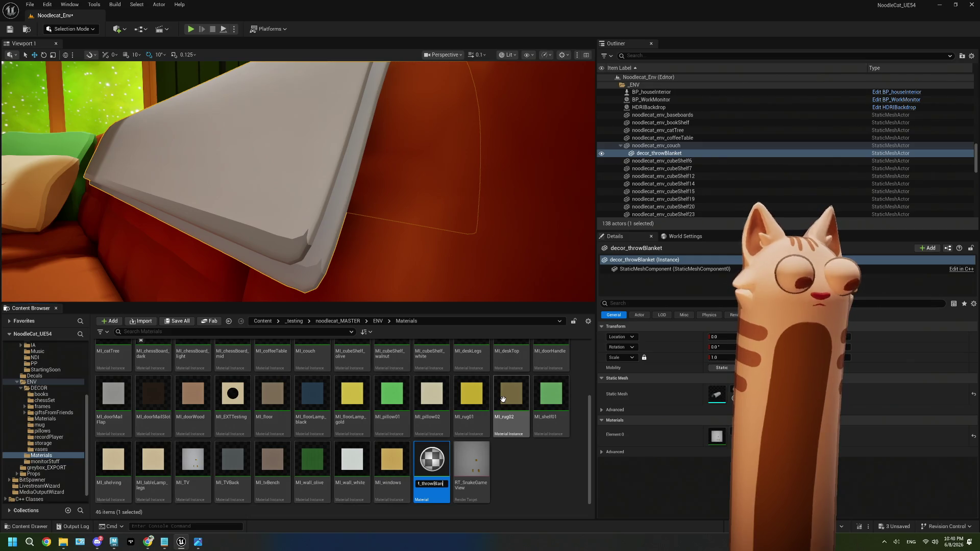
pyautogui.write('ket')
pyautogui.press('Return')
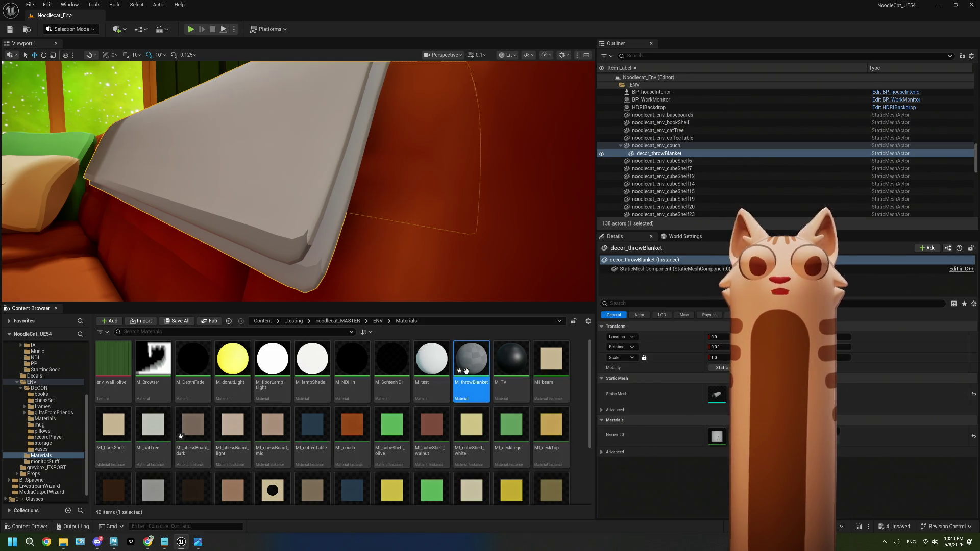
pyautogui.click(394, 424)
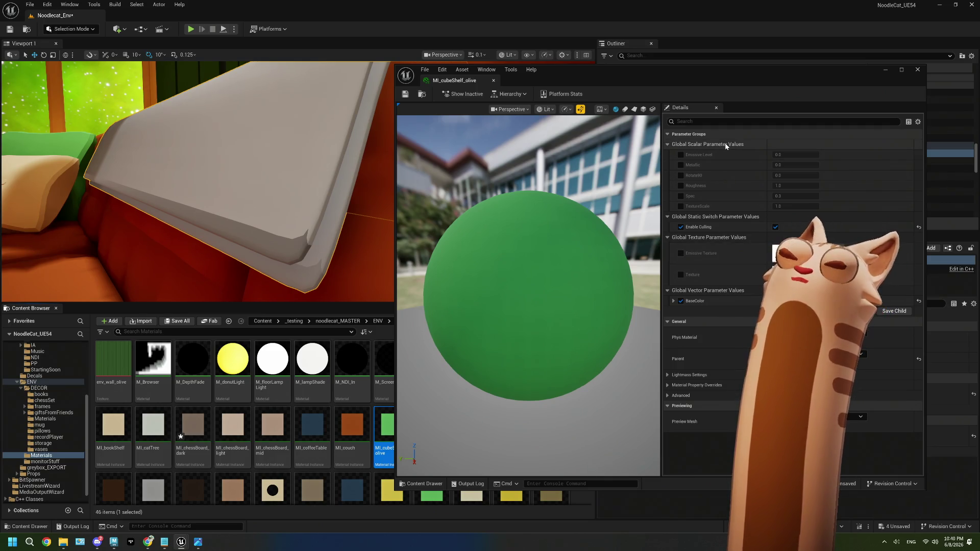
pyautogui.click(918, 69)
pyautogui.click(431, 427)
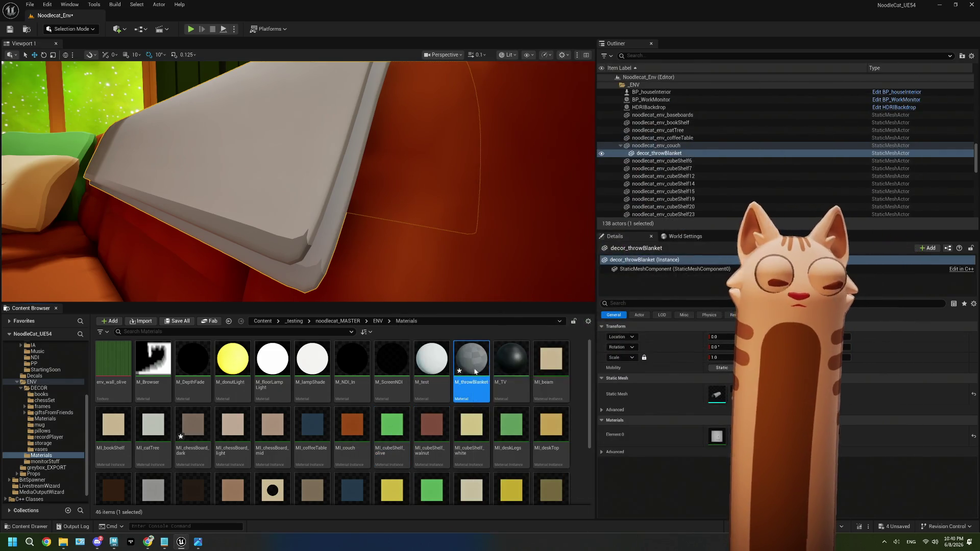
pyautogui.press('Delete')
pyautogui.click(436, 397)
# From MI_cubeShelf_olive, browse to its parent and open M_Env_MASTER in the material editor.
pyautogui.doubleClick(352, 426)
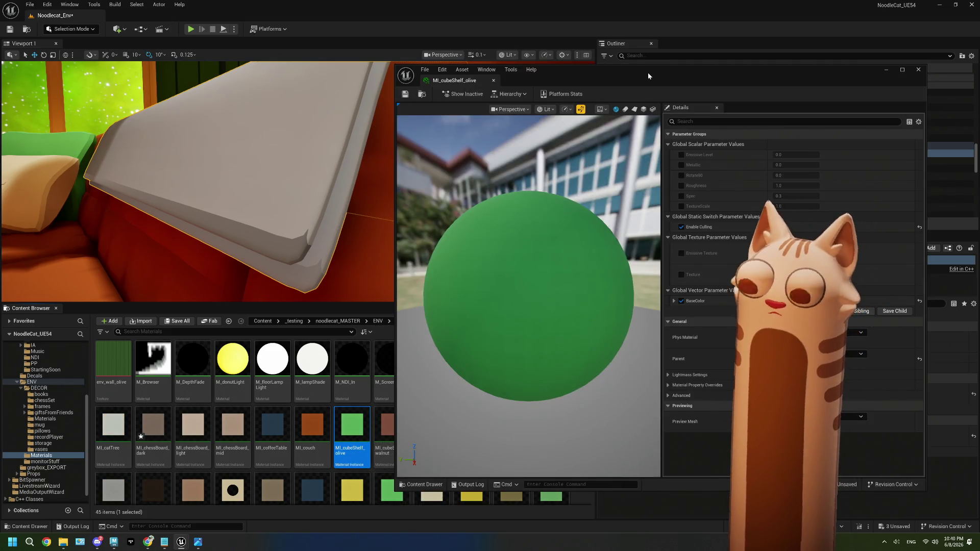
pyautogui.click(877, 354)
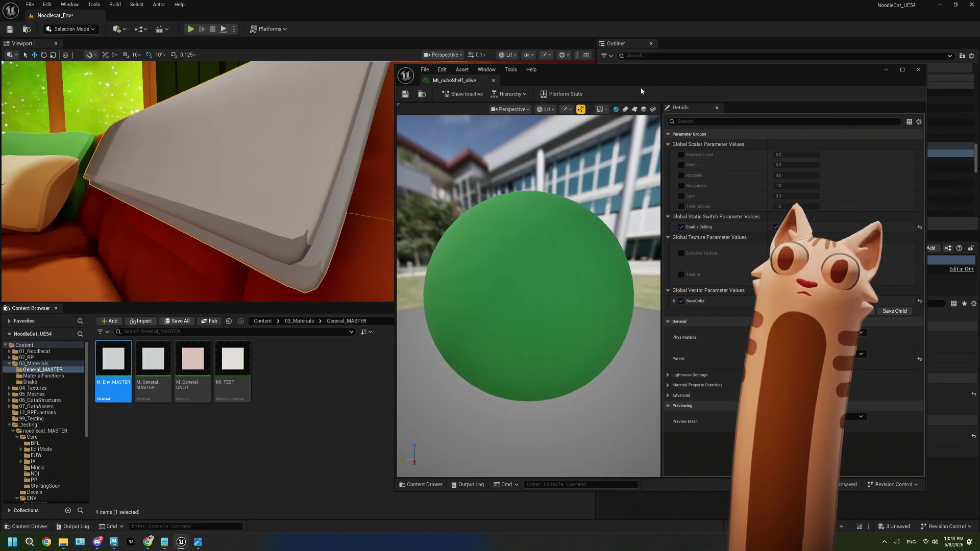
pyautogui.doubleClick(648, 76)
pyautogui.scroll(-5, 423, 227)
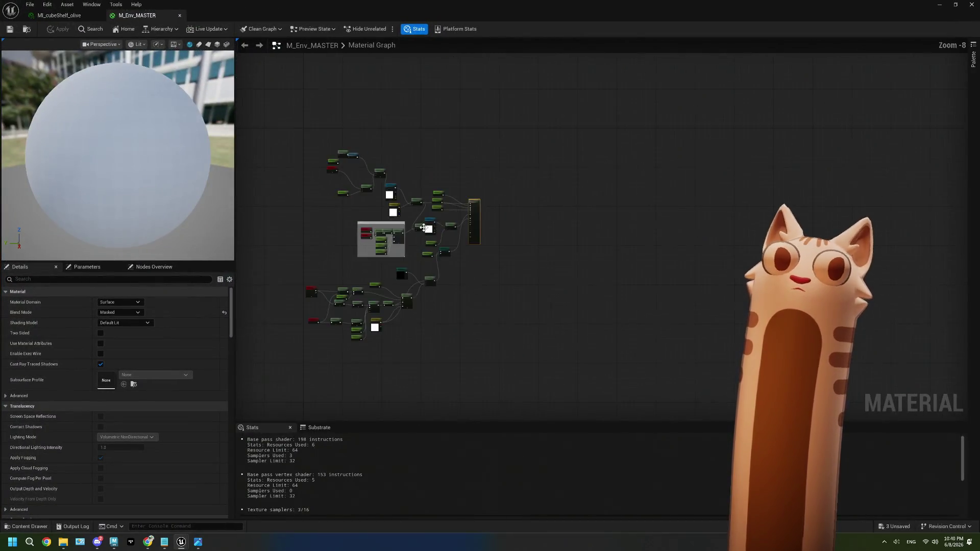
pyautogui.scroll(7, 423, 227)
# Place a new Multiply node and wire its output onward toward the material output.
pyautogui.moveTo(586, 183)
pyautogui.mouseDown(button='right')
pyautogui.moveTo(486, 221)
pyautogui.moveTo(450, 335)
pyautogui.mouseUp(button='right')
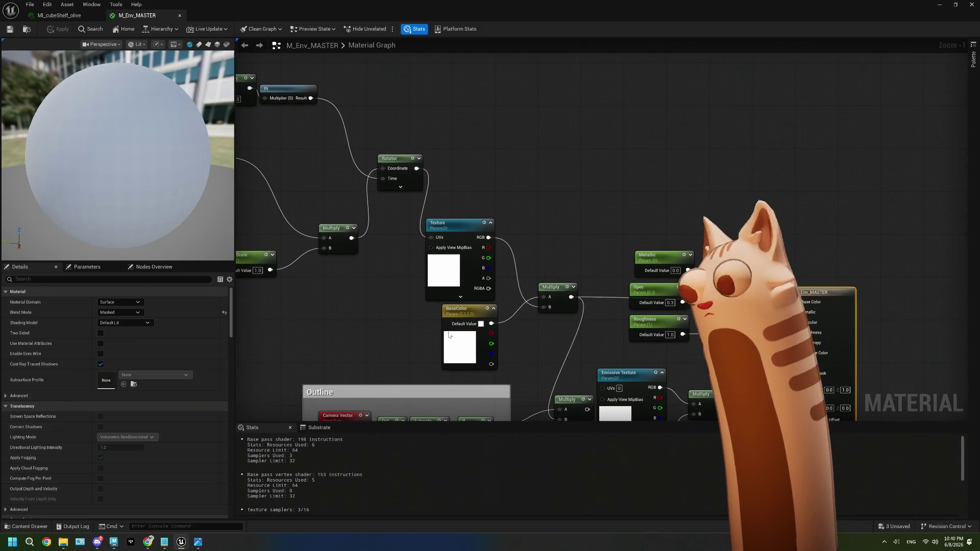
pyautogui.moveTo(520, 181); pyautogui.dragTo(474, 183, button='right')
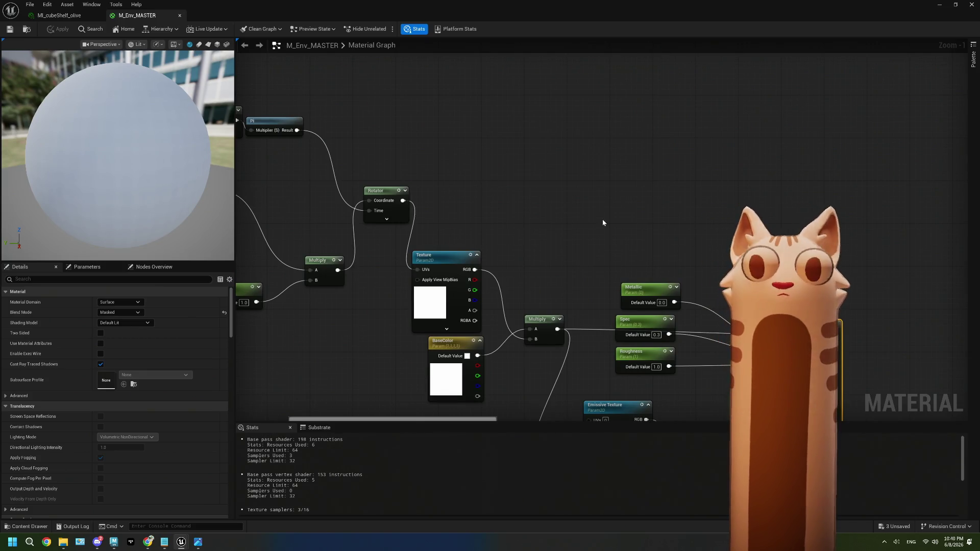
pyautogui.moveTo(601, 220); pyautogui.dragTo(554, 203, button='right')
pyautogui.click(525, 177)
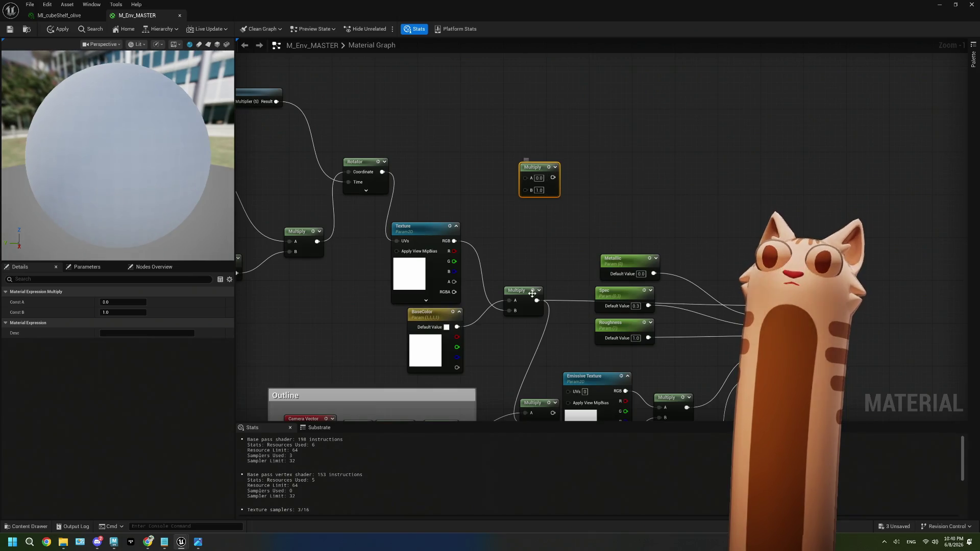
pyautogui.moveTo(536, 300)
pyautogui.mouseDown()
pyautogui.moveTo(540, 197)
pyautogui.moveTo(527, 179)
pyautogui.moveTo(846, 324)
pyautogui.mouseUp()
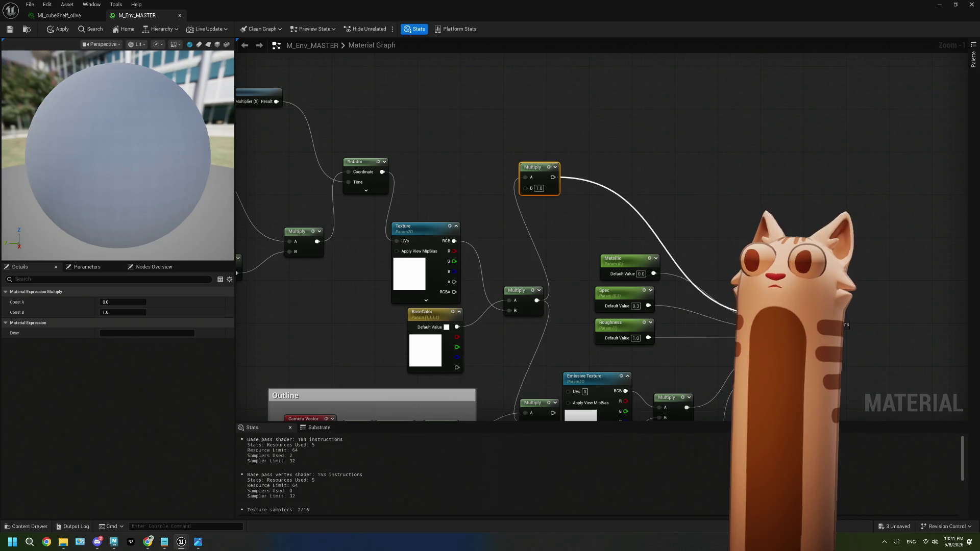
pyautogui.moveTo(576, 230); pyautogui.dragTo(642, 271, button='right')
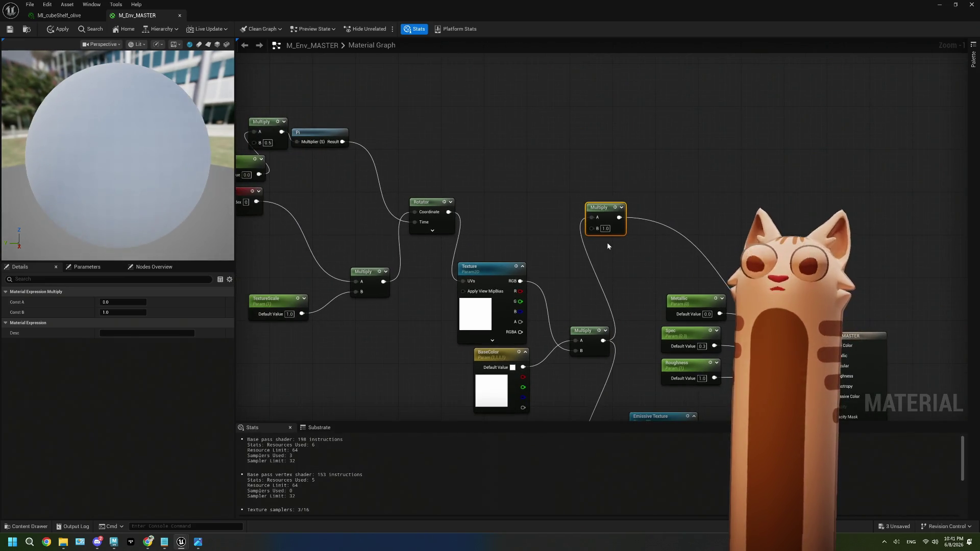
pyautogui.moveTo(458, 175); pyautogui.dragTo(456, 209, button='right')
pyautogui.click(461, 148)
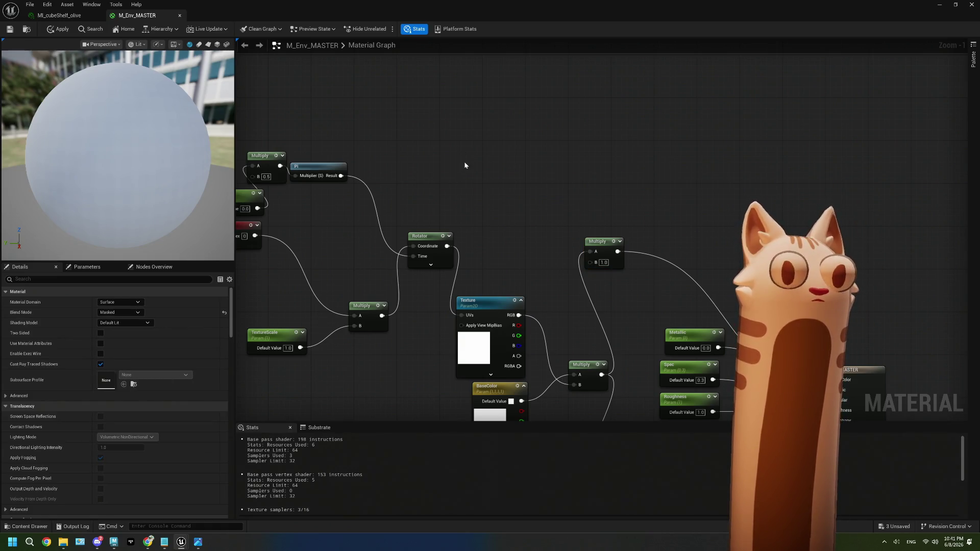
# Create a Noise node from the graph search and preview it on the sphere.
pyautogui.rightClick(463, 161)
pyautogui.write('noc')
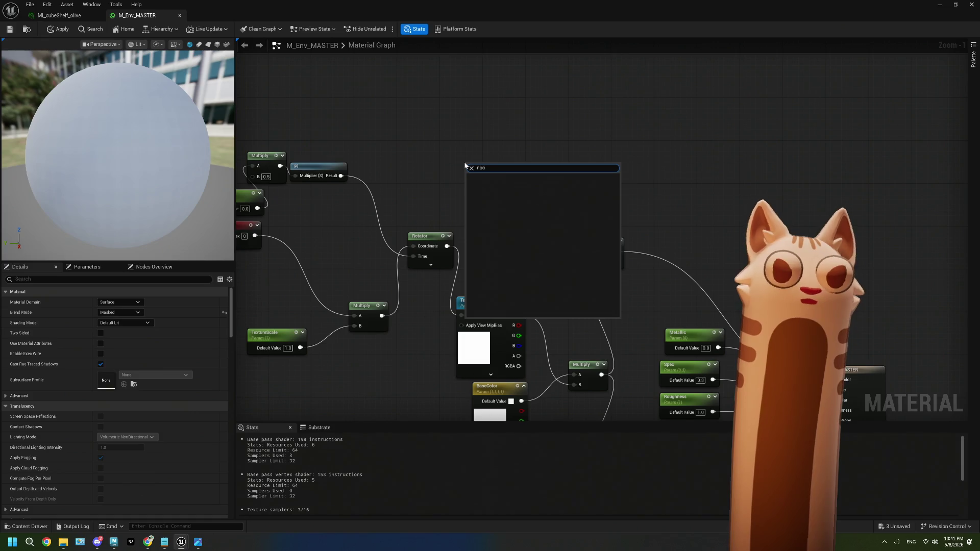
pyautogui.press('BackSpace')
pyautogui.write('is')
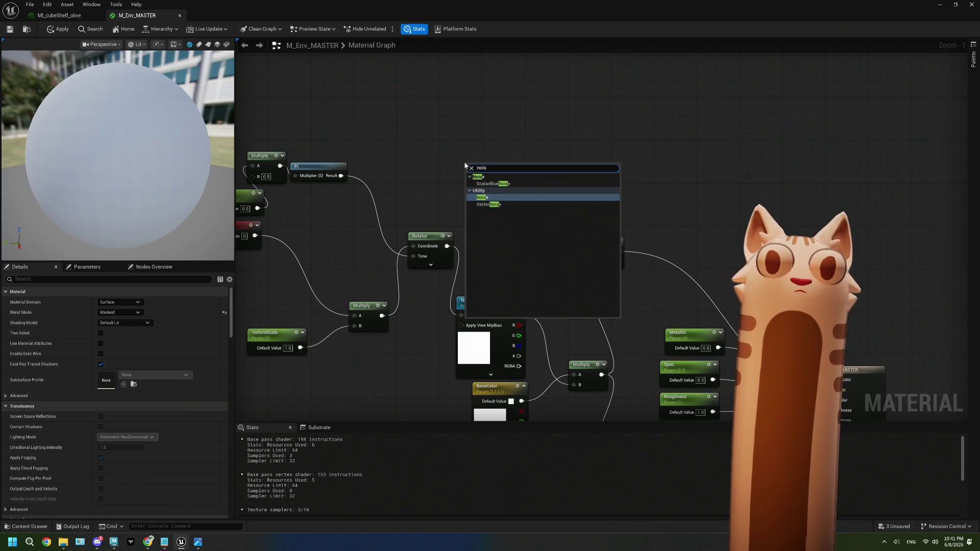
pyautogui.press('Return')
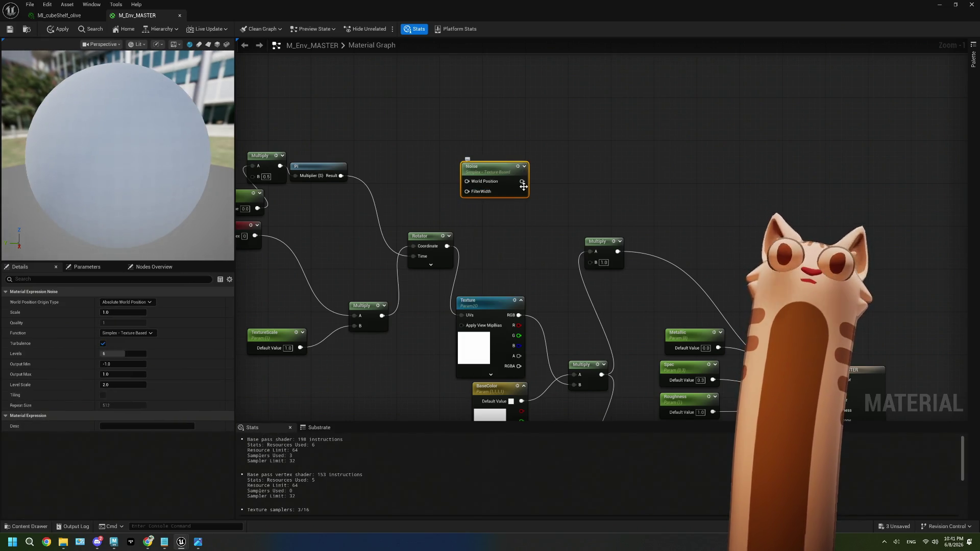
pyautogui.press('space')
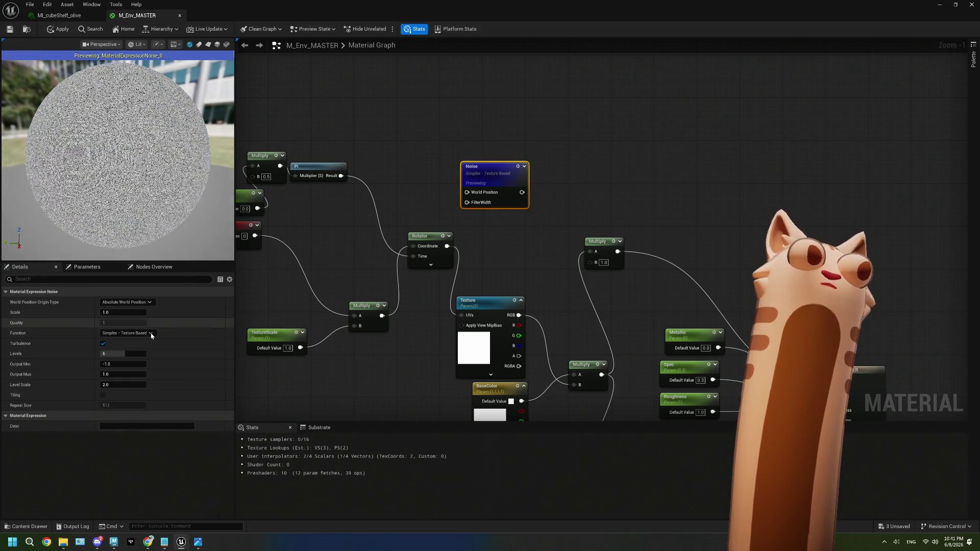
# Set the Noise node to Levels 8, Level Scale 2.0, Output Min -1.0 and Scale 0.025.
pyautogui.moveTo(123, 354); pyautogui.dragTo(119, 354)
pyautogui.click(118, 355)
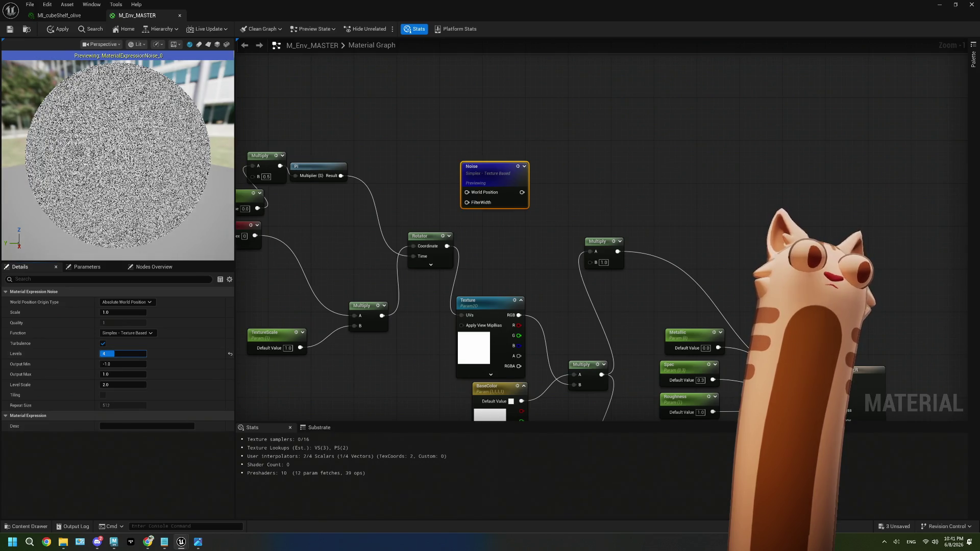
pyautogui.write('8')
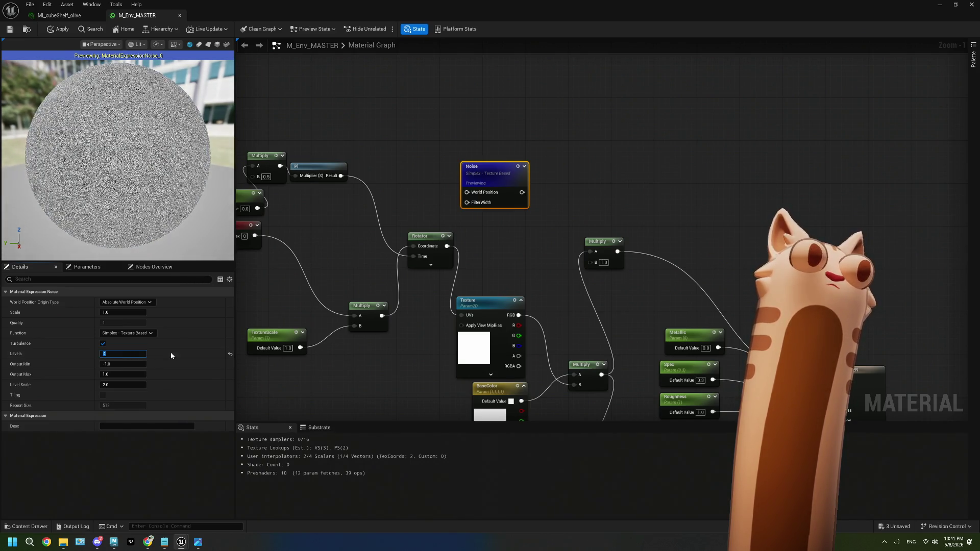
pyautogui.press('Tab')
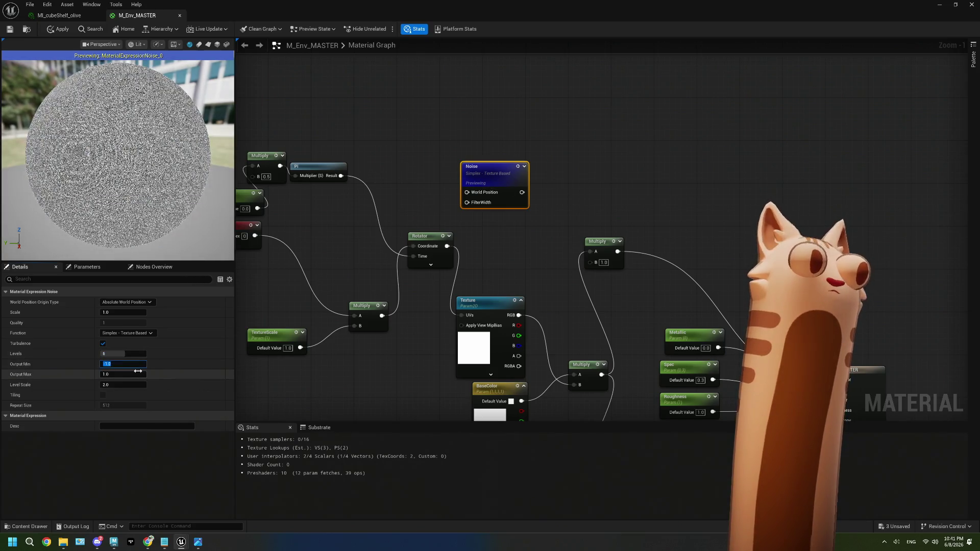
pyautogui.write('4')
pyautogui.press('Return')
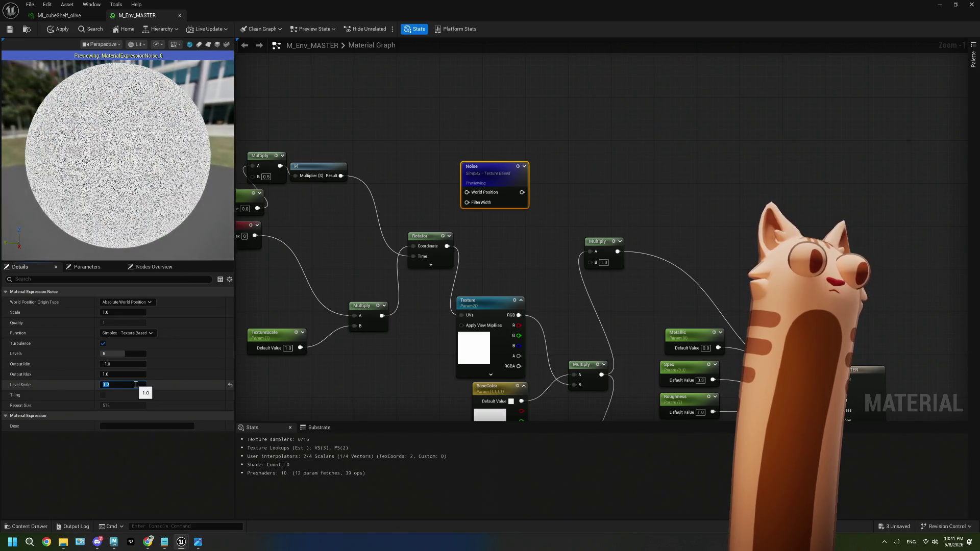
pyautogui.write('2')
pyautogui.press('Tab')
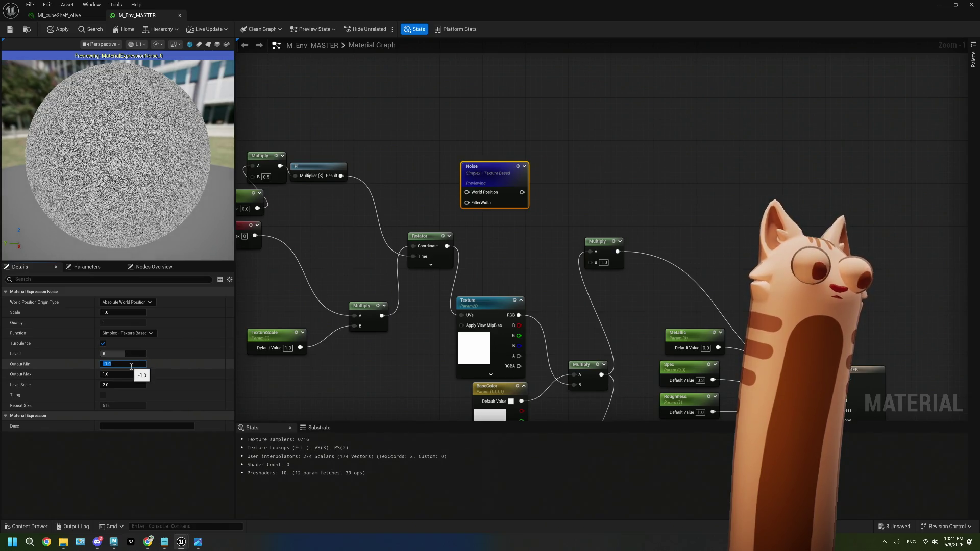
pyautogui.write('0')
pyautogui.press('Return')
pyautogui.click(131, 365)
pyautogui.press('Tab')
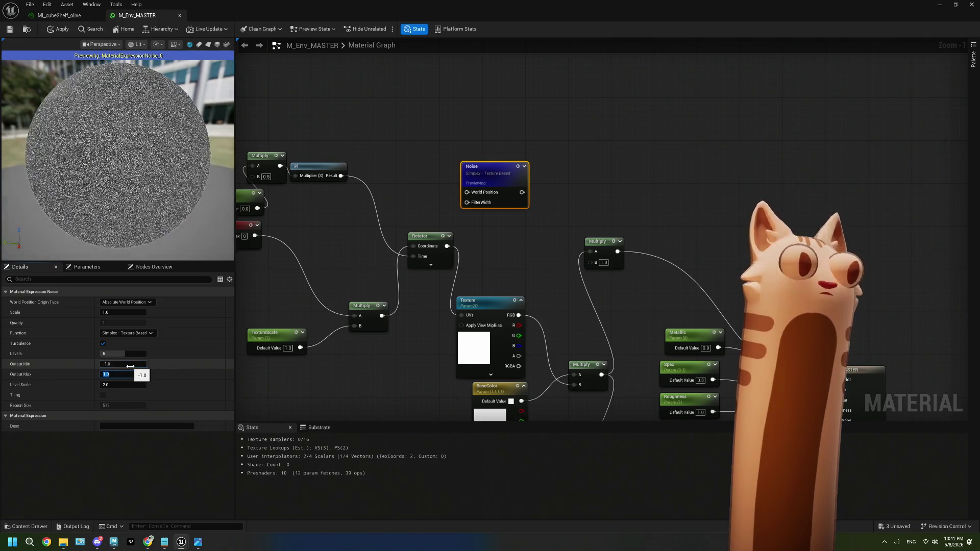
pyautogui.write('2')
pyautogui.press('Tab')
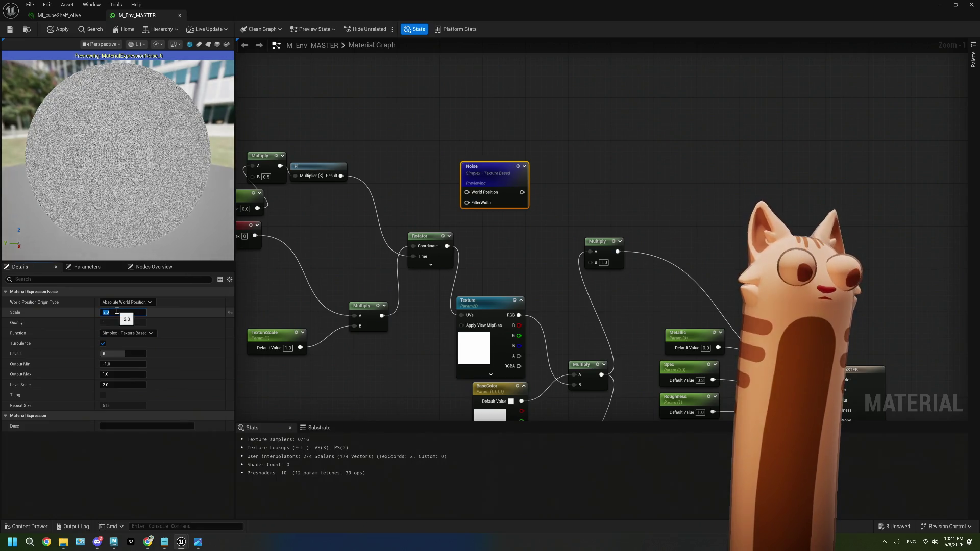
pyautogui.write('5')
pyautogui.press('Tab')
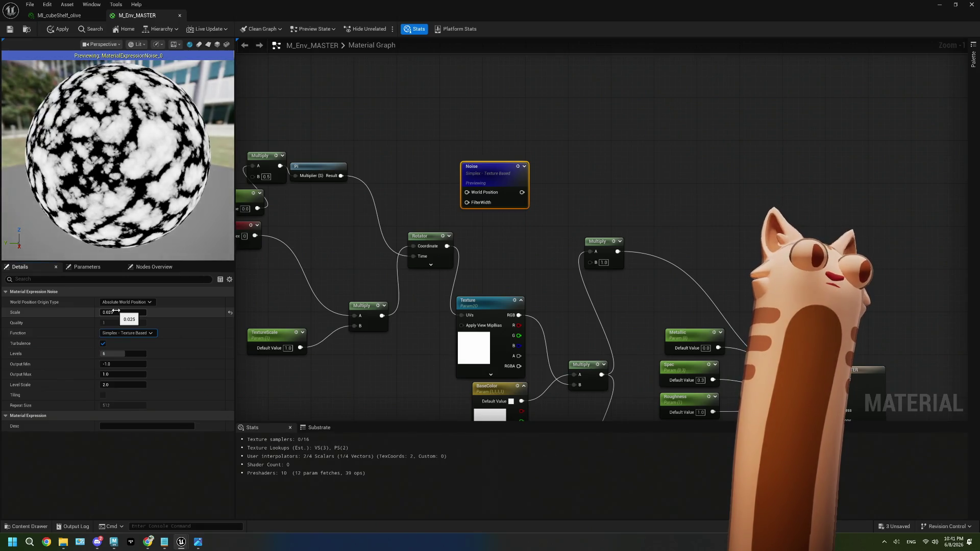
# Cycle the noise Function through Voronoi, Value, Gradient and texture variants, back to Simplex.
pyautogui.click(127, 333)
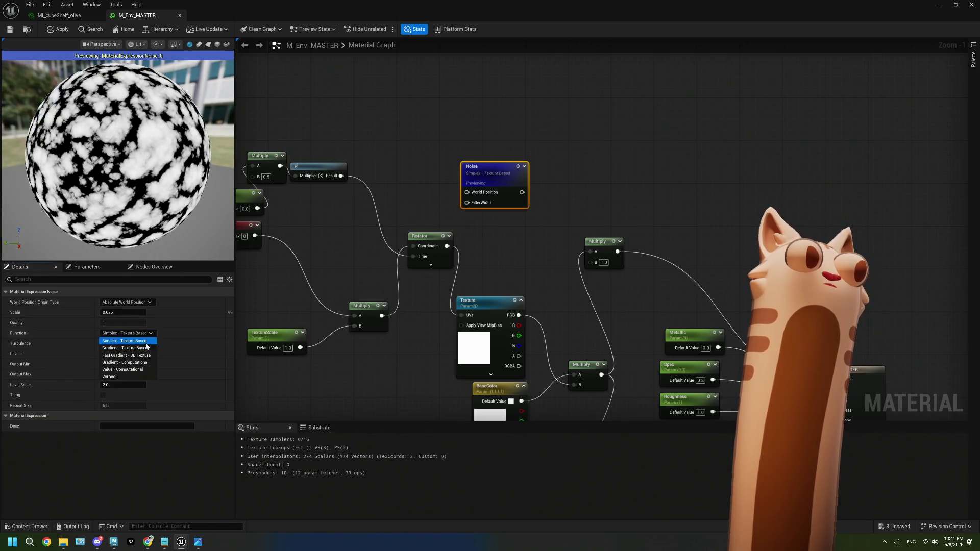
pyautogui.click(133, 376)
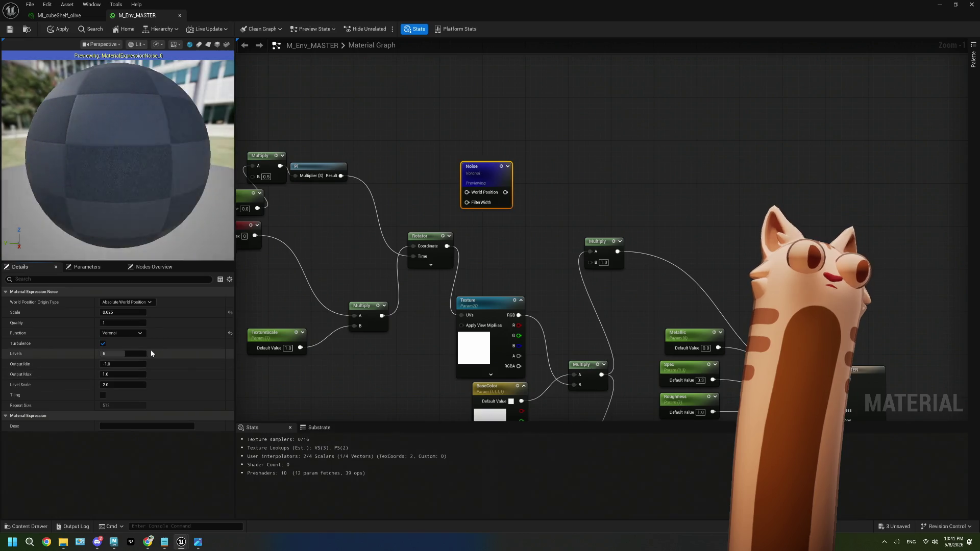
pyautogui.click(141, 335)
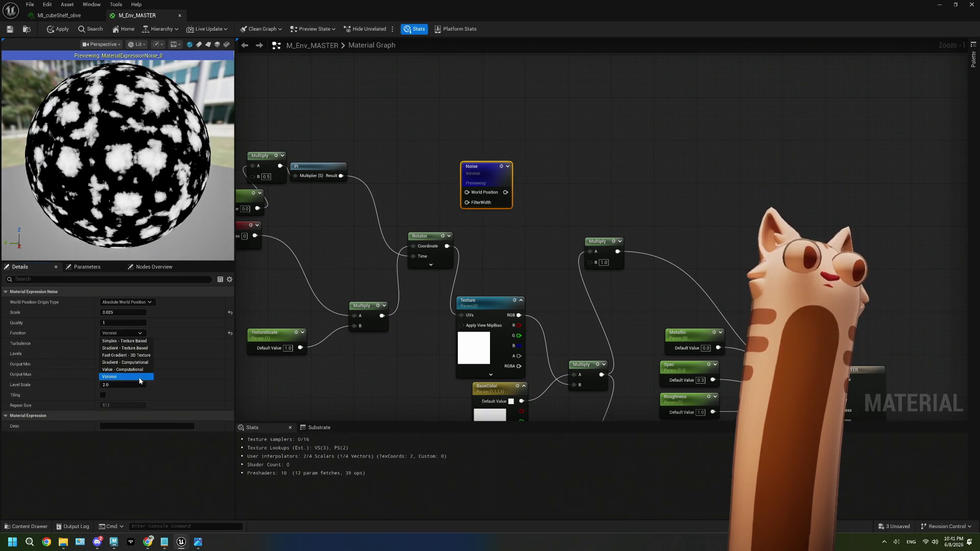
pyautogui.click(141, 335)
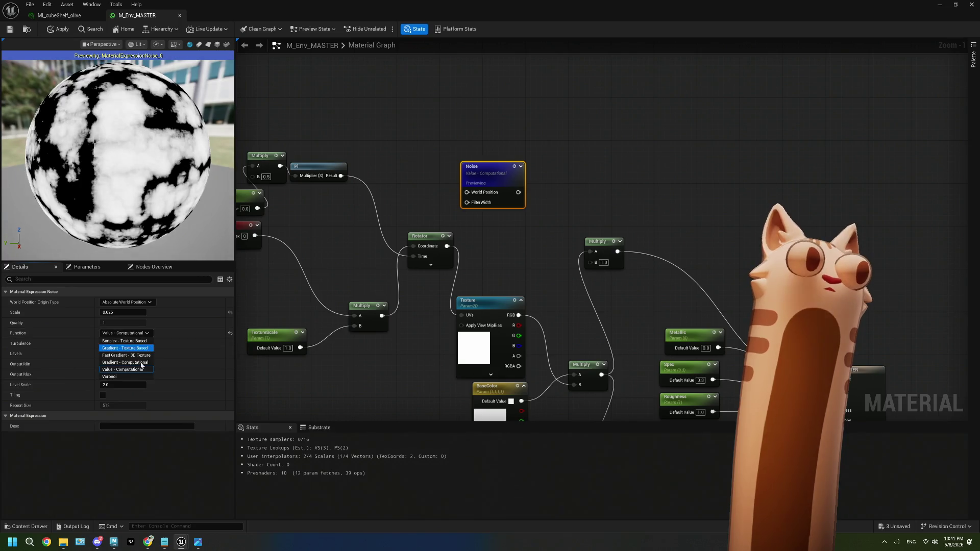
pyautogui.click(136, 362)
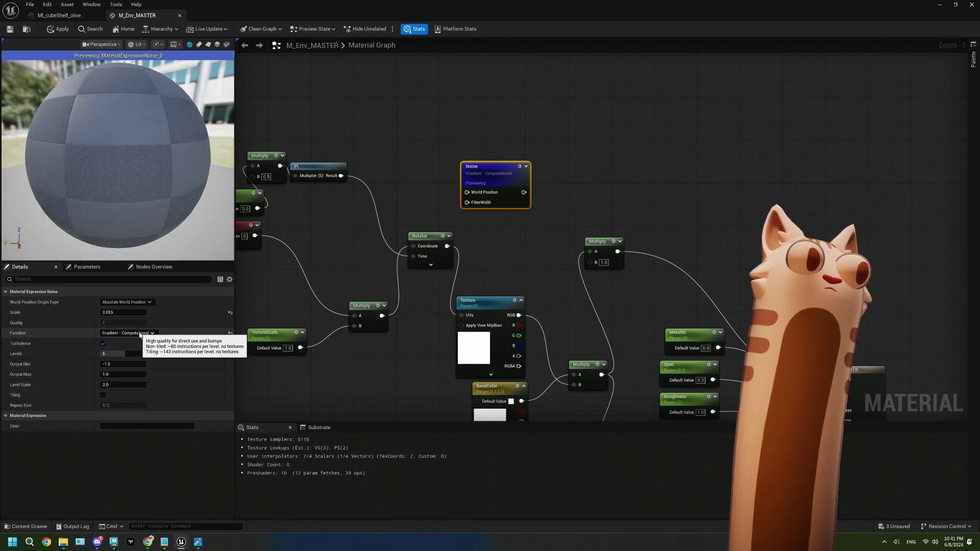
pyautogui.click(140, 335)
pyautogui.click(141, 357)
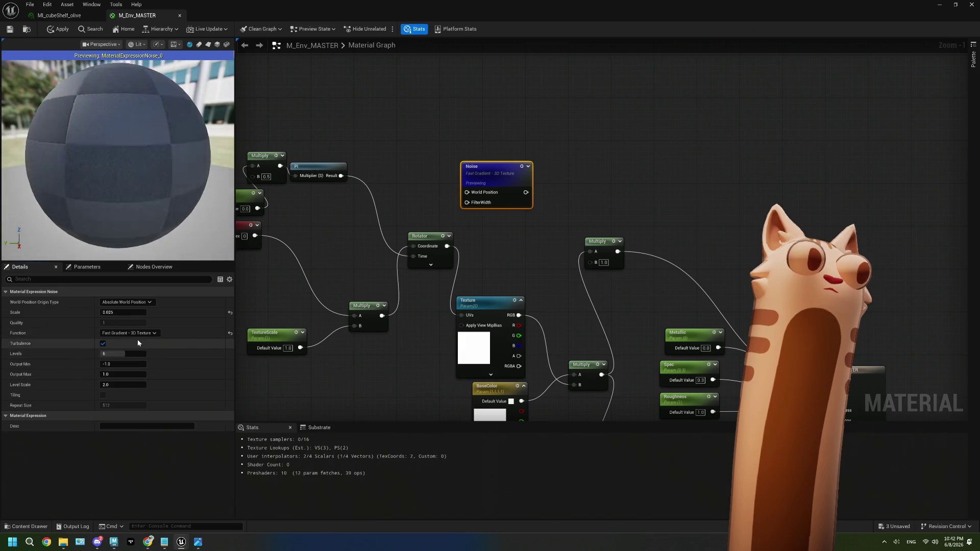
pyautogui.click(138, 334)
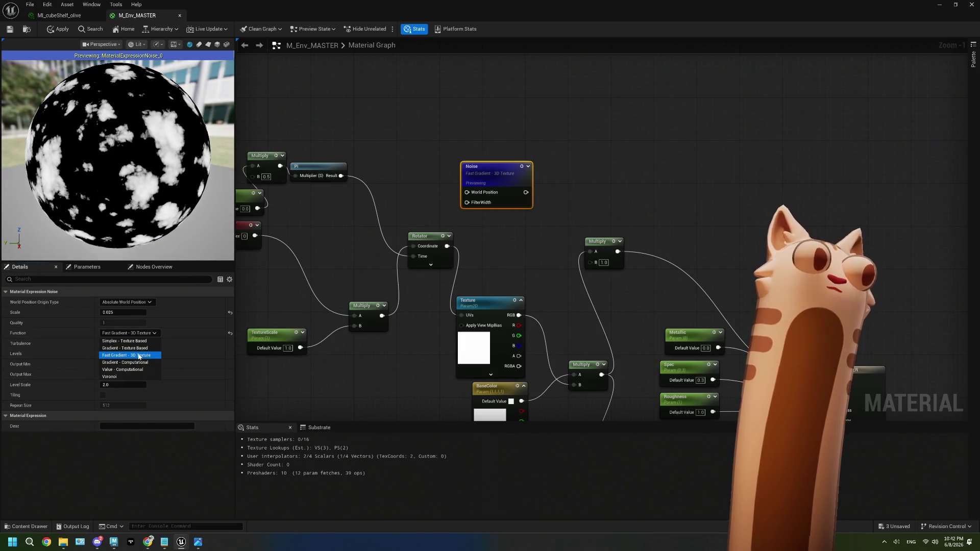
pyautogui.click(138, 349)
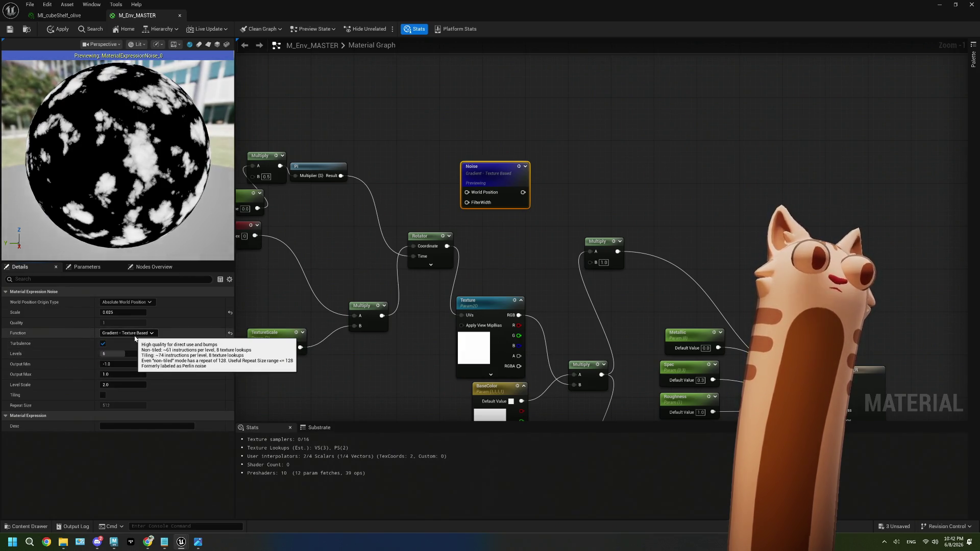
pyautogui.click(123, 341)
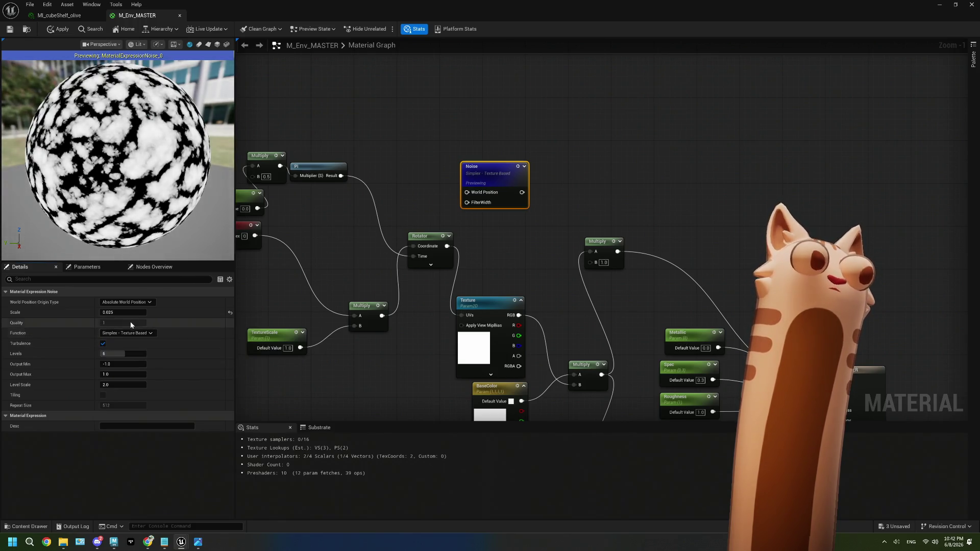
# Raise the noise Scale to 0.25 and settle the Function on Gradient - Texture Based.
pyautogui.press('BackSpace')
pyautogui.press('Return')
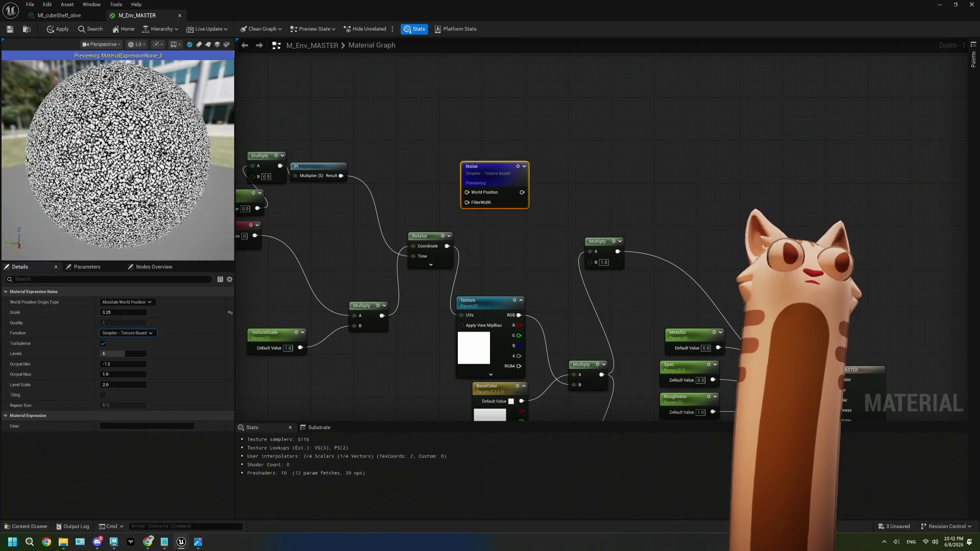
pyautogui.click(129, 332)
pyautogui.click(123, 376)
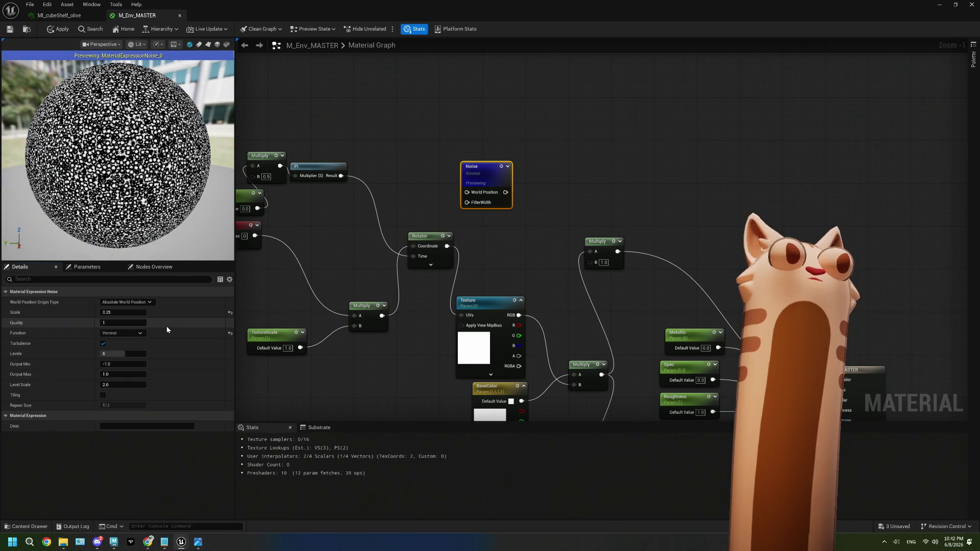
pyautogui.click(138, 333)
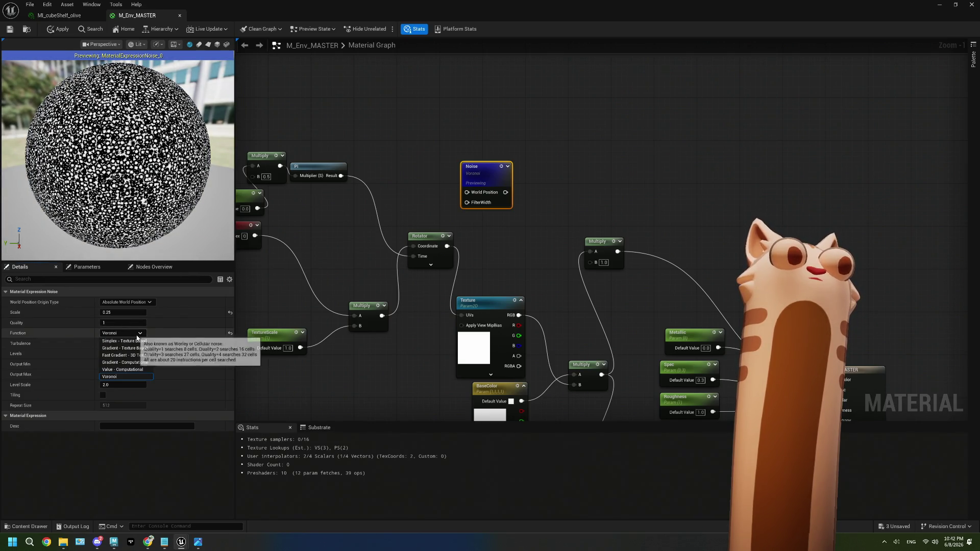
pyautogui.click(136, 339)
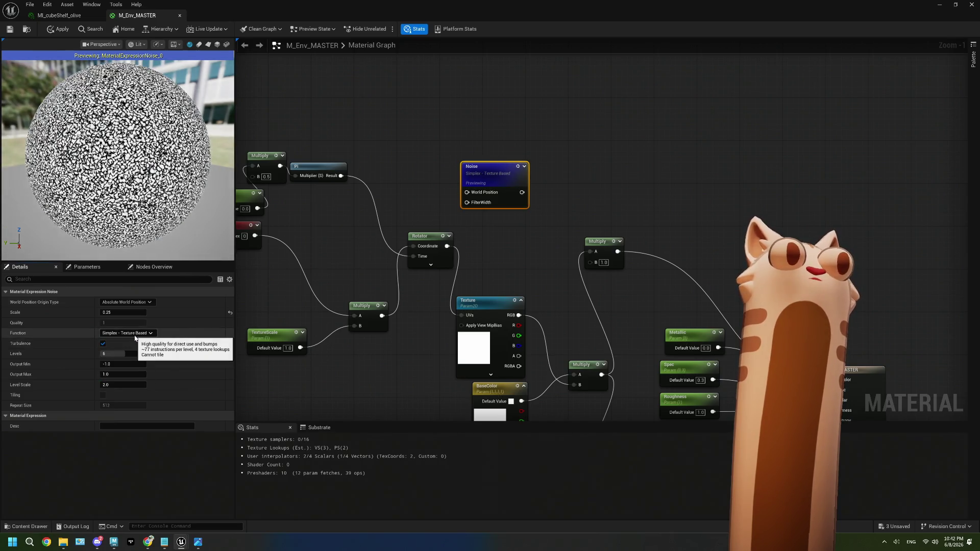
pyautogui.click(135, 333)
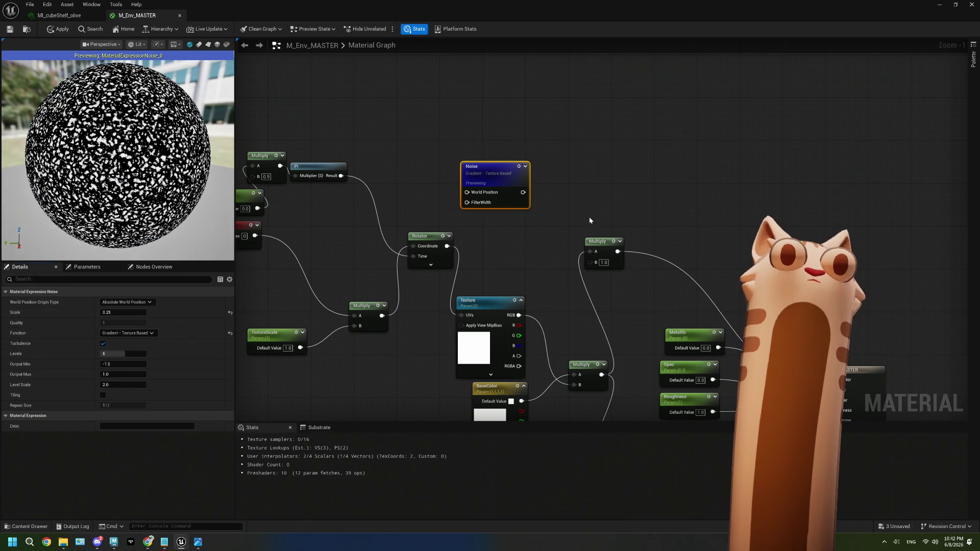
# Feed the Noise output into the Multiply A input and a new 0.25 Multiply, previewing the result.
pyautogui.moveTo(523, 193); pyautogui.dragTo(592, 251)
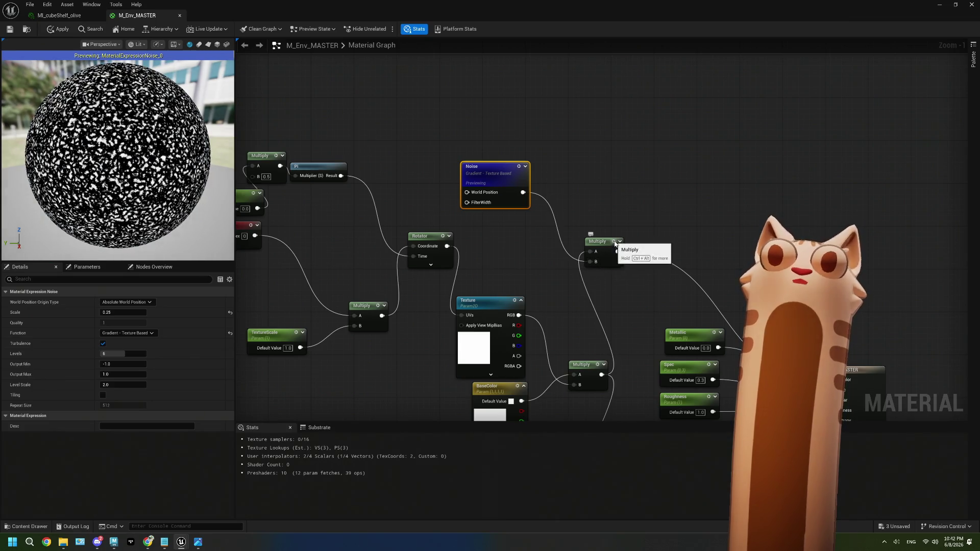
pyautogui.press('space')
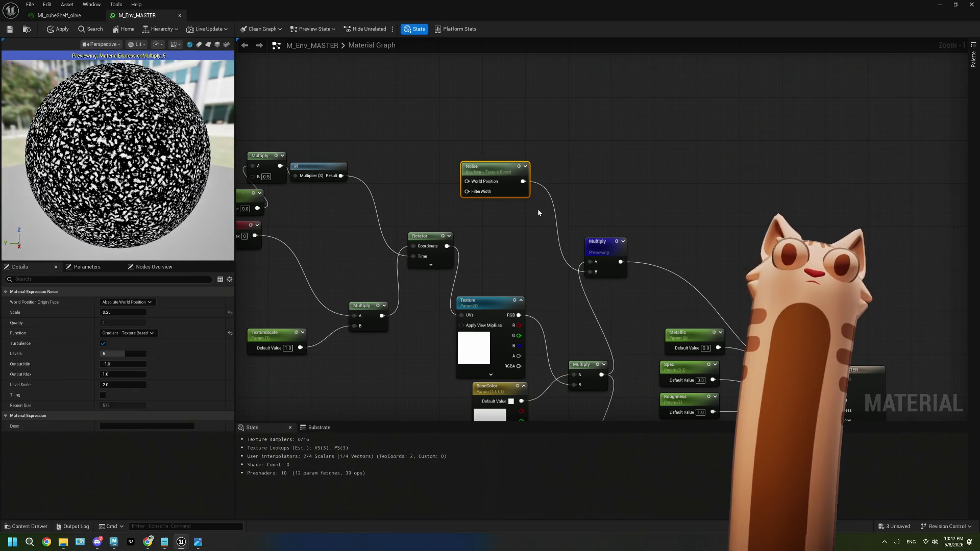
pyautogui.moveTo(521, 182)
pyautogui.mouseDown()
pyautogui.moveTo(579, 177)
pyautogui.moveTo(596, 273)
pyautogui.mouseUp()
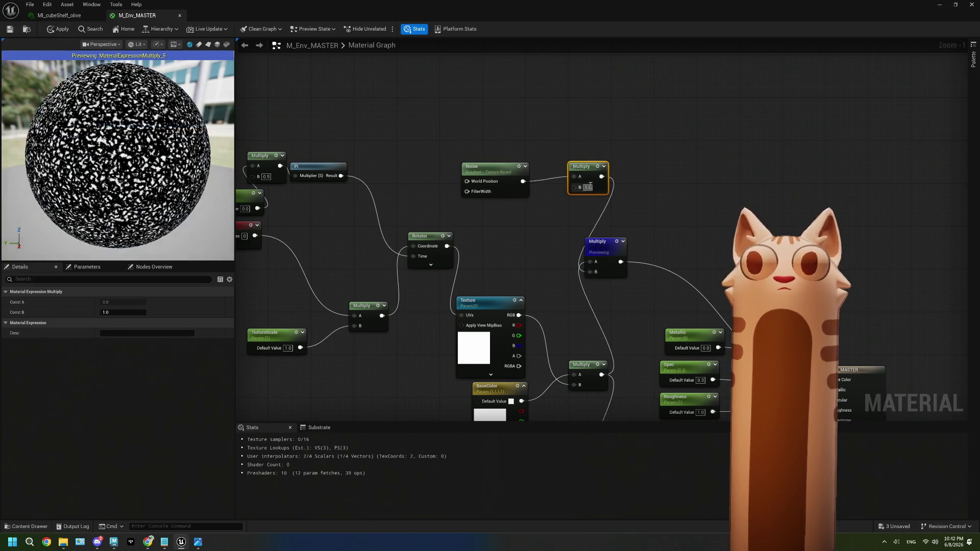
pyautogui.write('20')
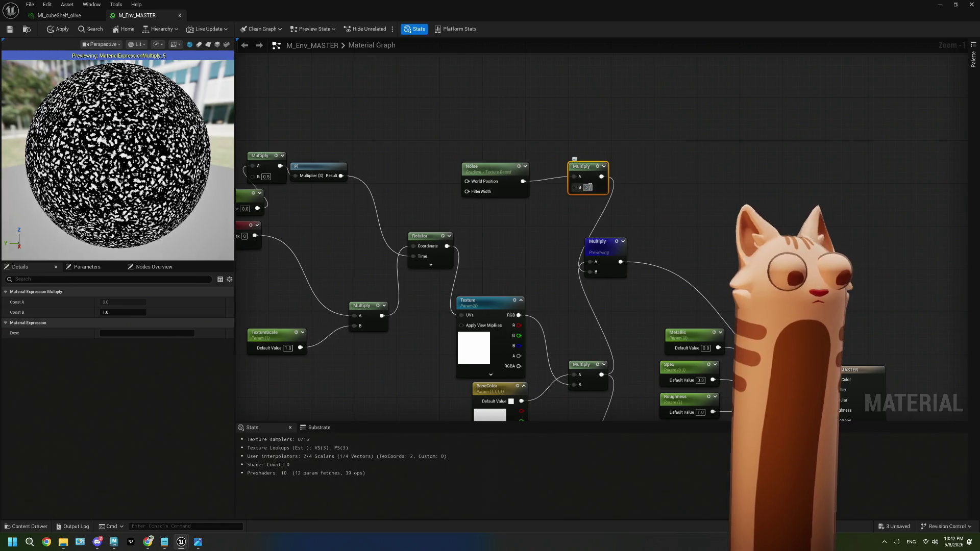
pyautogui.press('Return')
pyautogui.click(679, 182)
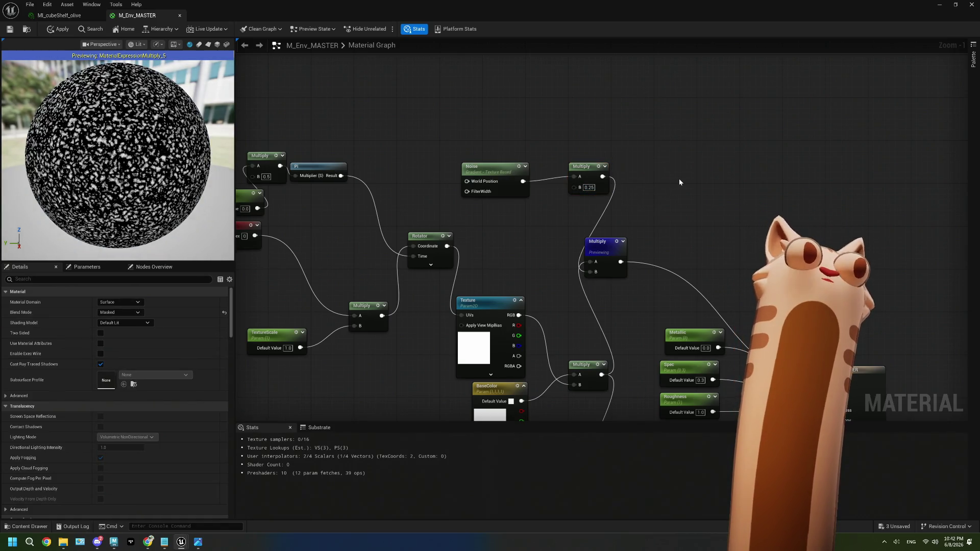
# Delete both Multiply nodes the Noise fed, leaving the preview sphere plain.
pyautogui.moveTo(590, 177); pyautogui.dragTo(515, 219)
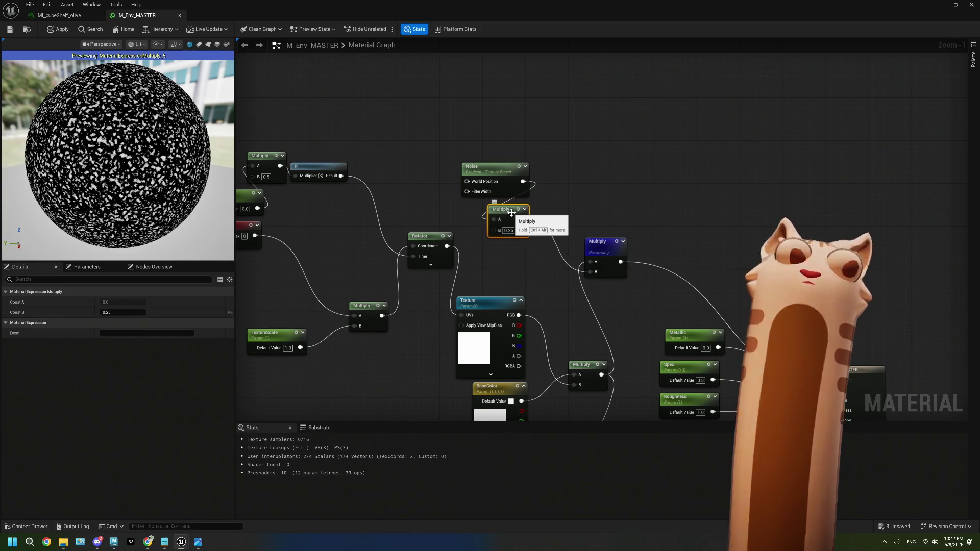
pyautogui.press('Delete')
pyautogui.click(603, 249)
pyautogui.press('Delete')
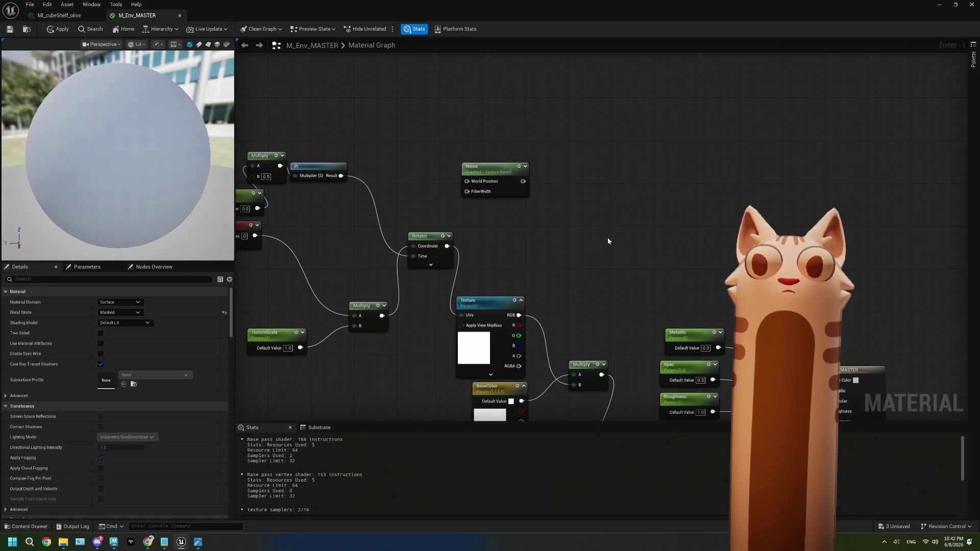
# Feed the colour Multiply into Lerp A with Noise as Alpha and B at 0.0, darkening speckles.
pyautogui.click(611, 226)
pyautogui.moveTo(602, 374)
pyautogui.mouseDown()
pyautogui.moveTo(605, 260)
pyautogui.moveTo(617, 242)
pyautogui.mouseUp()
pyautogui.moveTo(524, 181)
pyautogui.mouseDown()
pyautogui.moveTo(616, 266)
pyautogui.moveTo(840, 380)
pyautogui.mouseUp()
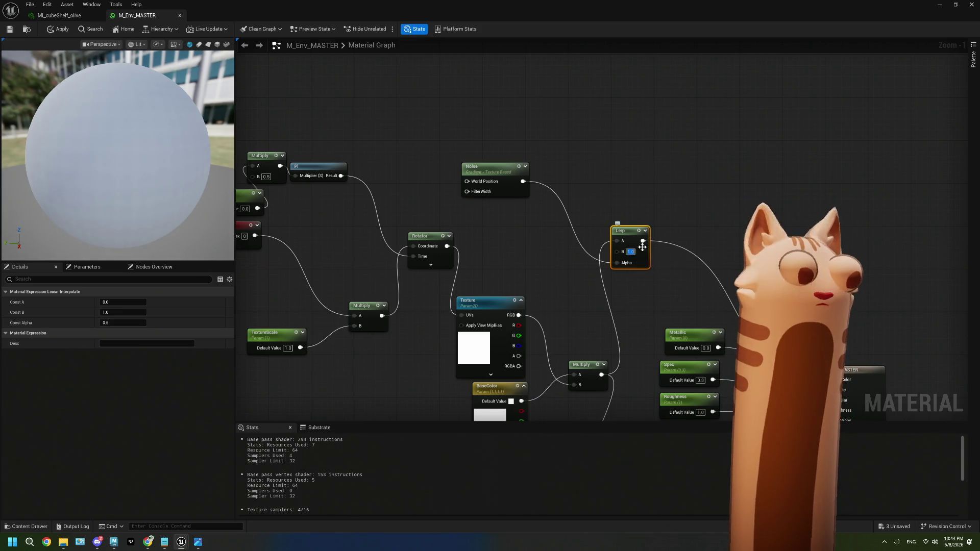
pyautogui.click(688, 178)
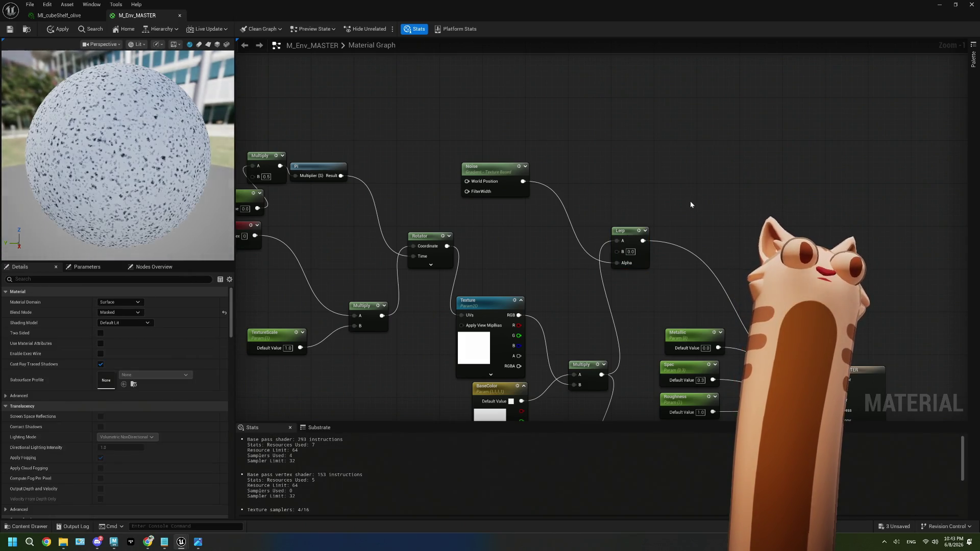
pyautogui.moveTo(108, 175)
pyautogui.mouseDown()
pyautogui.moveTo(93, 187)
pyautogui.moveTo(107, 154)
pyautogui.moveTo(103, 184)
pyautogui.mouseUp()
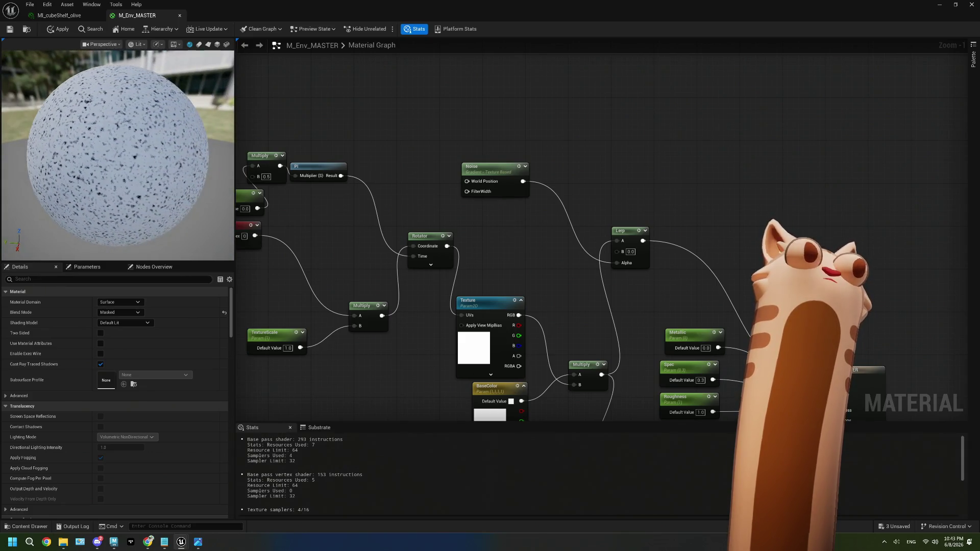
# Try the Noise node's Voronoi and Gradient - Texture Based functions.
pyautogui.click(501, 182)
pyautogui.click(128, 333)
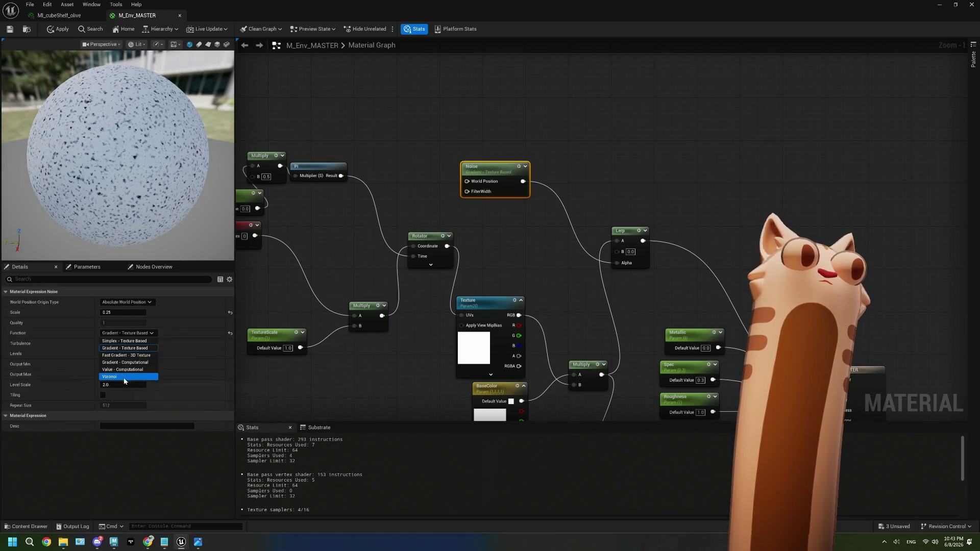
pyautogui.click(124, 376)
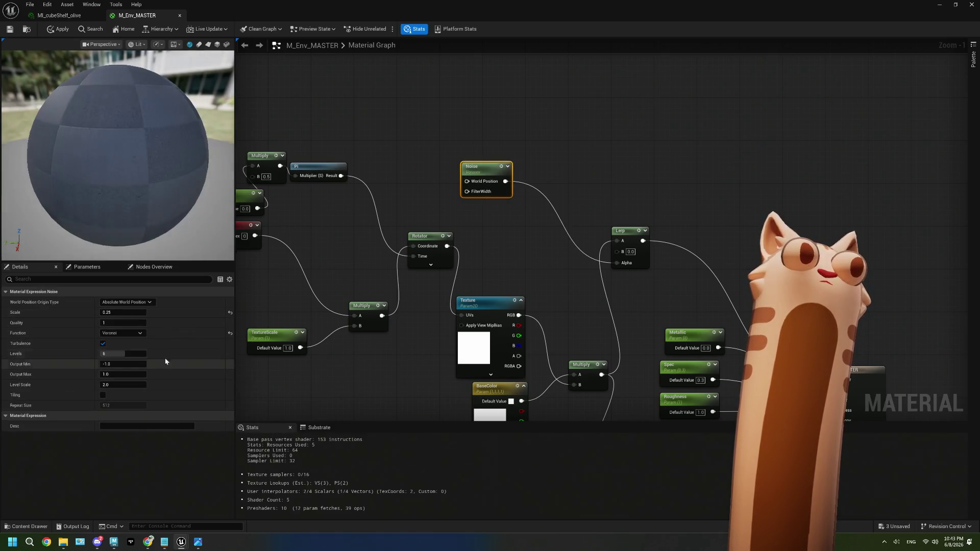
pyautogui.click(144, 331)
pyautogui.click(132, 342)
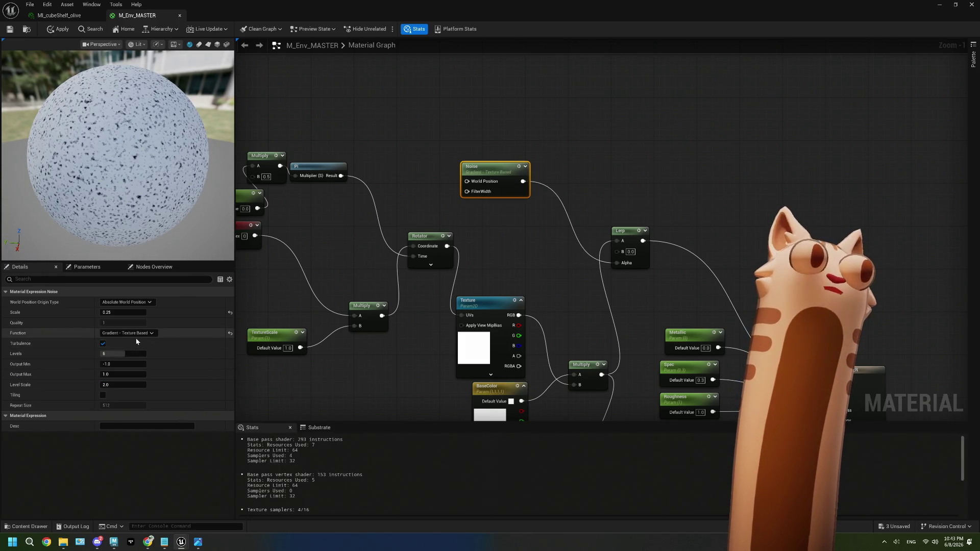
# Settle the Noise node on the Fast Gradient - 3D Texture function.
pyautogui.click(126, 355)
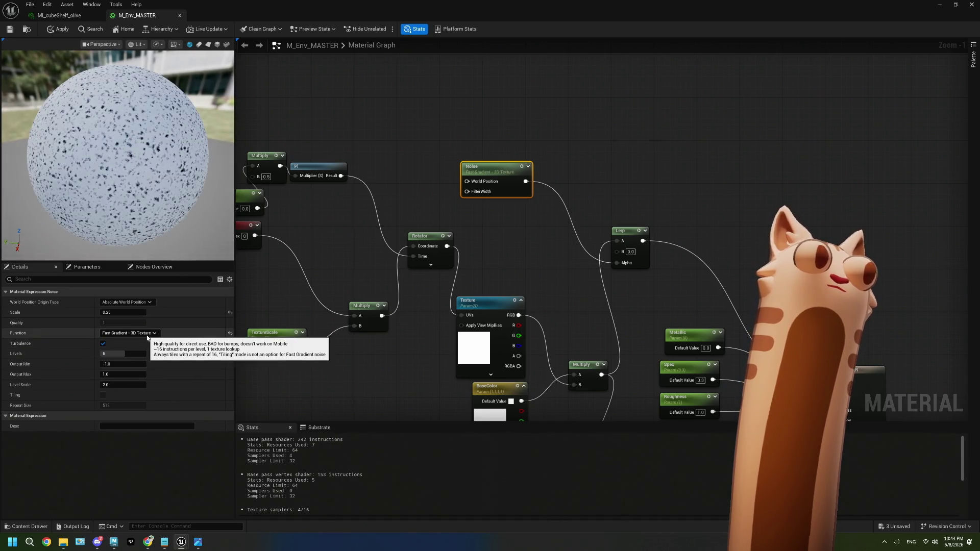
pyautogui.moveTo(662, 289); pyautogui.dragTo(604, 255, button='right')
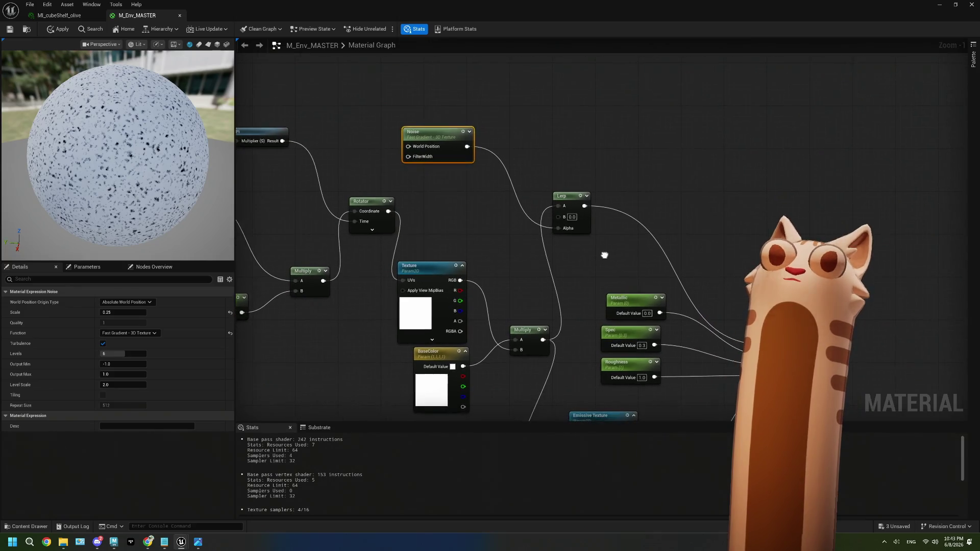
pyautogui.scroll(2, 604, 254)
pyautogui.scroll(-2, 575, 230)
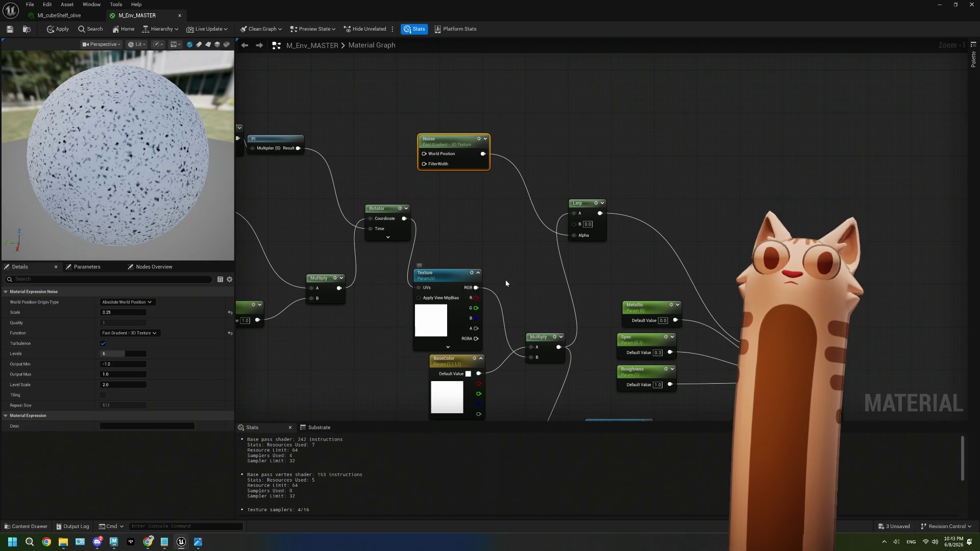
pyautogui.moveTo(505, 284); pyautogui.dragTo(530, 273, button='right')
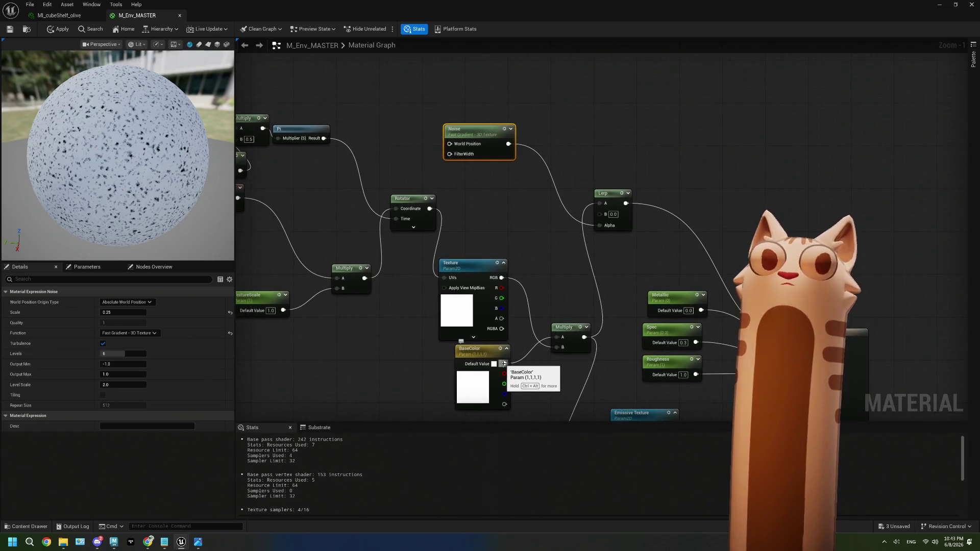
# Insert a Multiply (B 0.5) between BaseColor and the Lerp A input.
pyautogui.moveTo(503, 363); pyautogui.dragTo(480, 199)
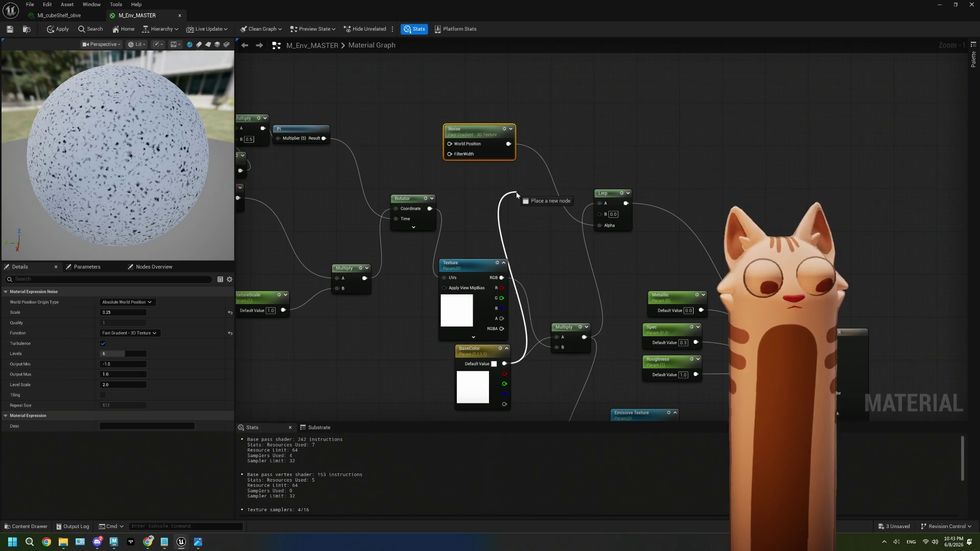
pyautogui.click(480, 199)
pyautogui.moveTo(504, 192); pyautogui.dragTo(600, 214)
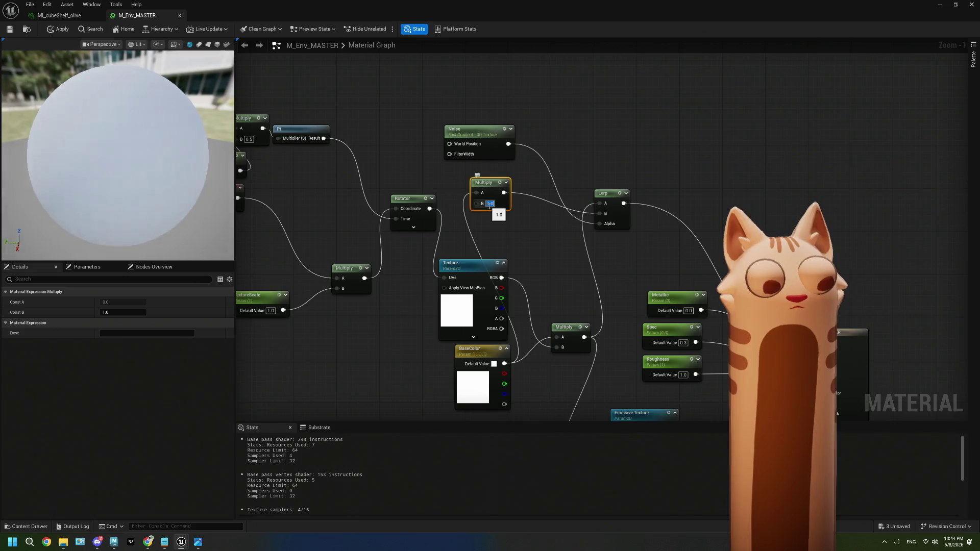
pyautogui.write('0.5')
pyautogui.press('Return')
pyautogui.click(577, 190)
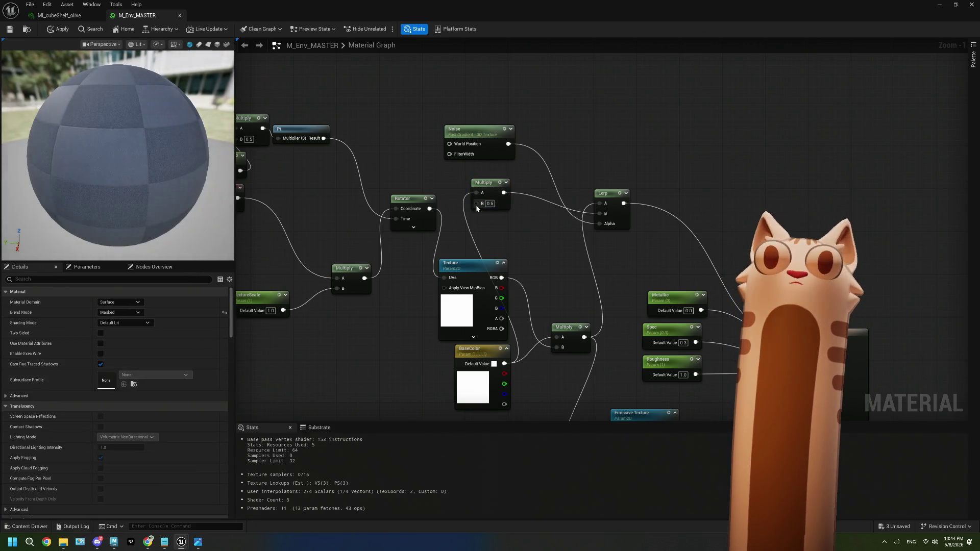
# Drive the Multiply B with a new scalar parameter 'noise level' defaulting to 1.0.
pyautogui.moveTo(477, 204); pyautogui.dragTo(402, 167)
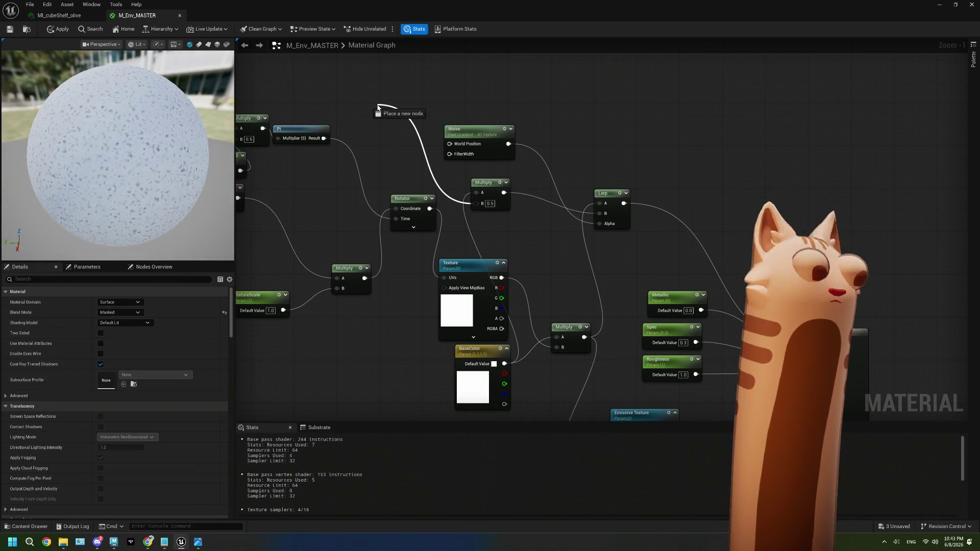
pyautogui.moveTo(404, 105); pyautogui.dragTo(406, 105)
pyautogui.write('noise')
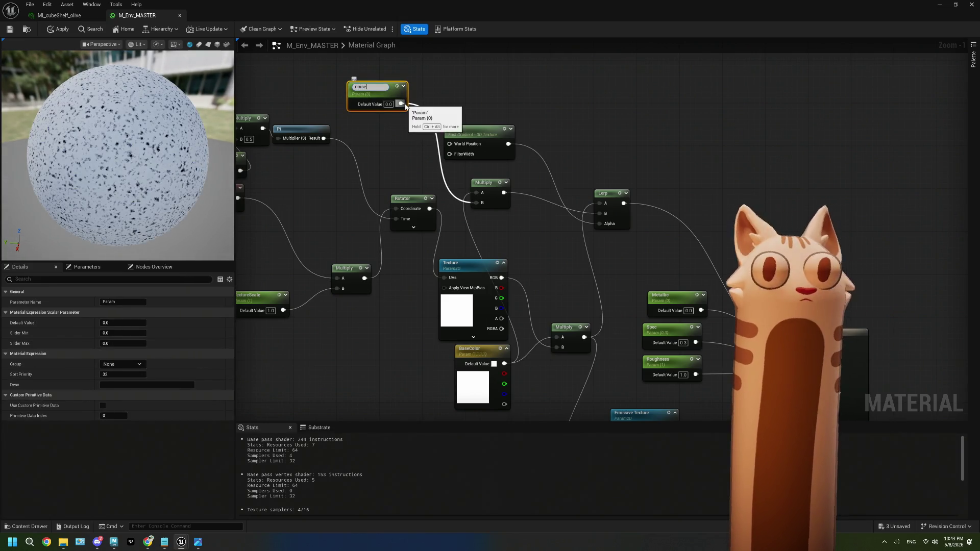
pyautogui.write(' level')
pyautogui.click(449, 82)
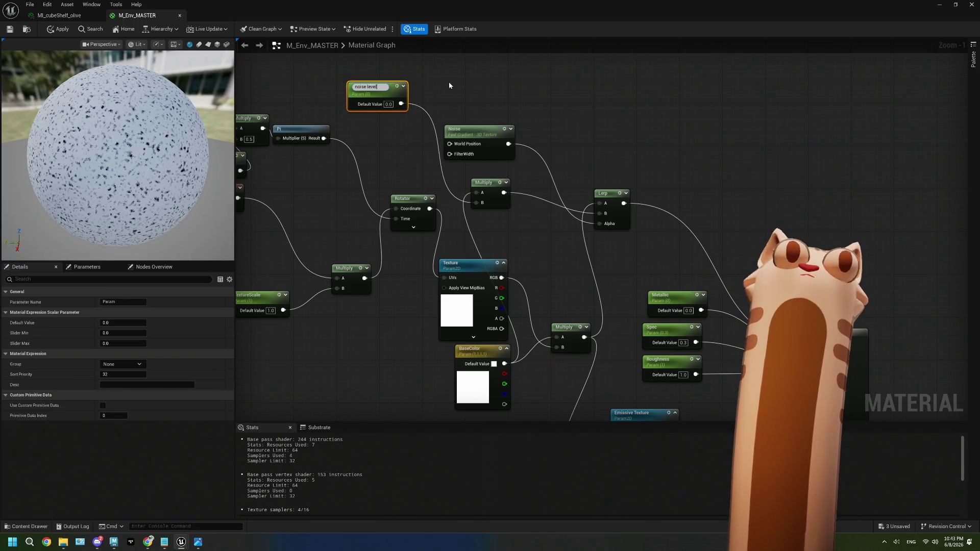
pyautogui.write('1')
pyautogui.press('Return')
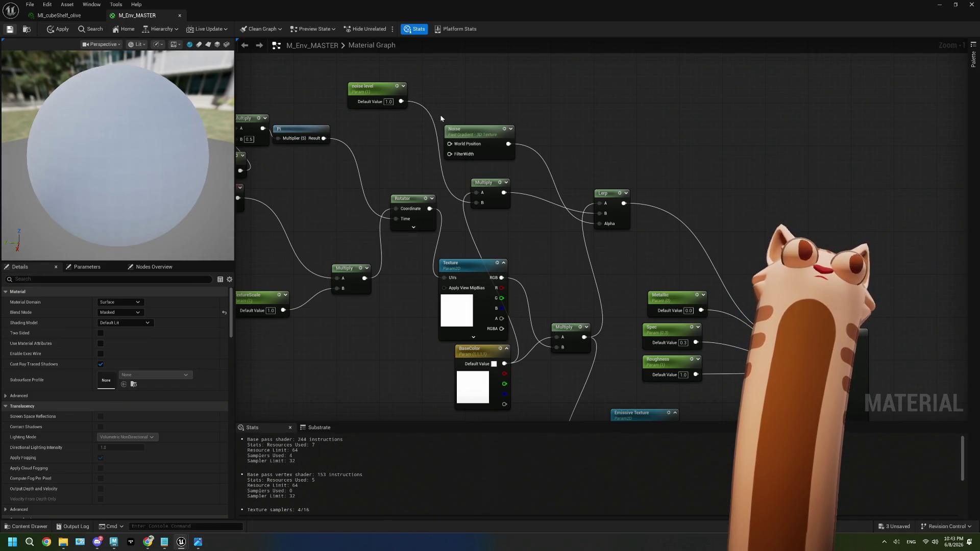
# Save the material and route noise level through a OneMinus node into the Noise.
pyautogui.hotkey('ctrl', 's')
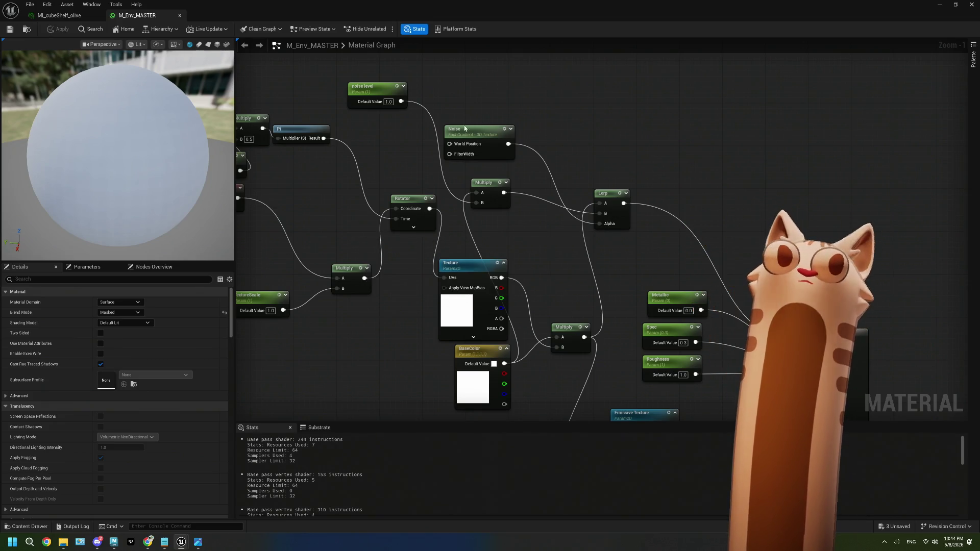
pyautogui.moveTo(404, 101); pyautogui.dragTo(401, 146)
pyautogui.write('1-')
pyautogui.press('Return')
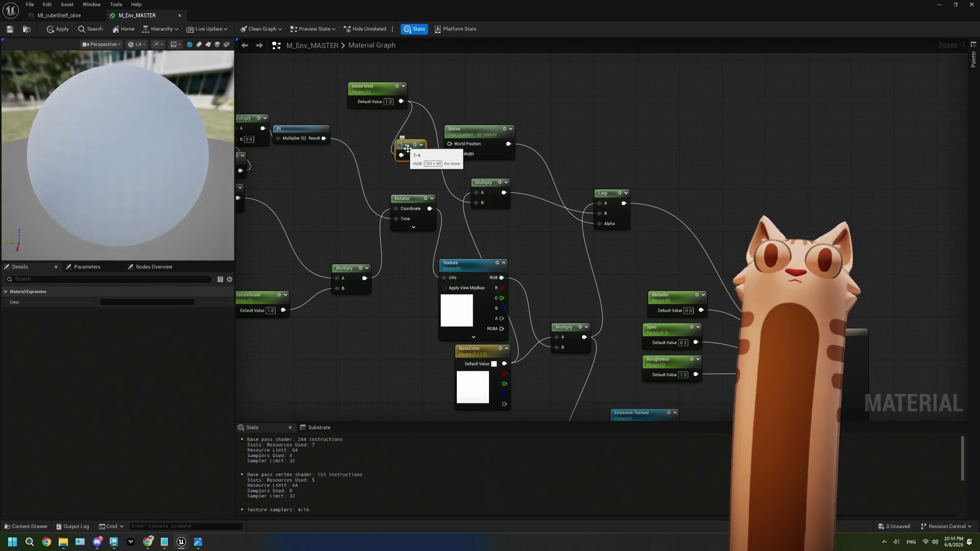
pyautogui.moveTo(419, 155); pyautogui.dragTo(449, 154)
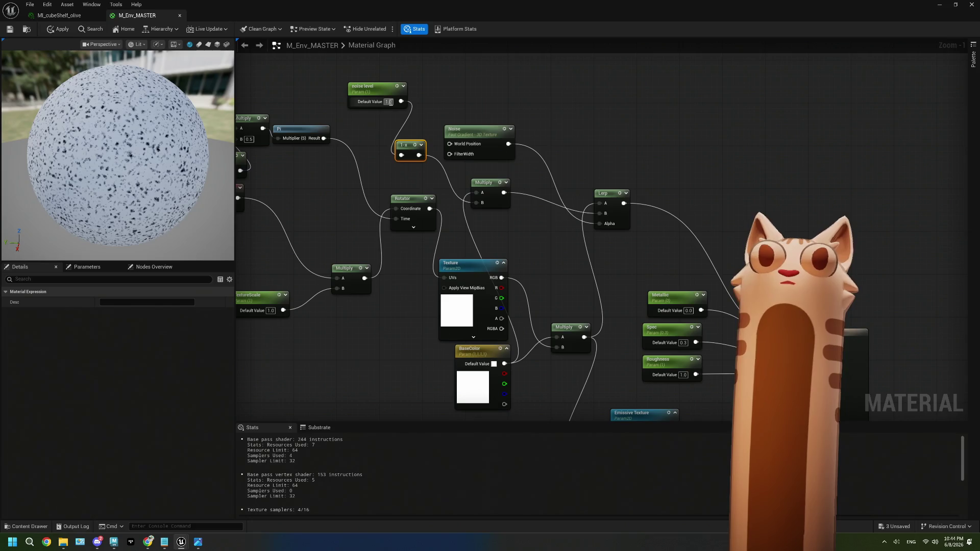
pyautogui.write('0')
# Set the noise level to 0 and apply the master material.
pyautogui.click(438, 92)
pyautogui.click(58, 29)
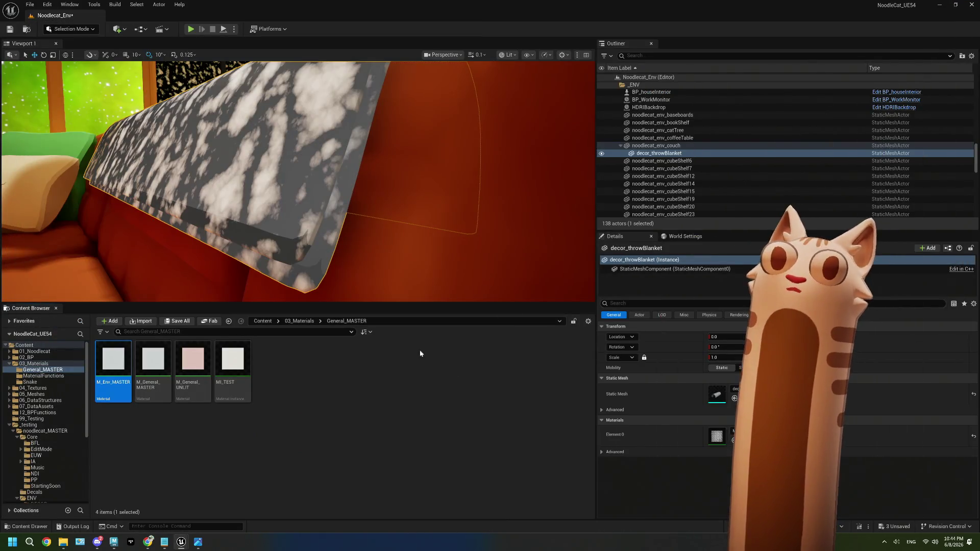
# View the whole room, then bring up M_Env_MASTER for editing from the Content Browser.
pyautogui.moveTo(297, 225); pyautogui.dragTo(297, 225, button='right')
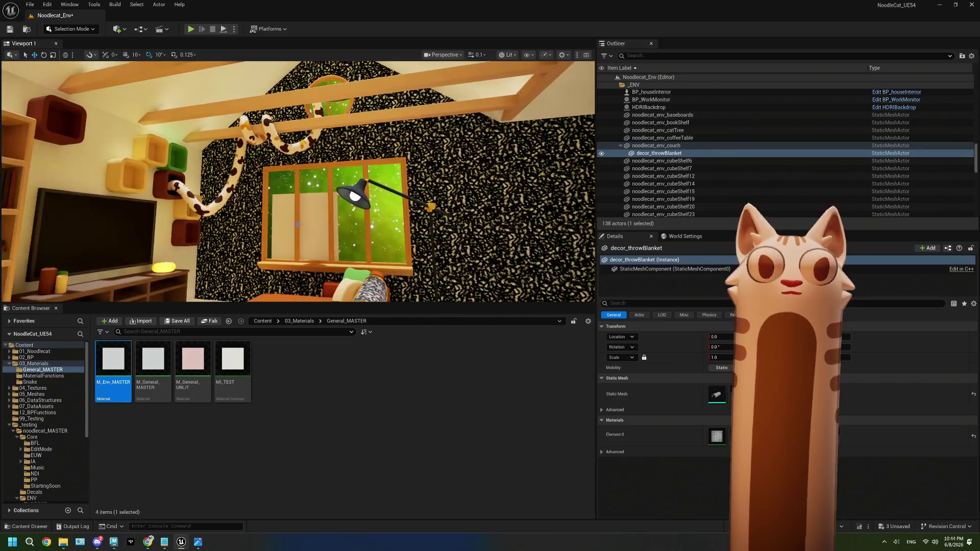
pyautogui.doubleClick(127, 364)
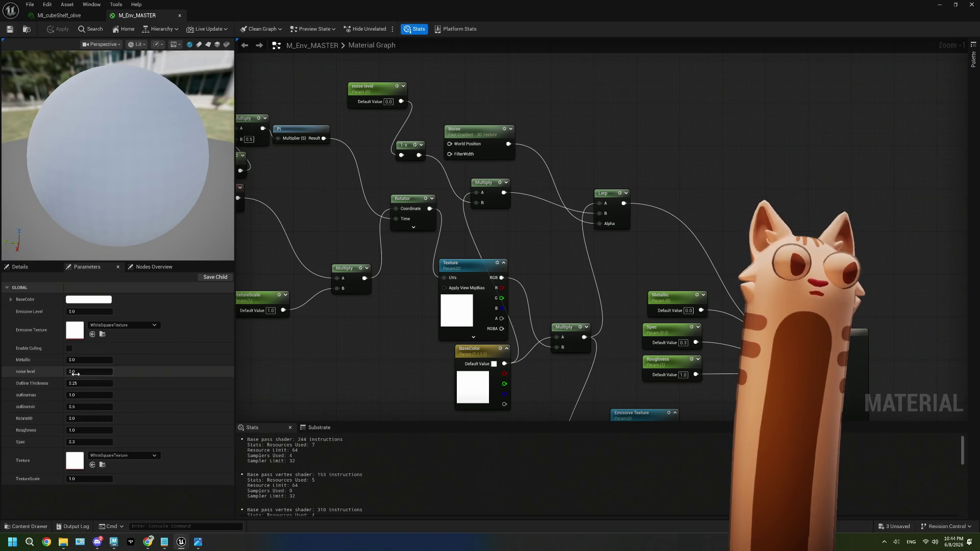
# Preview the Lerp output and compare noise level at 1, then return it to 0.
pyautogui.moveTo(328, 228); pyautogui.dragTo(373, 255, button='right')
pyautogui.moveTo(492, 264); pyautogui.dragTo(475, 253, button='right')
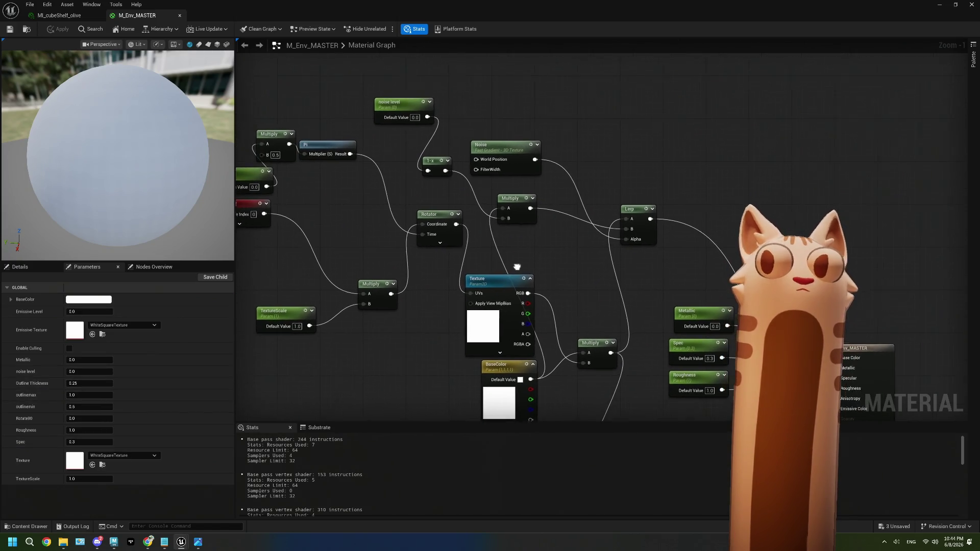
pyautogui.press('space')
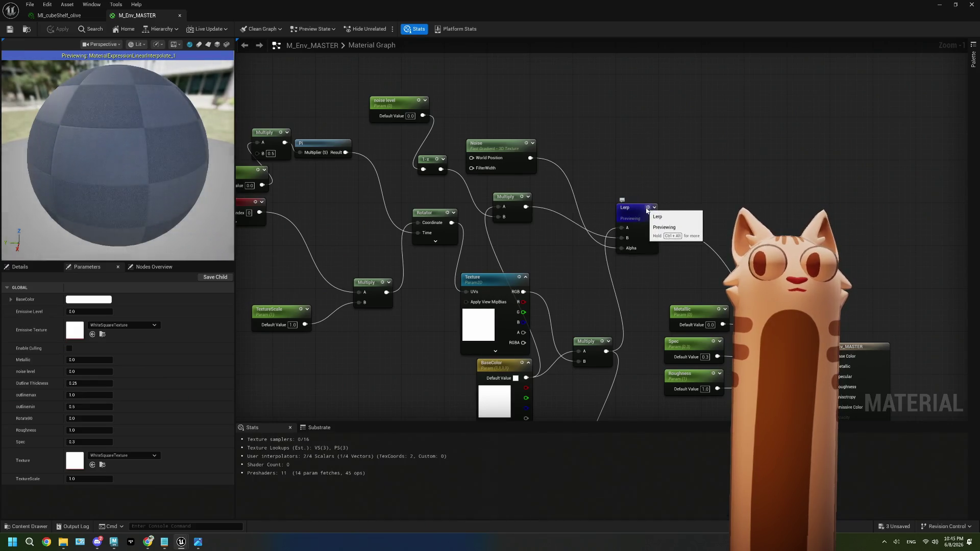
pyautogui.press('space')
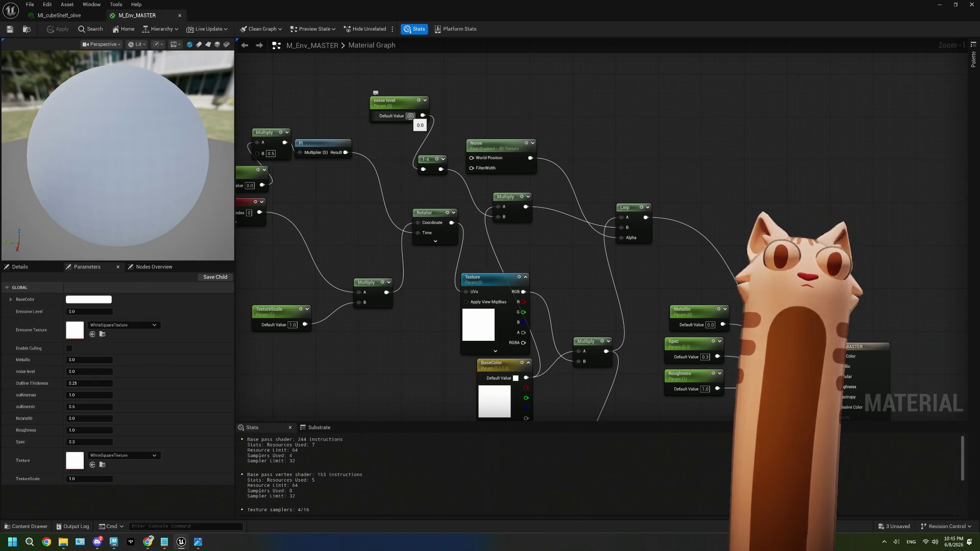
pyautogui.click(410, 116)
pyautogui.write('1')
pyautogui.press('Return')
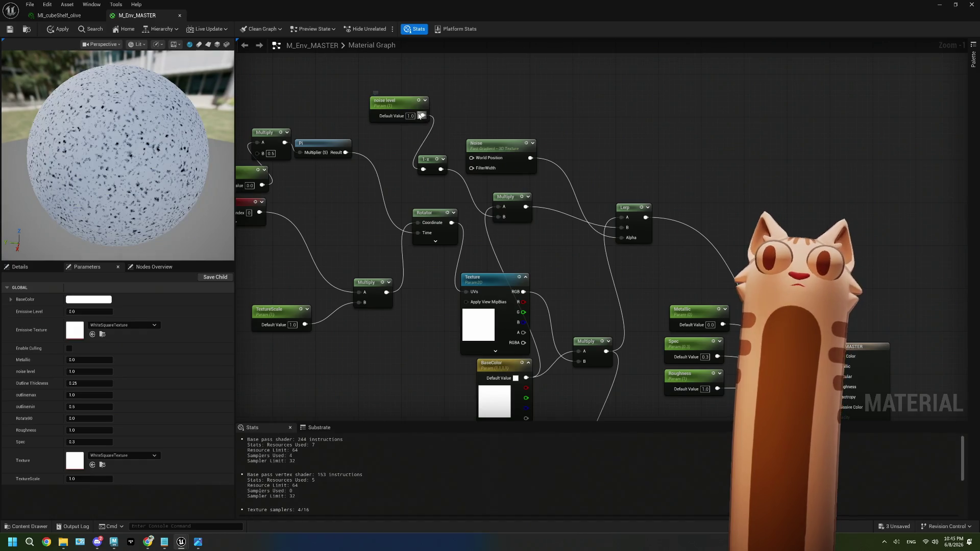
pyautogui.write('0')
pyautogui.press('Return')
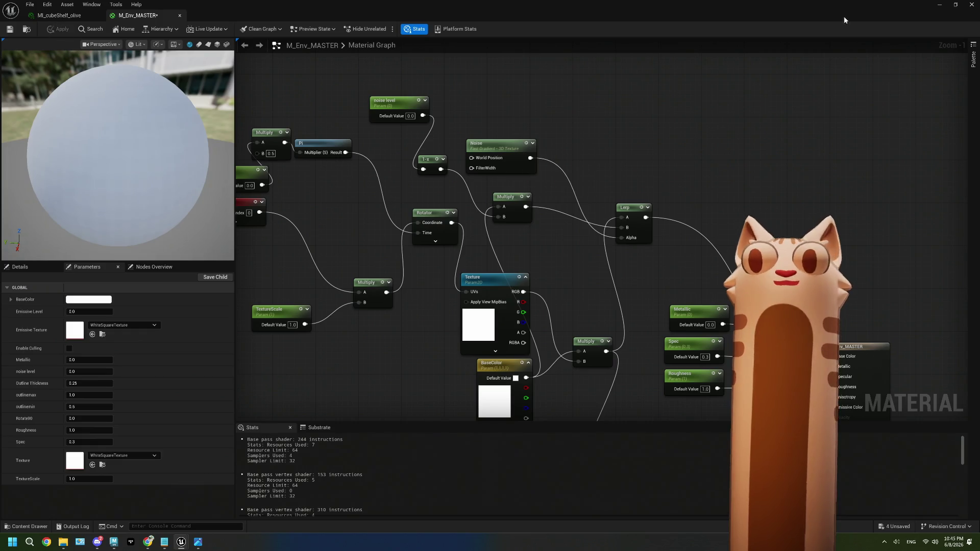
# Shrink the editor aside, select the room mesh and locate its MI_wall_olive material in the library.
pyautogui.moveTo(844, 16); pyautogui.dragTo(695, 340)
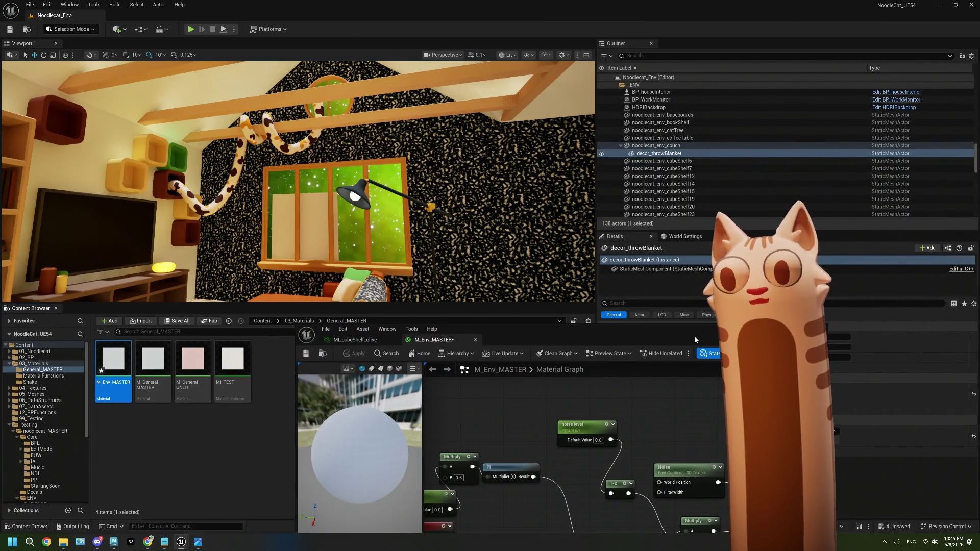
pyautogui.click(461, 134)
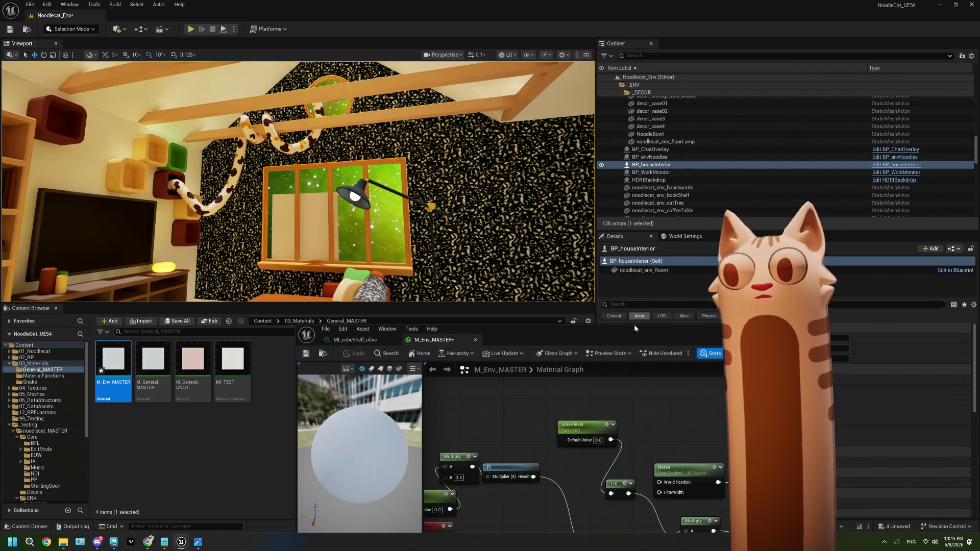
pyautogui.moveTo(634, 324); pyautogui.dragTo(384, 400)
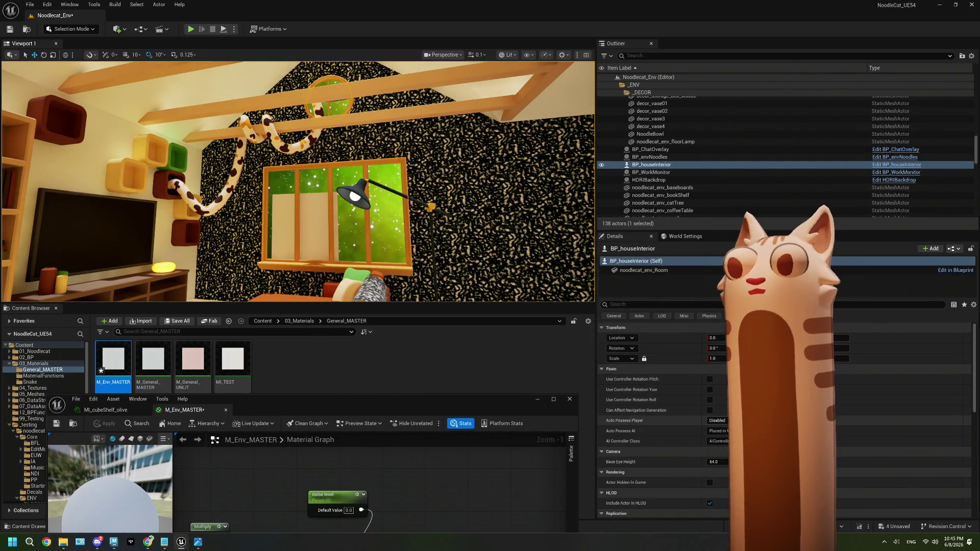
pyautogui.click(643, 270)
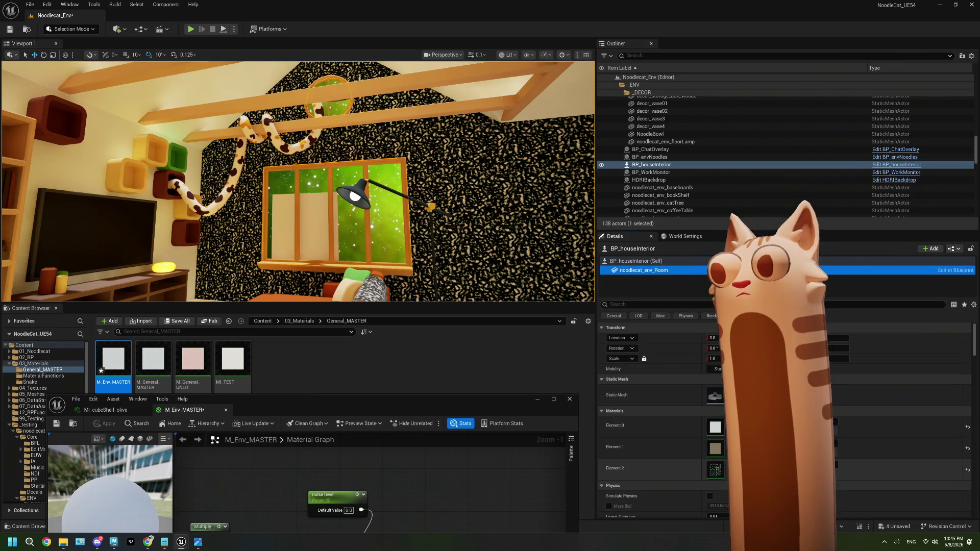
pyautogui.click(845, 468)
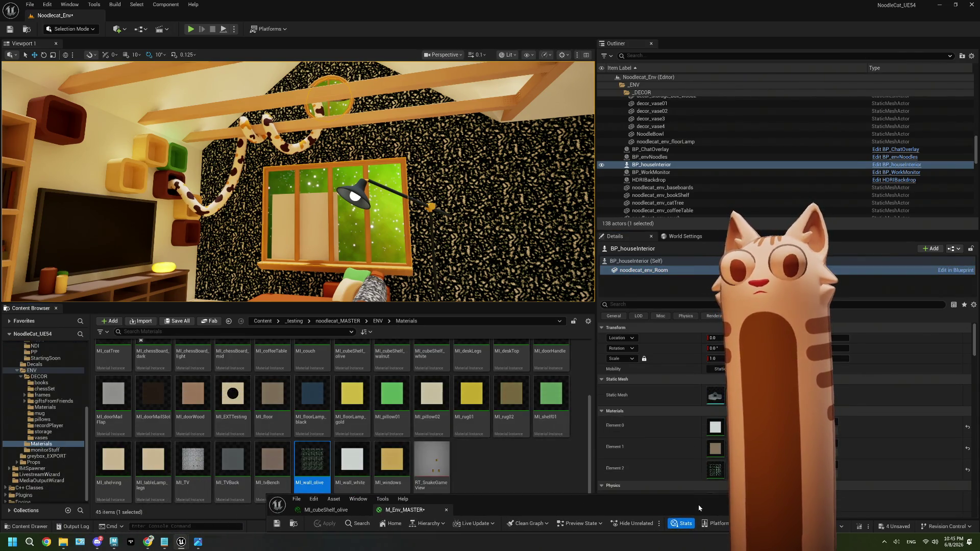
# In M_Env_MASTER, delete the 1-x node and reconnect noise level directly to the Noise.
pyautogui.press('Return')
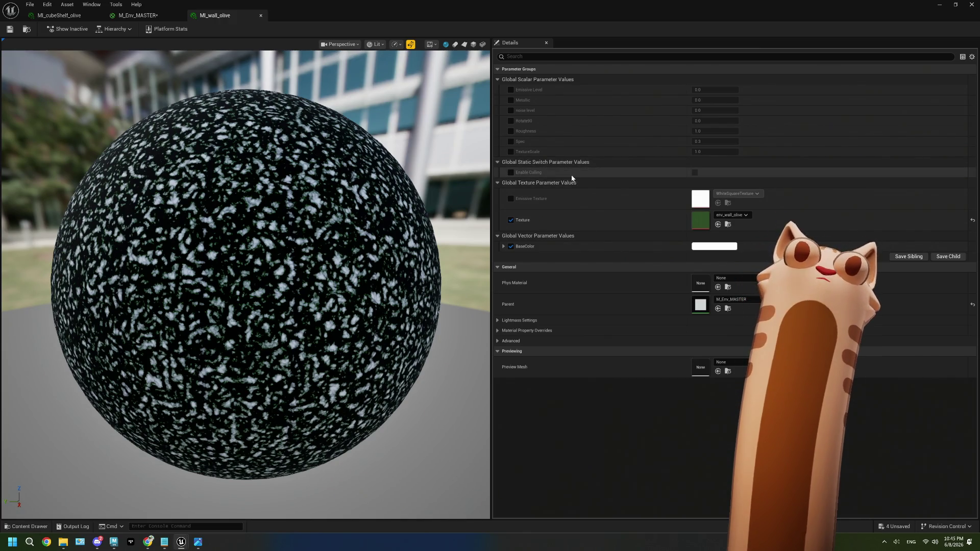
pyautogui.click(139, 16)
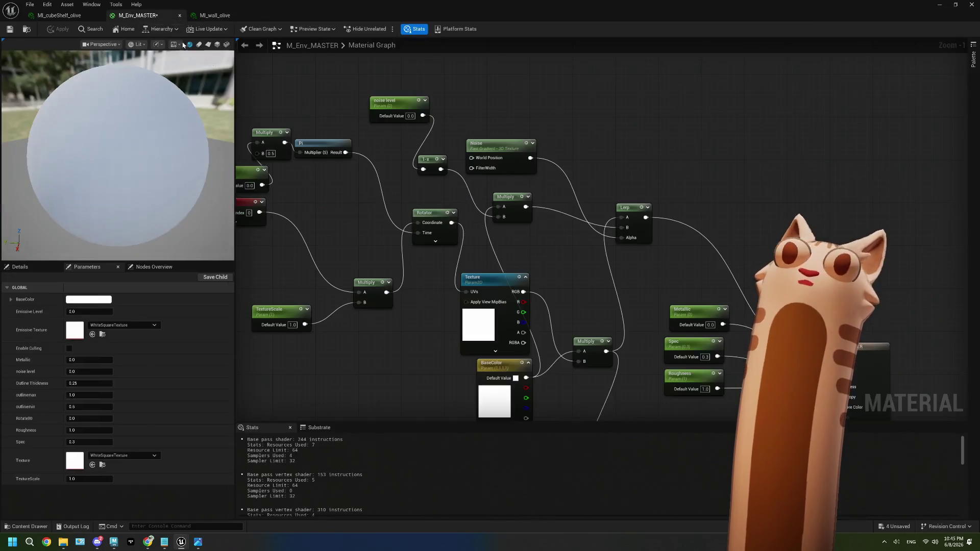
pyautogui.moveTo(416, 268); pyautogui.dragTo(426, 260, button='right')
pyautogui.click(452, 213)
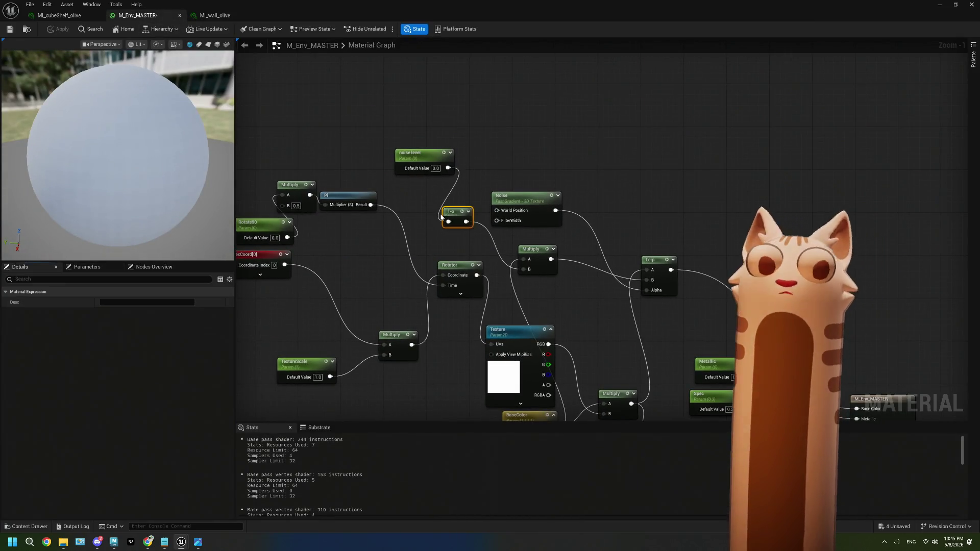
pyautogui.press('Delete')
pyautogui.moveTo(448, 168)
pyautogui.mouseDown()
pyautogui.moveTo(506, 264)
pyautogui.moveTo(528, 272)
pyautogui.mouseUp()
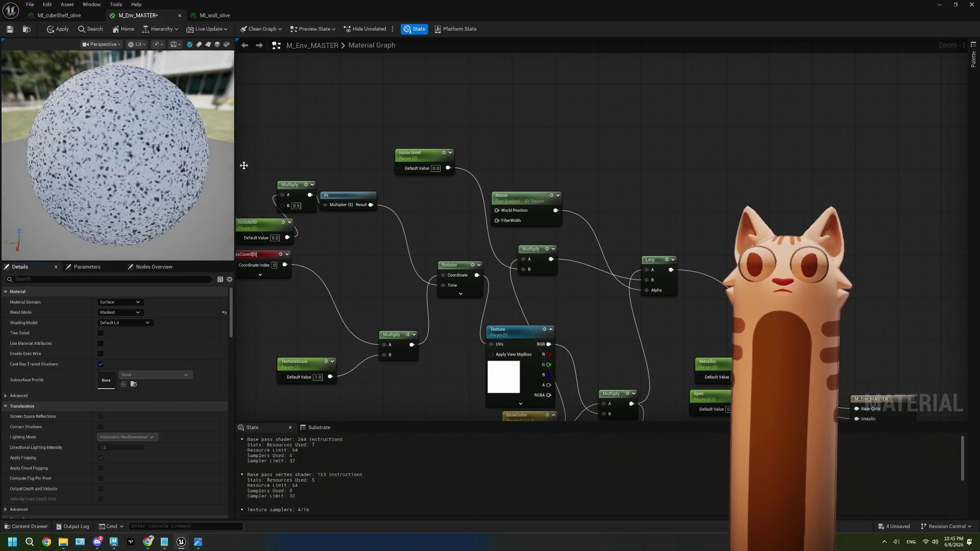
pyautogui.moveTo(265, 171); pyautogui.dragTo(291, 149, button='right')
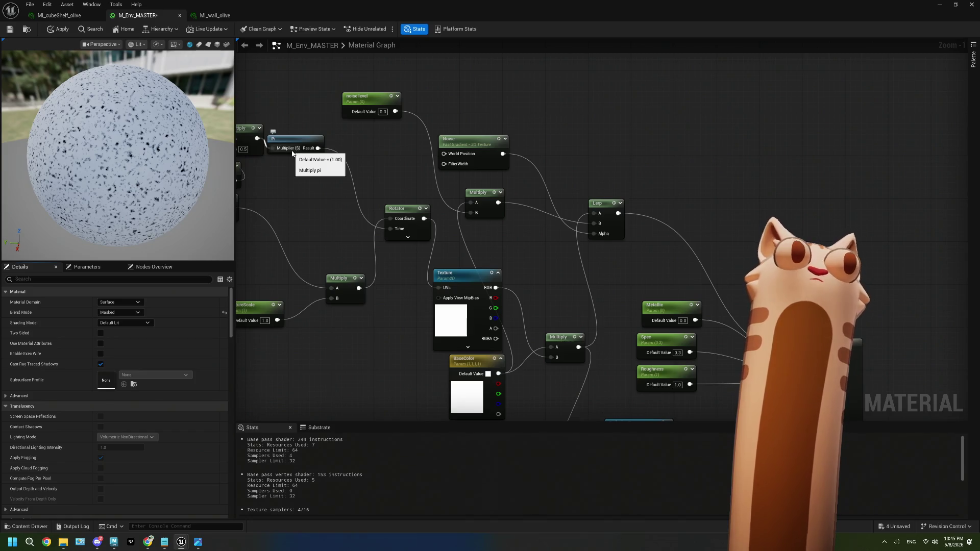
# Save the master material and float the editor as a smaller window.
pyautogui.hotkey('ctrl', 's')
pyautogui.moveTo(340, 12); pyautogui.dragTo(434, 285)
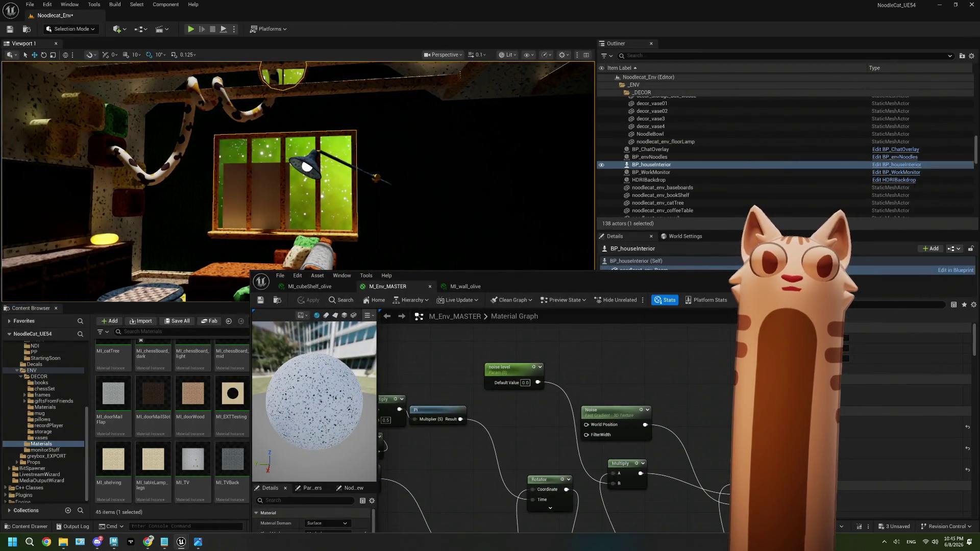
# Orbit the room view around to the sofa and cushions.
pyautogui.moveTo(298, 176); pyautogui.dragTo(306, 169, button='right')
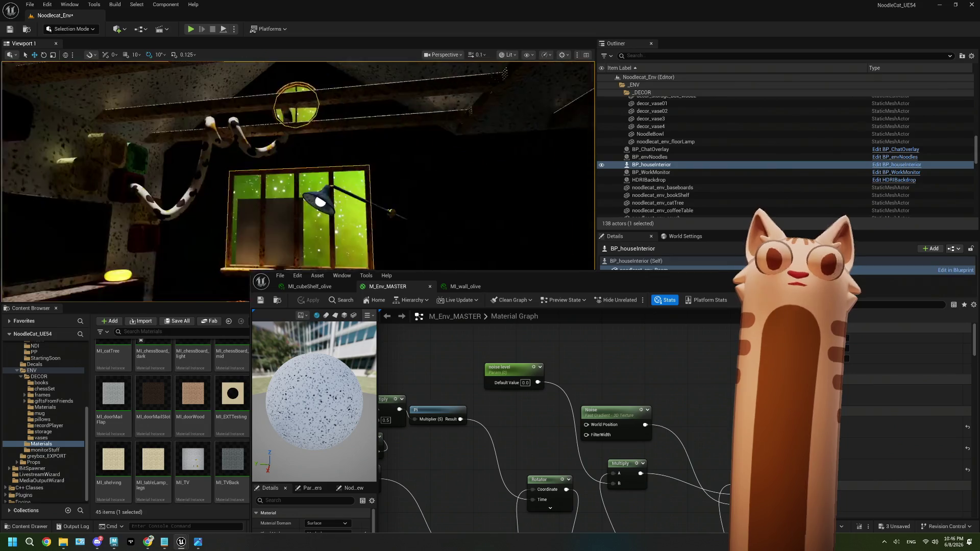
pyautogui.moveTo(397, 249); pyautogui.dragTo(396, 248, button='right')
pyautogui.moveTo(475, 261); pyautogui.dragTo(475, 260, button='right')
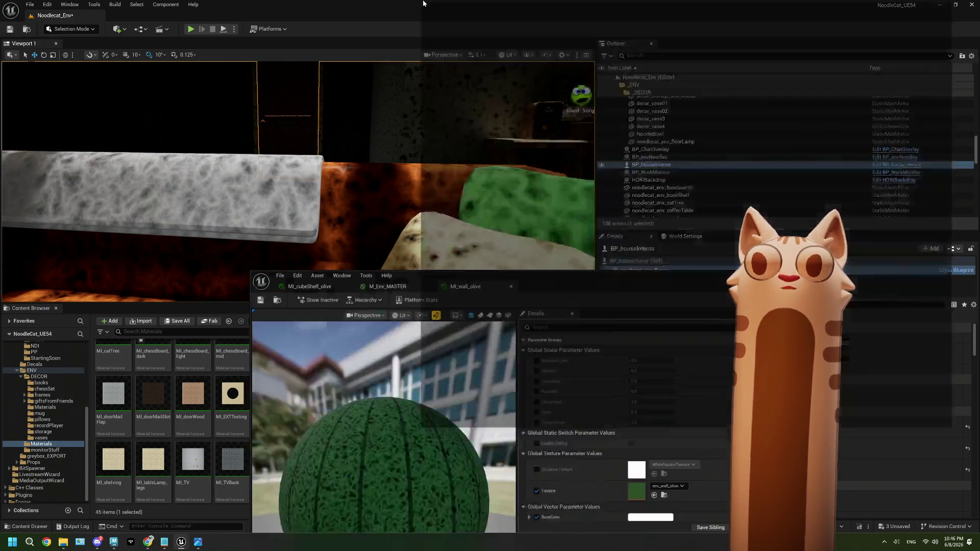
# Close the MI_wall_olive editor and maximize the M_Env_MASTER editor.
pyautogui.moveTo(465, 285); pyautogui.dragTo(398, 16)
pyautogui.click(669, 6)
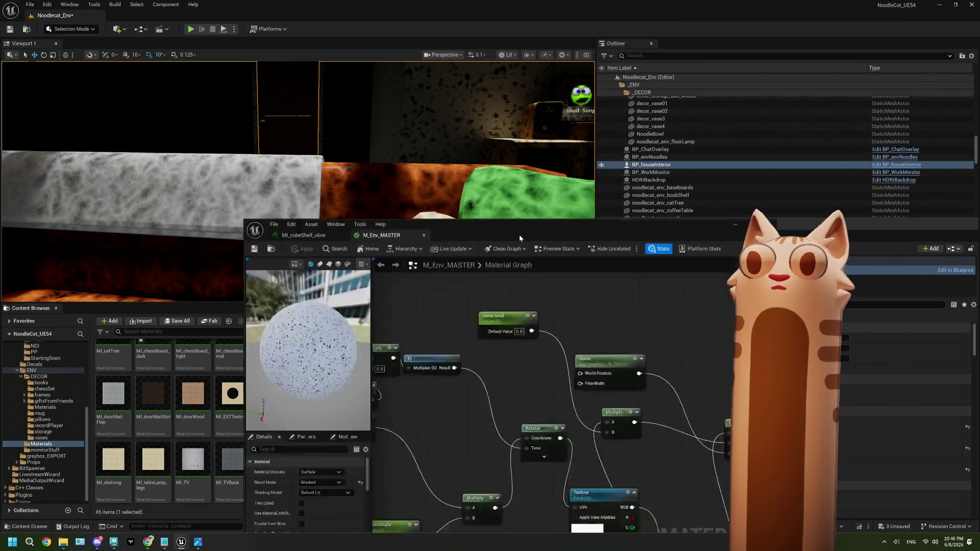
pyautogui.moveTo(521, 285); pyautogui.dragTo(490, 2)
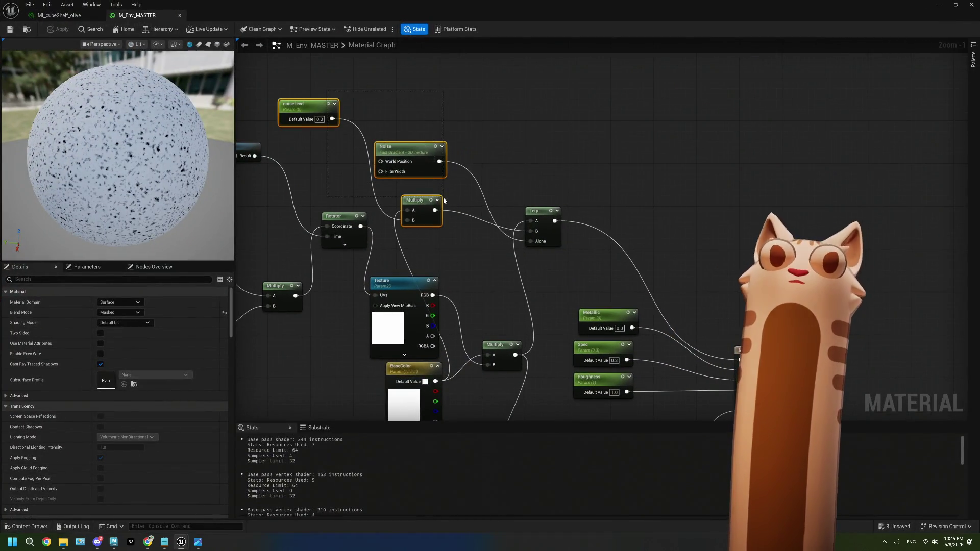
# Delete the noise level, Noise and Multiply nodes, rewire BaseColor directly and apply.
pyautogui.moveTo(443, 200); pyautogui.dragTo(443, 201)
pyautogui.press('Delete')
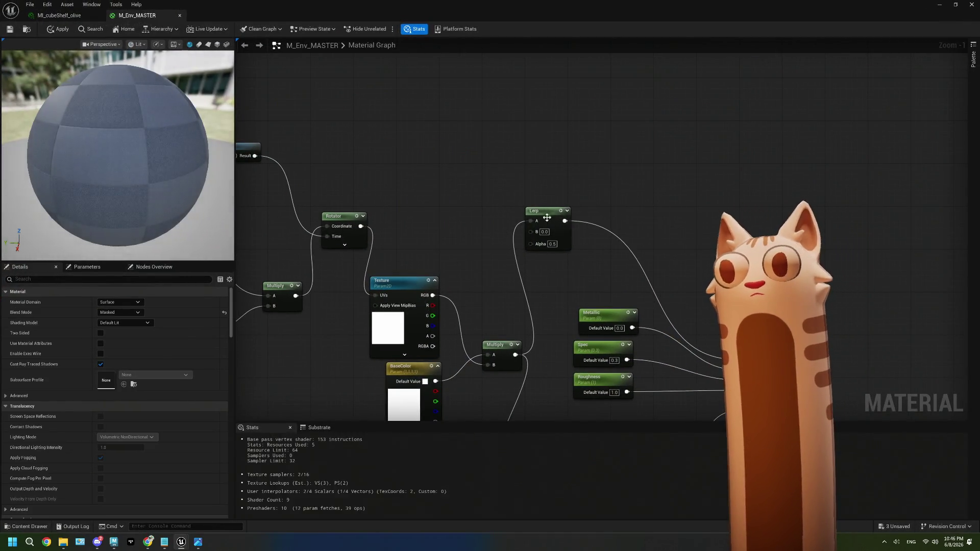
pyautogui.moveTo(515, 355)
pyautogui.mouseDown()
pyautogui.moveTo(702, 367)
pyautogui.moveTo(740, 360)
pyautogui.mouseUp()
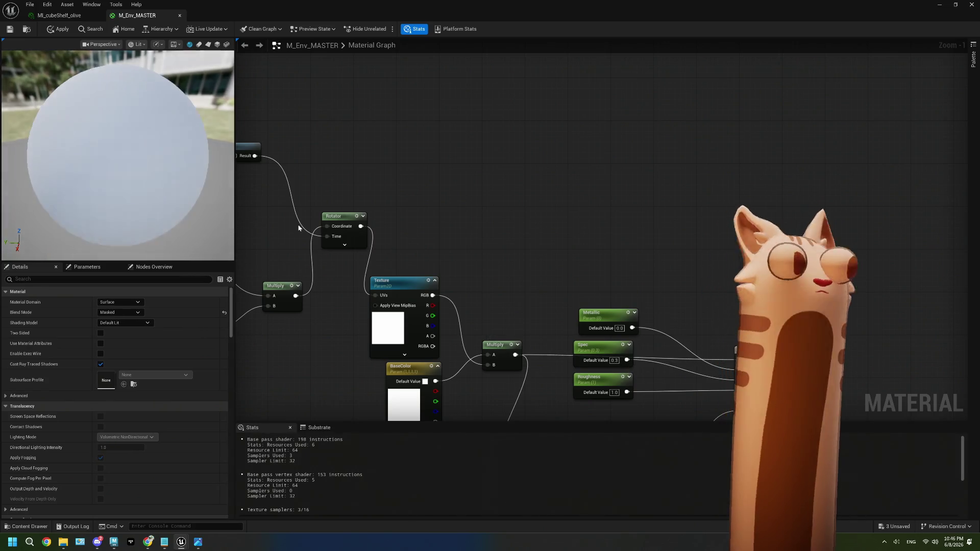
pyautogui.click(9, 29)
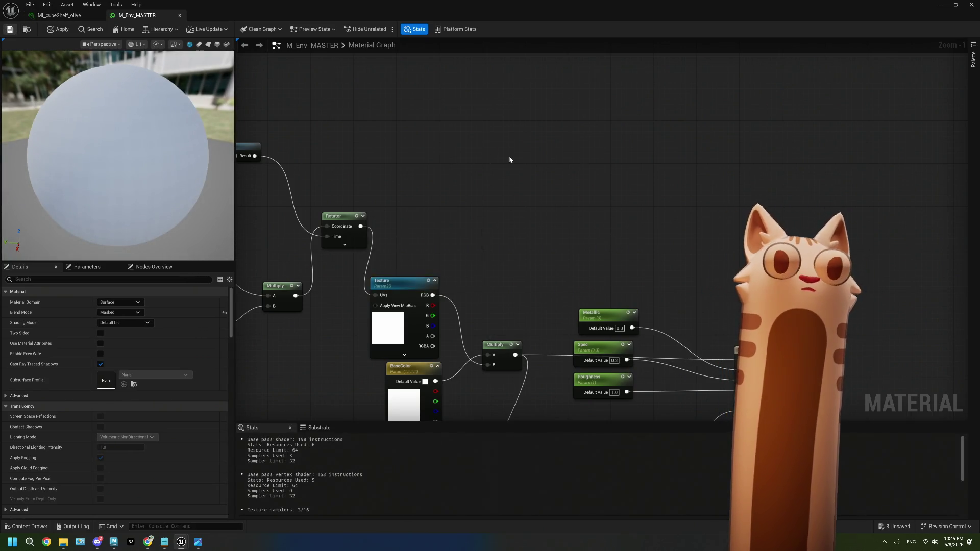
# Hide the material editor and frame the sofa in the level viewport.
pyautogui.click(941, 6)
pyautogui.moveTo(364, 265); pyautogui.dragTo(374, 265, button='right')
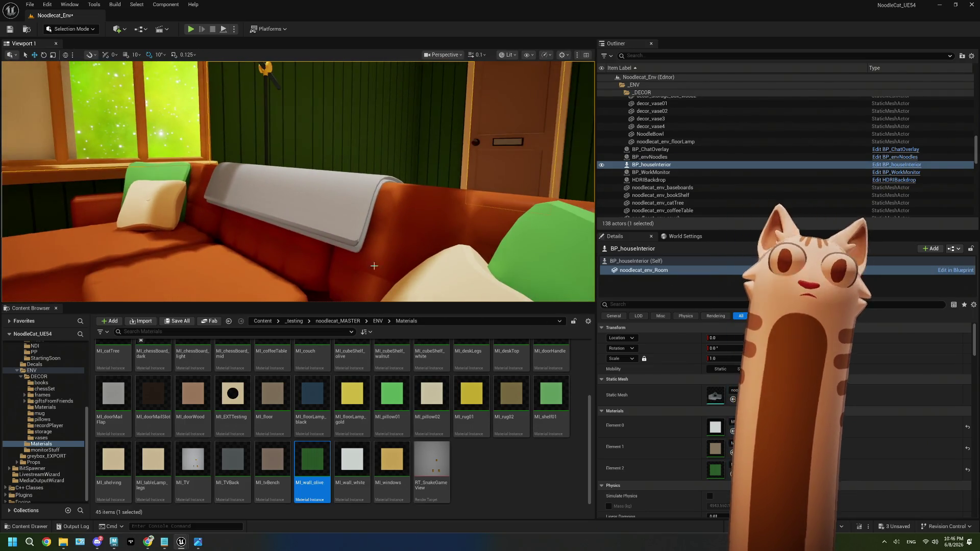
# Give the throw blanket the cream shelf material, then select the couch.
pyautogui.click(344, 214)
pyautogui.scroll(2, 440, 470)
pyautogui.scroll(1, 440, 470)
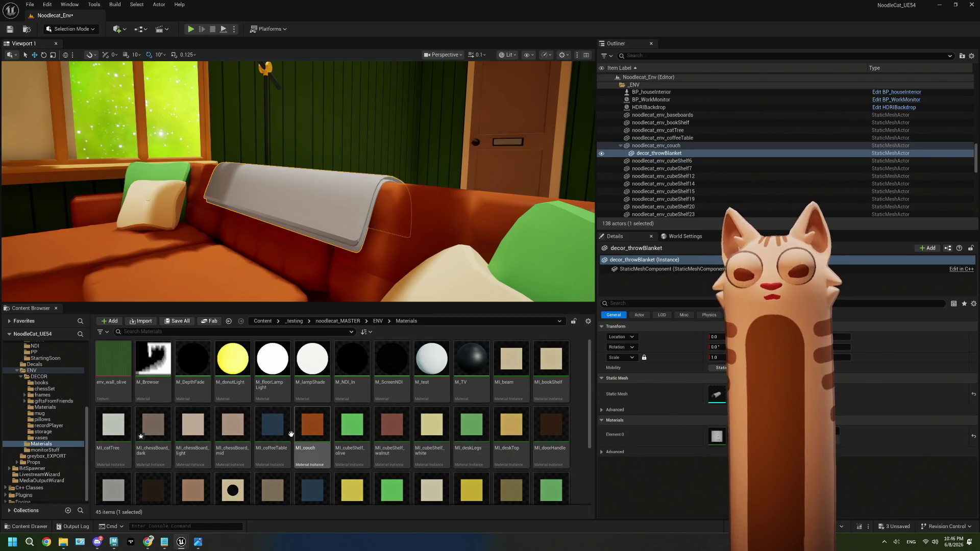
pyautogui.click(431, 432)
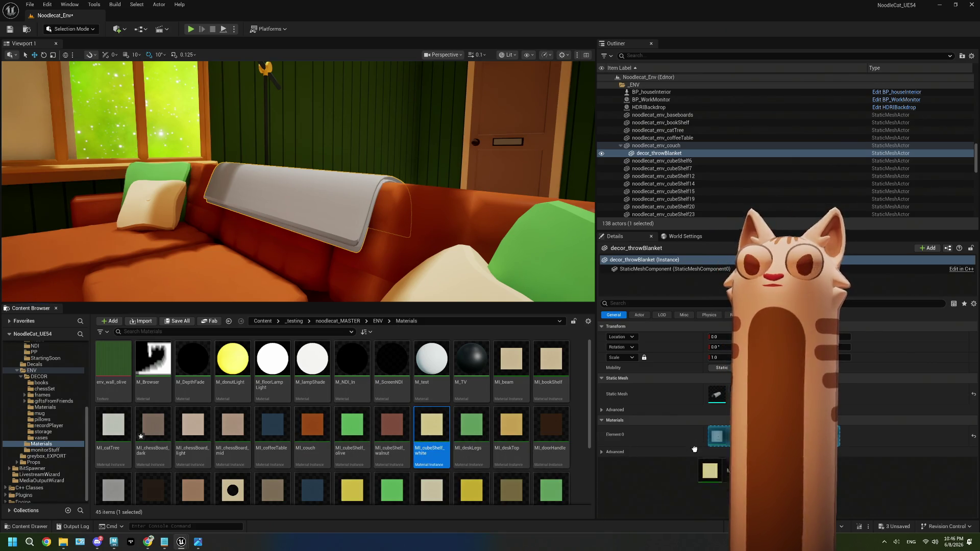
pyautogui.moveTo(708, 437); pyautogui.dragTo(709, 440)
pyautogui.click(655, 145)
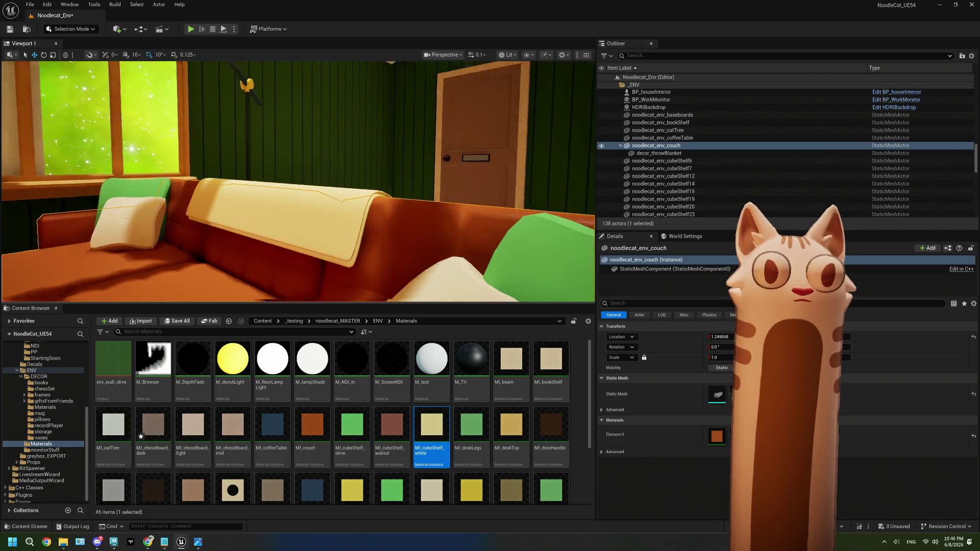
pyautogui.moveTo(299, 184); pyautogui.dragTo(299, 184, button='right')
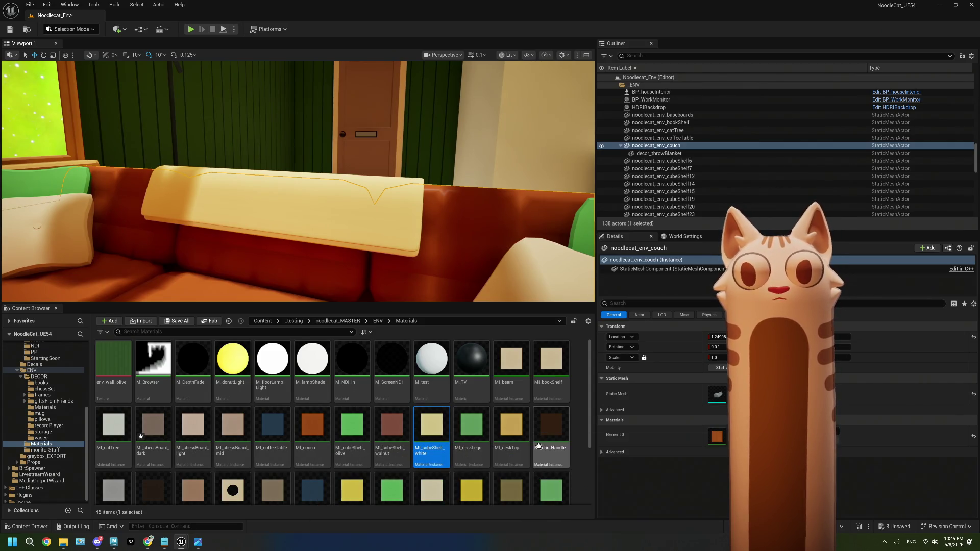
# Undo MI_deskTop landing on the couch and assign it to the throw blanket instead.
pyautogui.click(503, 445)
pyautogui.moveTo(503, 444); pyautogui.dragTo(717, 436)
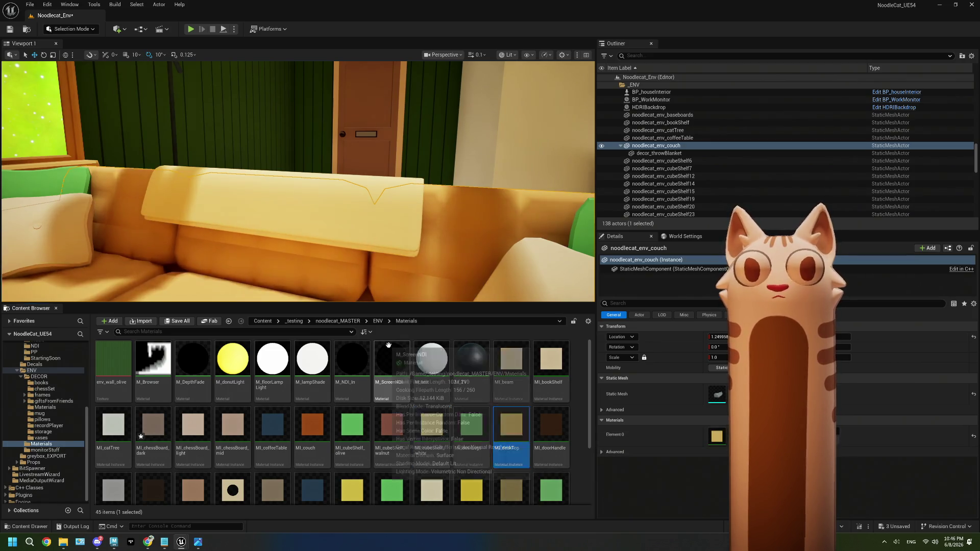
pyautogui.hotkey('ctrl', 'z')
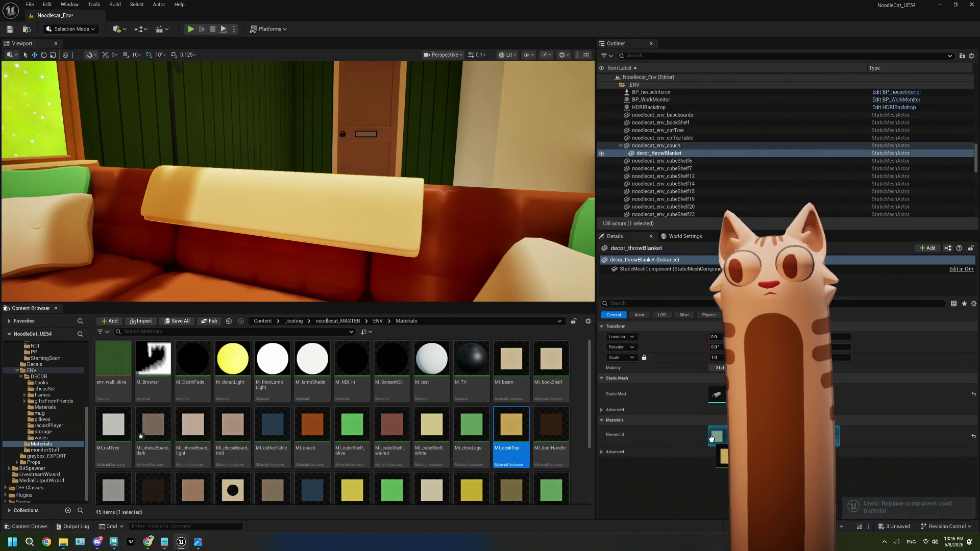
pyautogui.moveTo(711, 439); pyautogui.dragTo(715, 436)
pyautogui.moveTo(306, 184); pyautogui.dragTo(228, 295, button='right')
# Pull the view back toward the window and clear the selection.
pyautogui.moveTo(299, 185)
pyautogui.mouseDown(button='right')
pyautogui.moveTo(253, 199)
pyautogui.moveTo(306, 180)
pyautogui.moveTo(359, 184)
pyautogui.mouseUp(button='right')
pyautogui.moveTo(299, 184)
pyautogui.mouseDown(button='right')
pyautogui.moveTo(246, 187)
pyautogui.moveTo(253, 184)
pyautogui.mouseUp(button='right')
pyautogui.press('Escape')
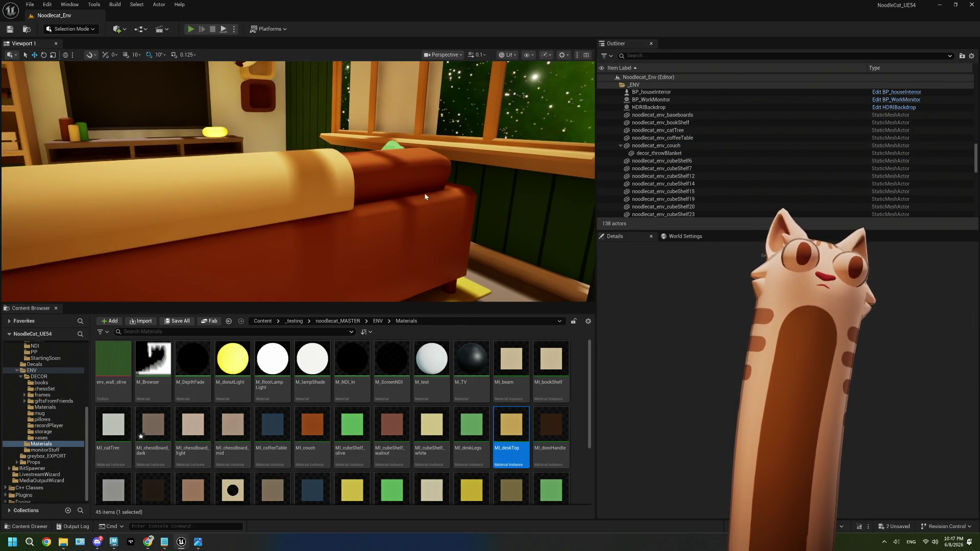
# Start Play In Editor to preview the room through the game camera.
pyautogui.hotkey('alt', 'p')
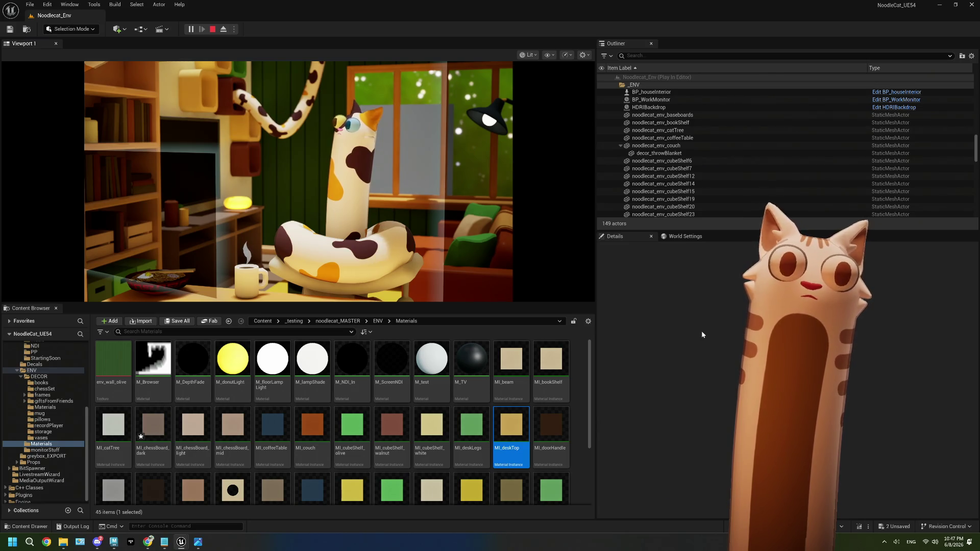
# Stop the play session and look over the bookshelf, TV and upper shelves.
pyautogui.click(212, 31)
pyautogui.moveTo(299, 181)
pyautogui.mouseDown(button='right')
pyautogui.moveTo(230, 182)
pyautogui.moveTo(353, 182)
pyautogui.mouseUp(button='right')
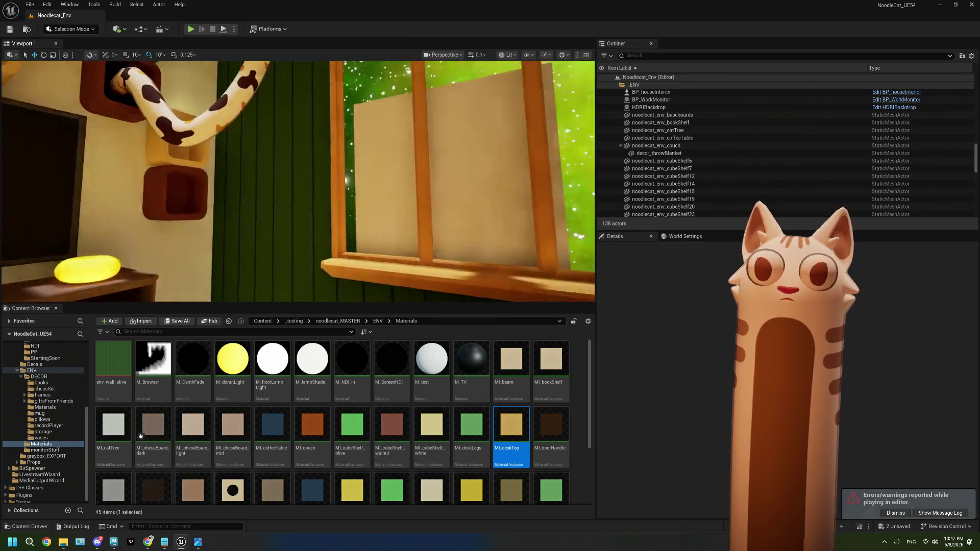
pyautogui.moveTo(352, 181)
pyautogui.mouseDown(button='right')
pyautogui.moveTo(253, 192)
pyautogui.moveTo(383, 172)
pyautogui.moveTo(406, 232)
pyautogui.moveTo(402, 268)
pyautogui.mouseUp(button='right')
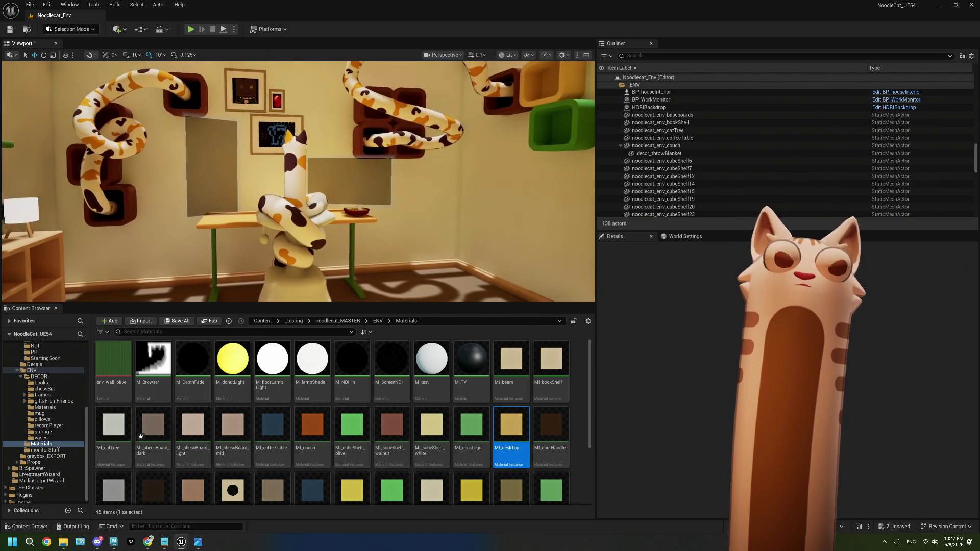
# Bring up ThePlan.txt and select the trailing dash line in the notes.
pyautogui.click(167, 542)
pyautogui.moveTo(153, 413); pyautogui.dragTo(59, 410)
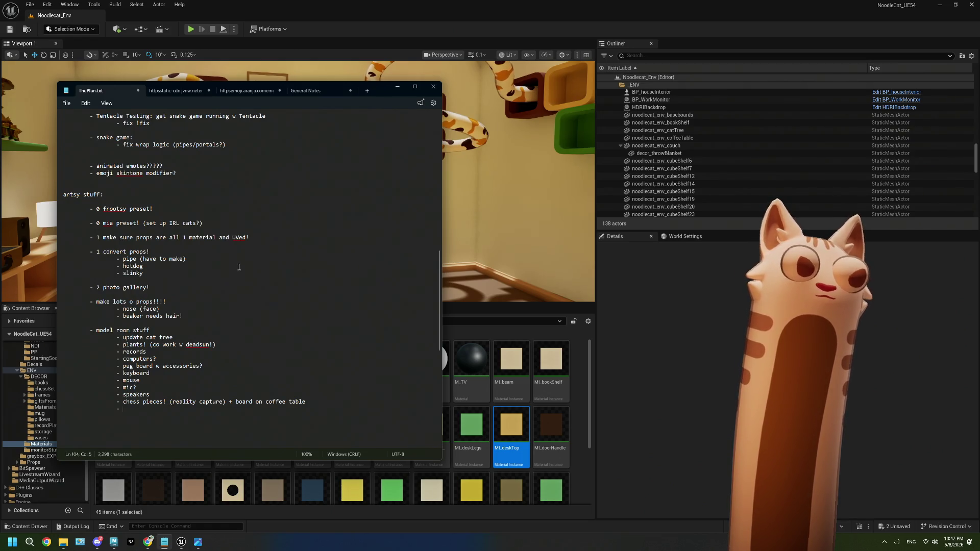
# Look across the TV and bookshelf in Unreal, then bring ThePlan.txt forward.
pyautogui.click(718, 350)
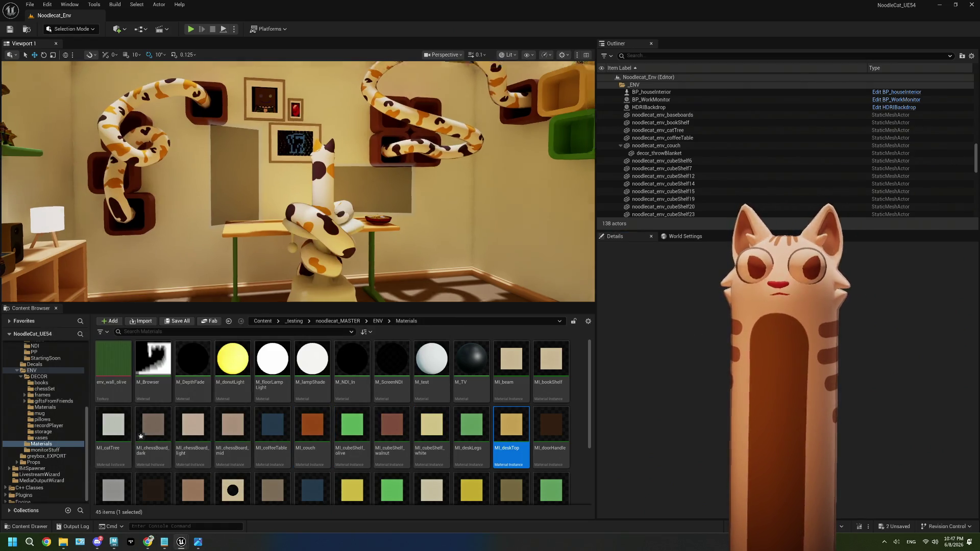
pyautogui.moveTo(299, 181); pyautogui.dragTo(299, 181, button='right')
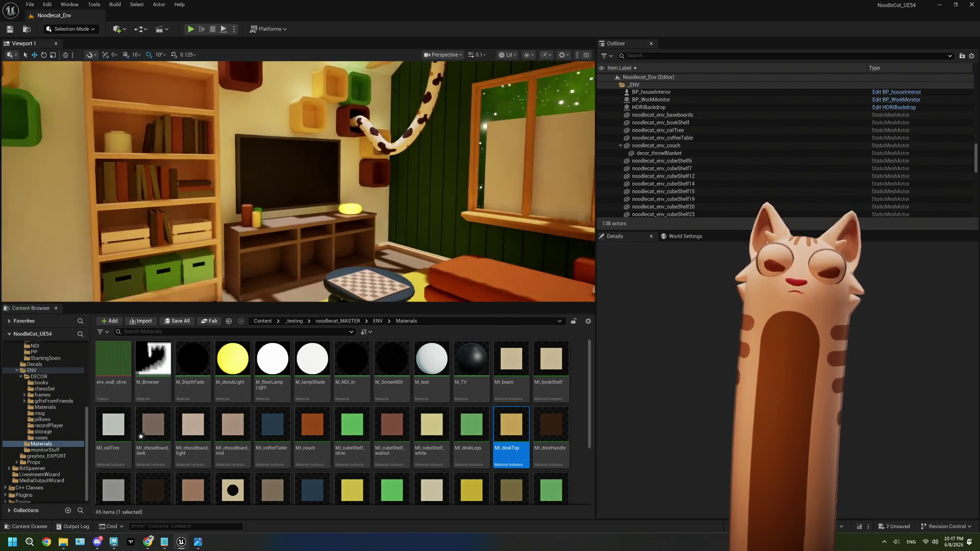
pyautogui.moveTo(298, 181); pyautogui.dragTo(298, 182, button='right')
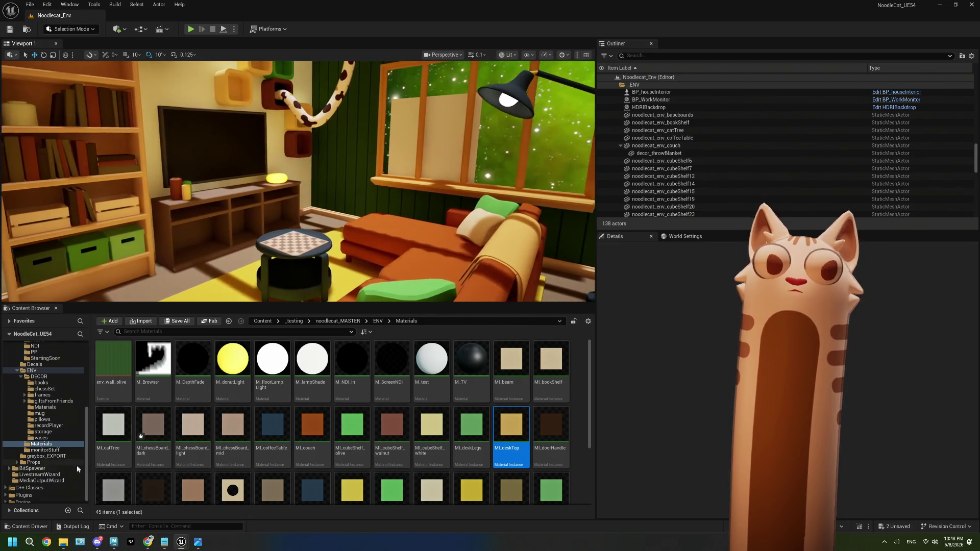
pyautogui.click(162, 541)
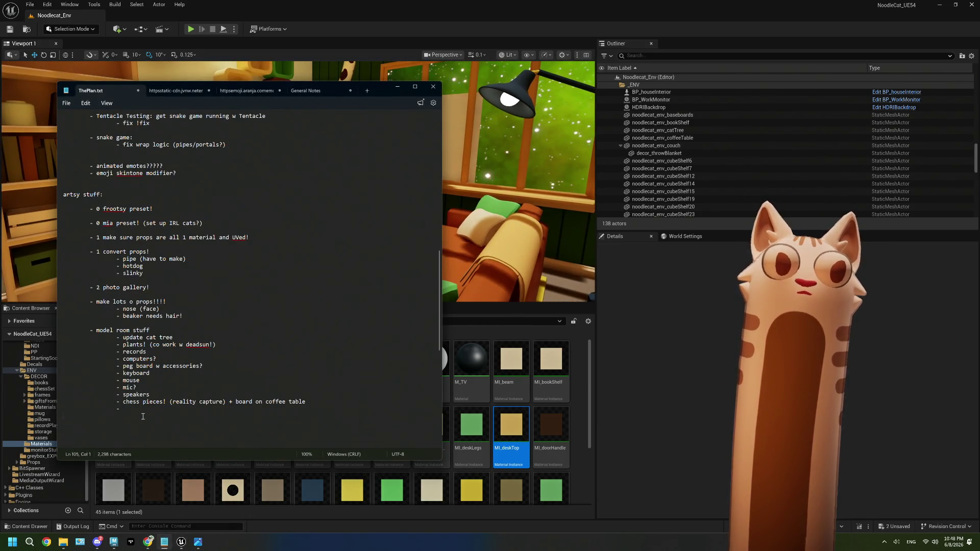
pyautogui.write('console for')
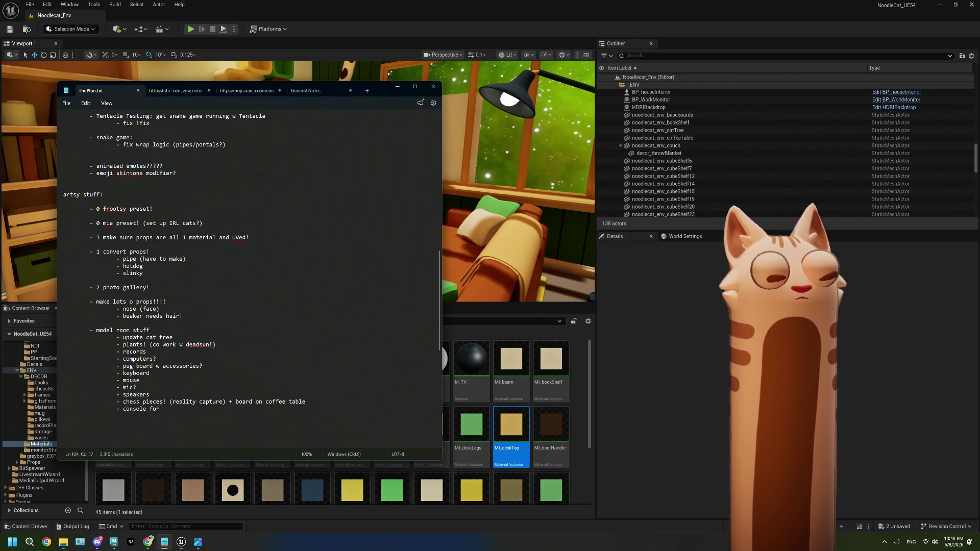
pyautogui.write('v console')
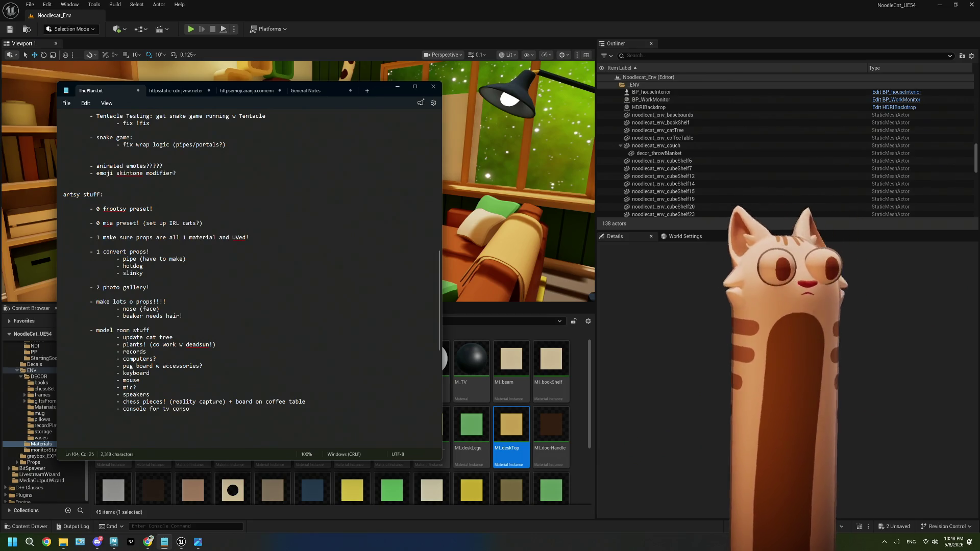
# Finish the 'console for tv console' list line, start an indented new item, and return to the Unreal room.
pyautogui.press('Return')
pyautogui.press('Tab')
pyautogui.press('Tab')
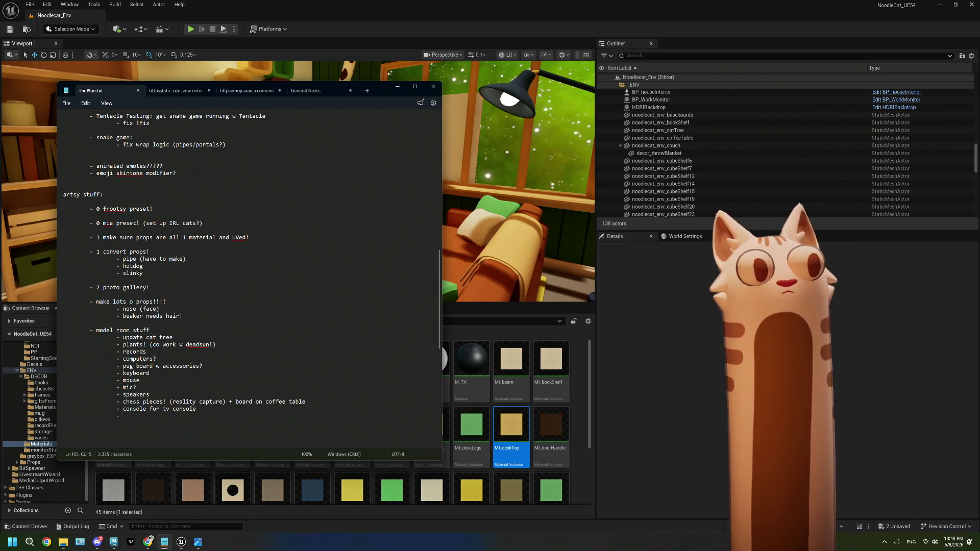
pyautogui.hotkey('alt', 'Tab')
pyautogui.moveTo(299, 184); pyautogui.dragTo(299, 183, button='right')
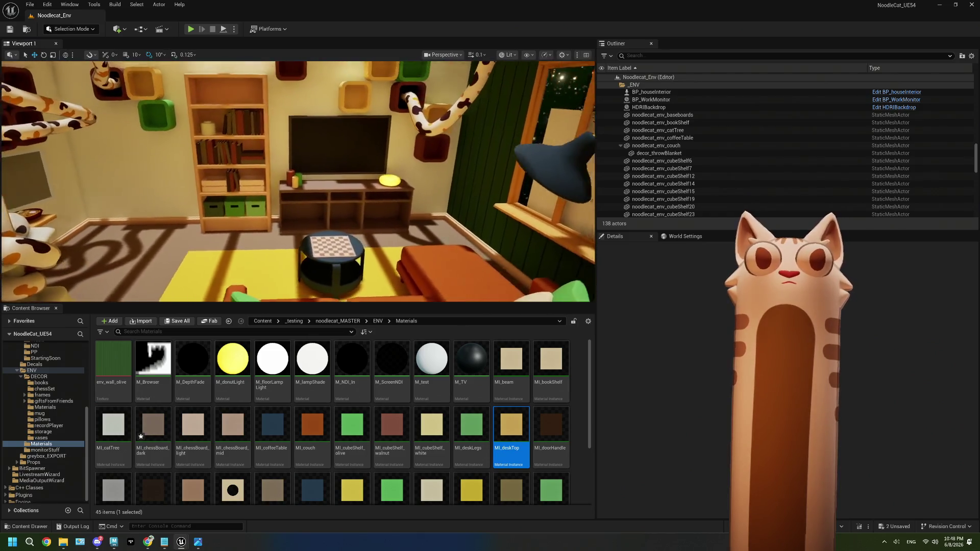
# Look around toward the snake-shelf corner and door, then bring up ThePlan.txt.
pyautogui.moveTo(299, 184); pyautogui.dragTo(298, 183, button='right')
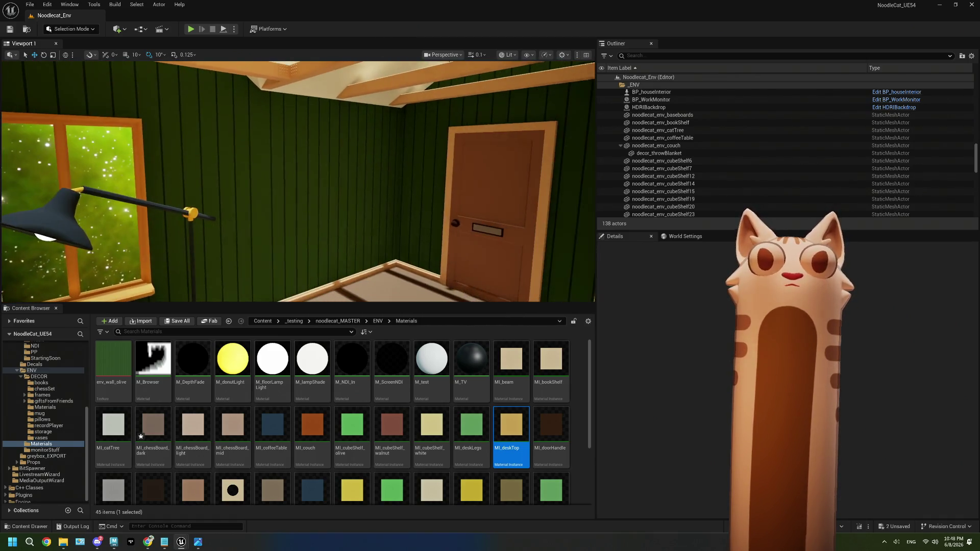
pyautogui.moveTo(323, 232); pyautogui.dragTo(324, 232, button='right')
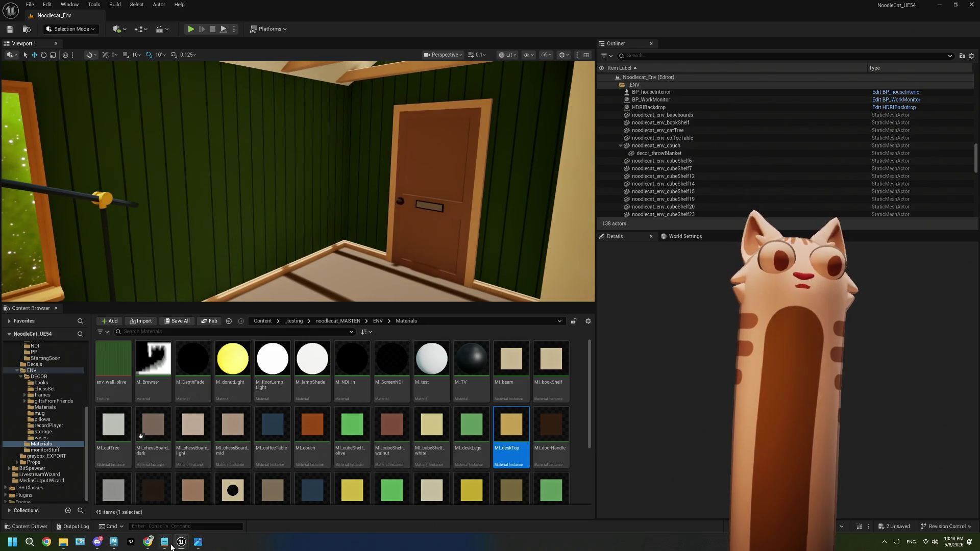
pyautogui.click(167, 543)
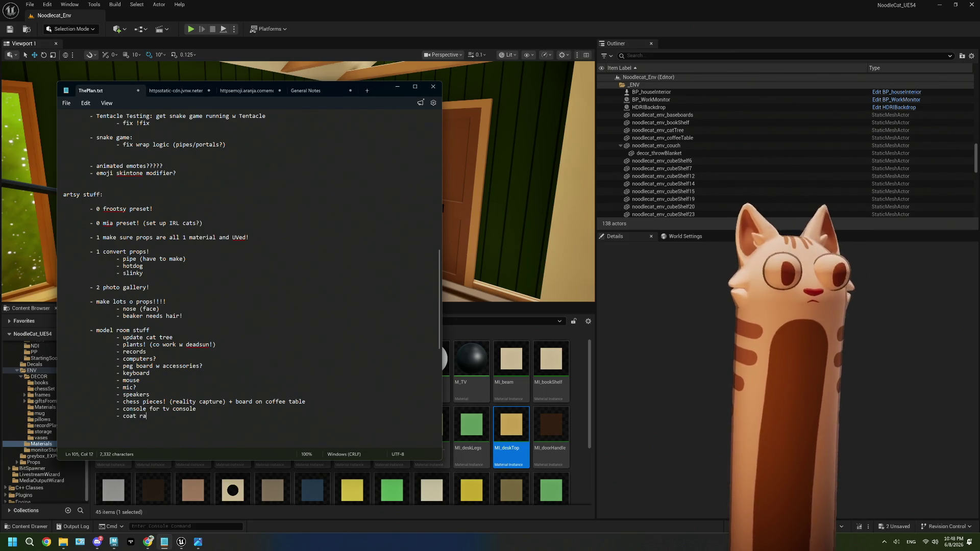
# Add the 'coat rack' item to the room list and return to Unreal viewing the door.
pyautogui.click(383, 25)
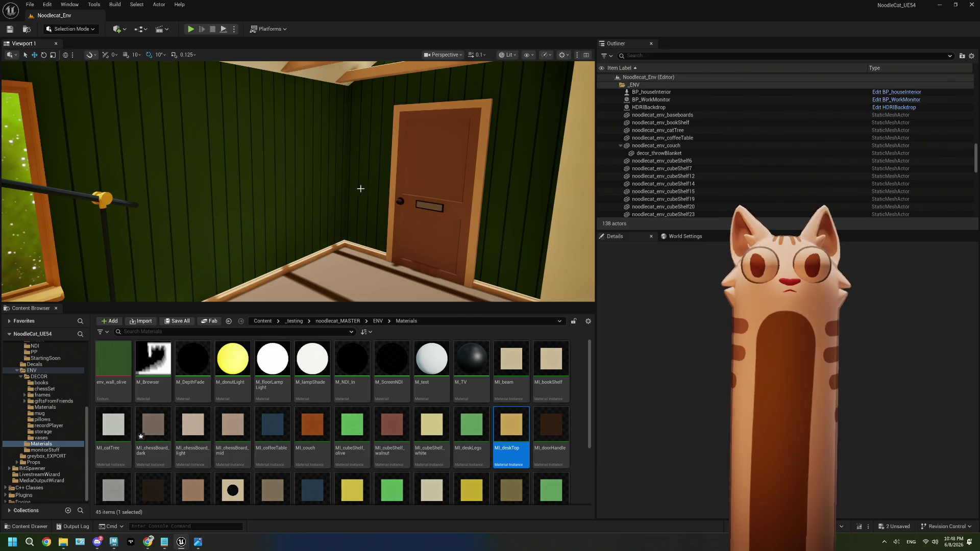
pyautogui.click(164, 542)
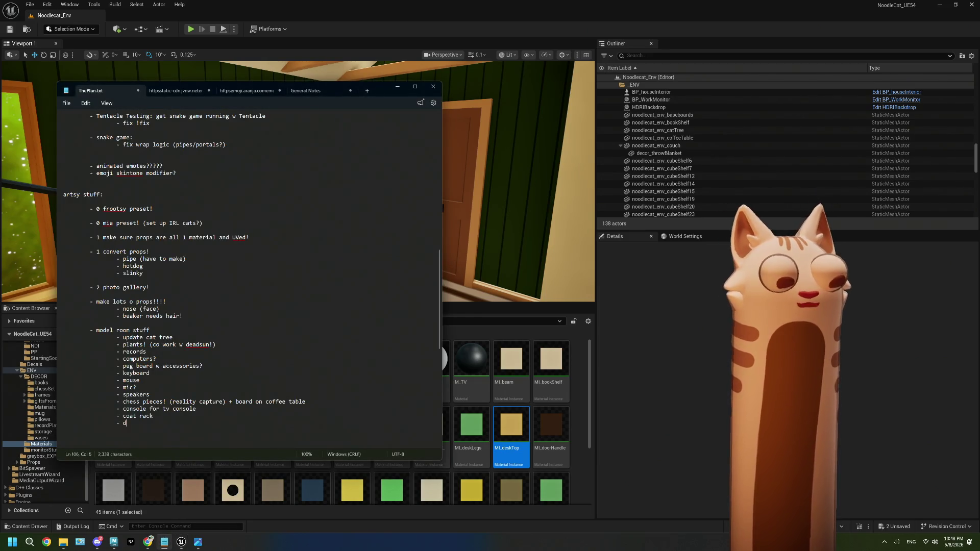
pyautogui.moveTo(521, 192)
pyautogui.mouseDown(button='right')
pyautogui.moveTo(567, 191)
pyautogui.moveTo(521, 211)
pyautogui.moveTo(506, 179)
pyautogui.mouseUp(button='right')
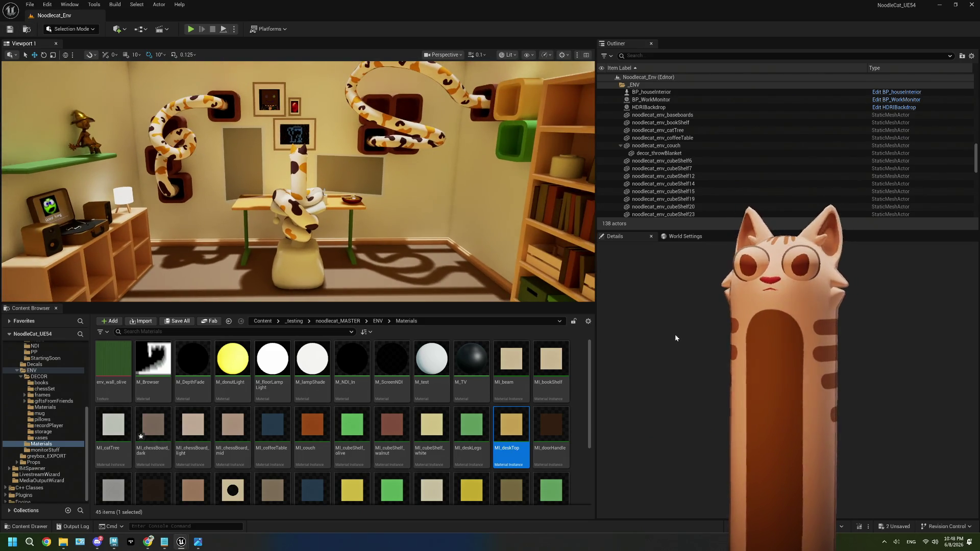
# Fly the view toward the noodle-cat desk and save all changes.
pyautogui.moveTo(521, 191)
pyautogui.mouseDown(button='right')
pyautogui.moveTo(498, 206)
pyautogui.moveTo(448, 183)
pyautogui.mouseUp(button='right')
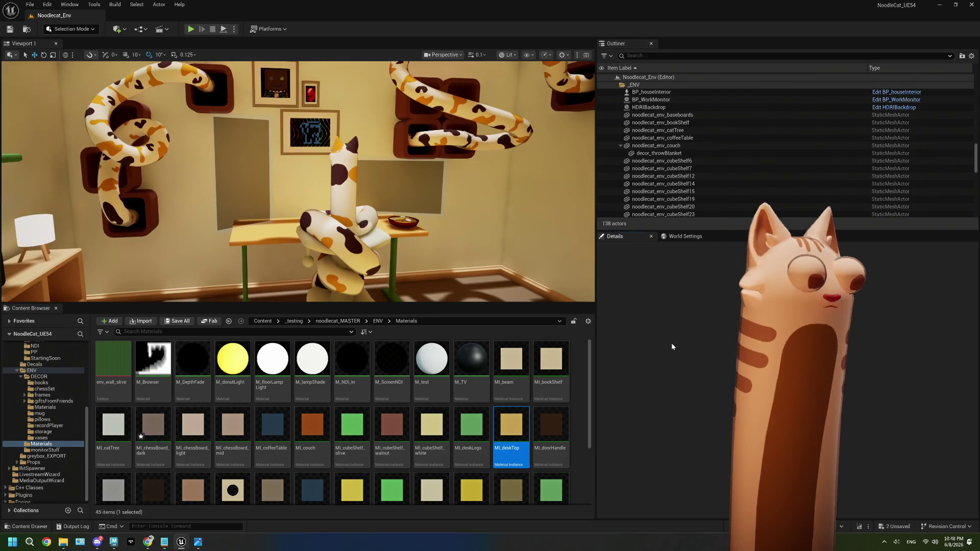